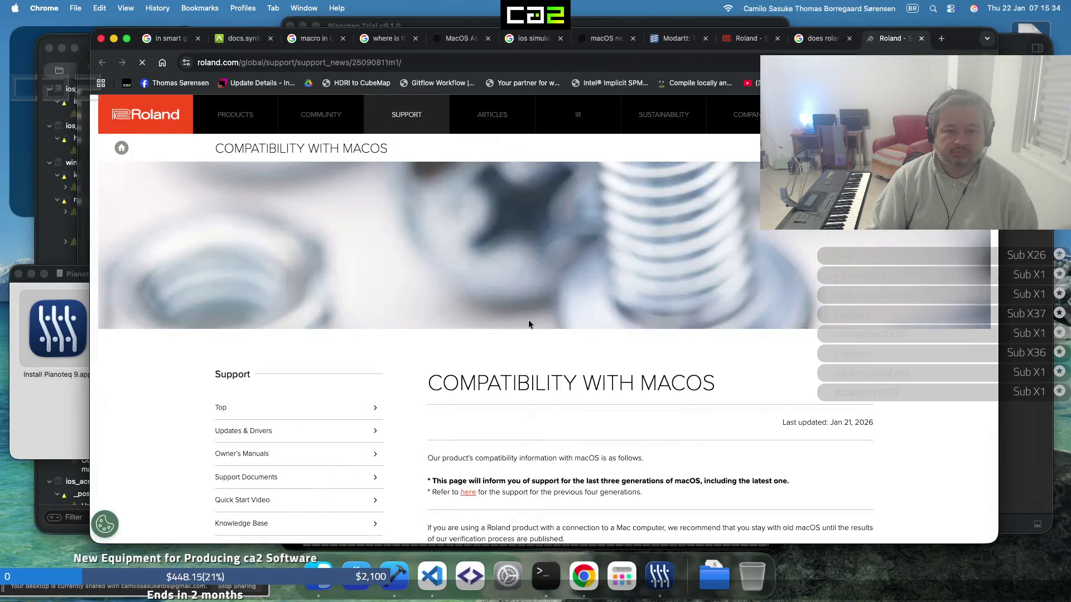
Open Roland's 'Support for macOS Tahoe (macOS 26)' notes in a new tab from the compatibility page
scroll(528, 323, "down", 5)
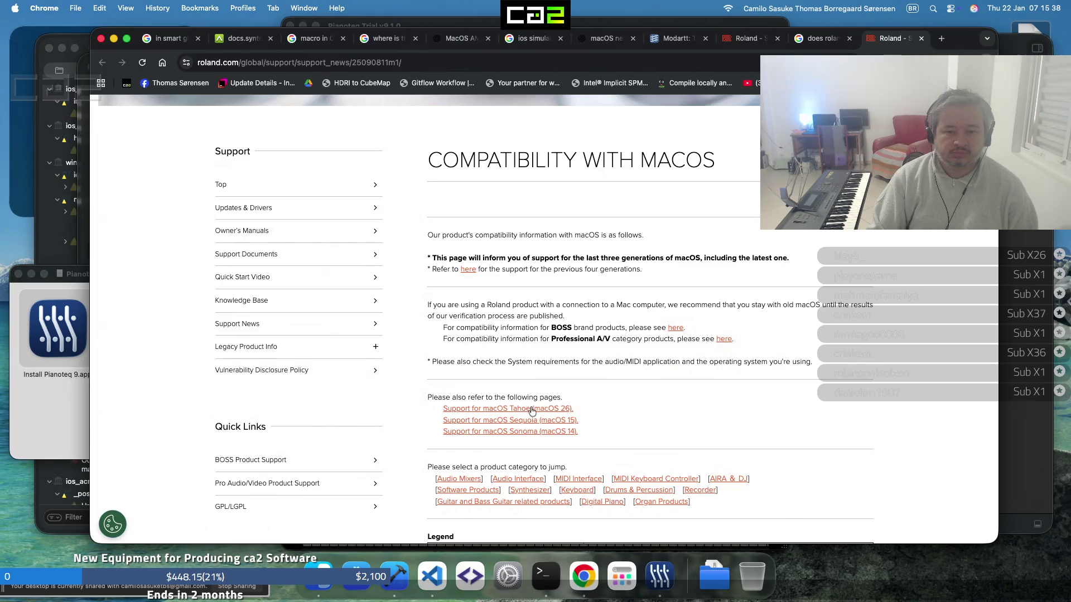
left_click(531, 411)
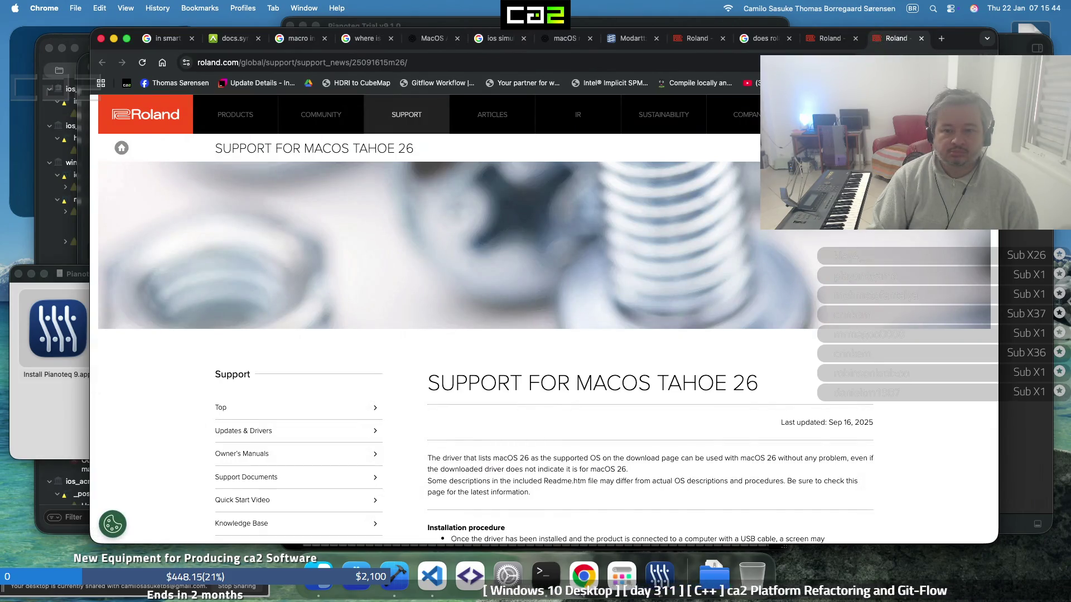
Read through the Tahoe 26 installation and troubleshooting notes, then return to the Compatibility with macOS tab
scroll(676, 359, "down", 5)
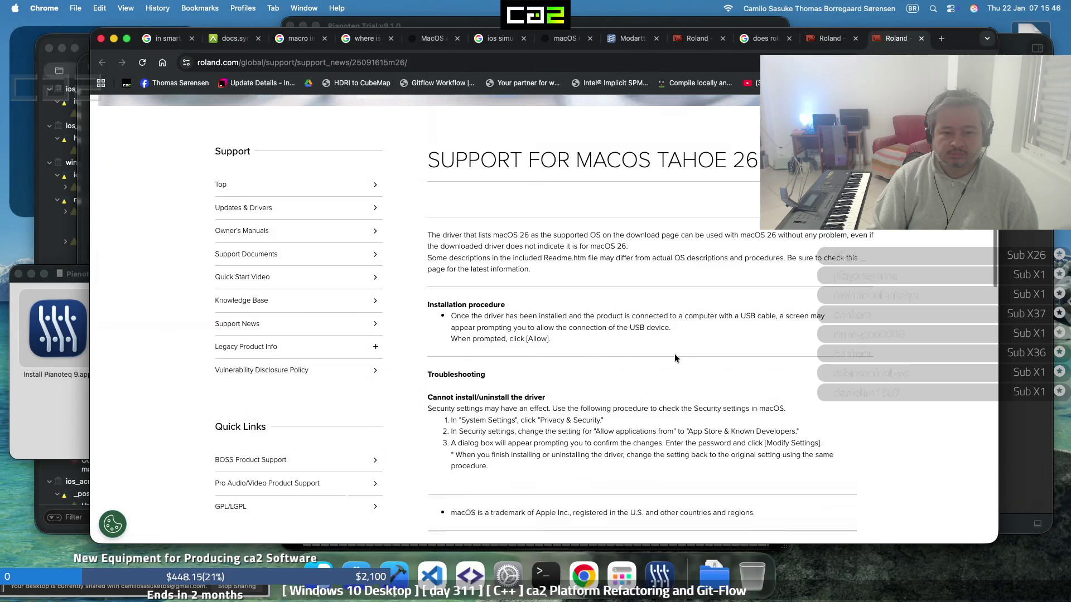
scroll(675, 354, "down", 1)
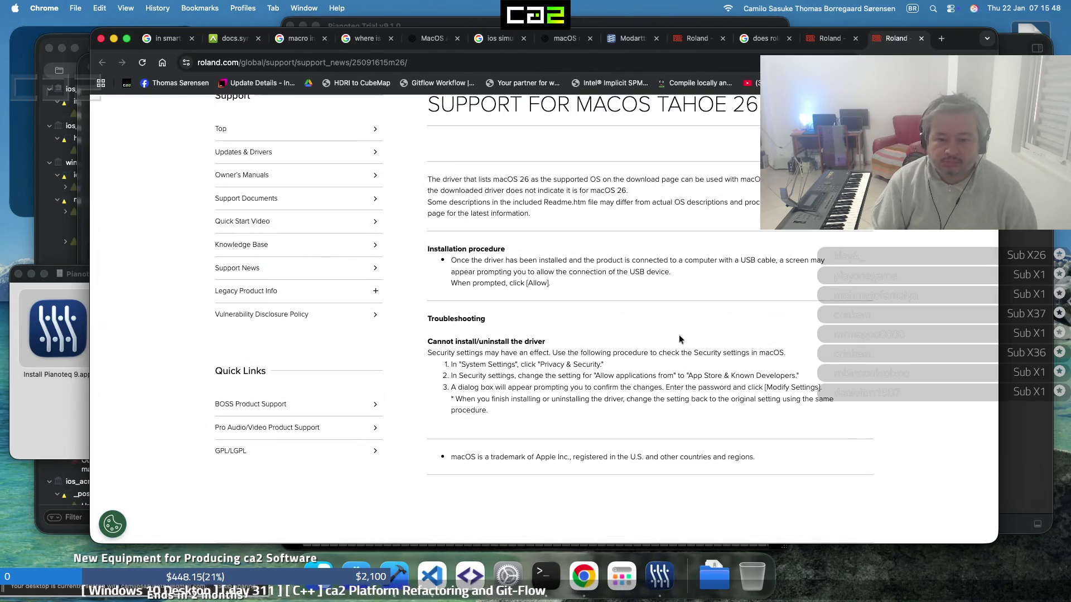
scroll(667, 343, "up", 1)
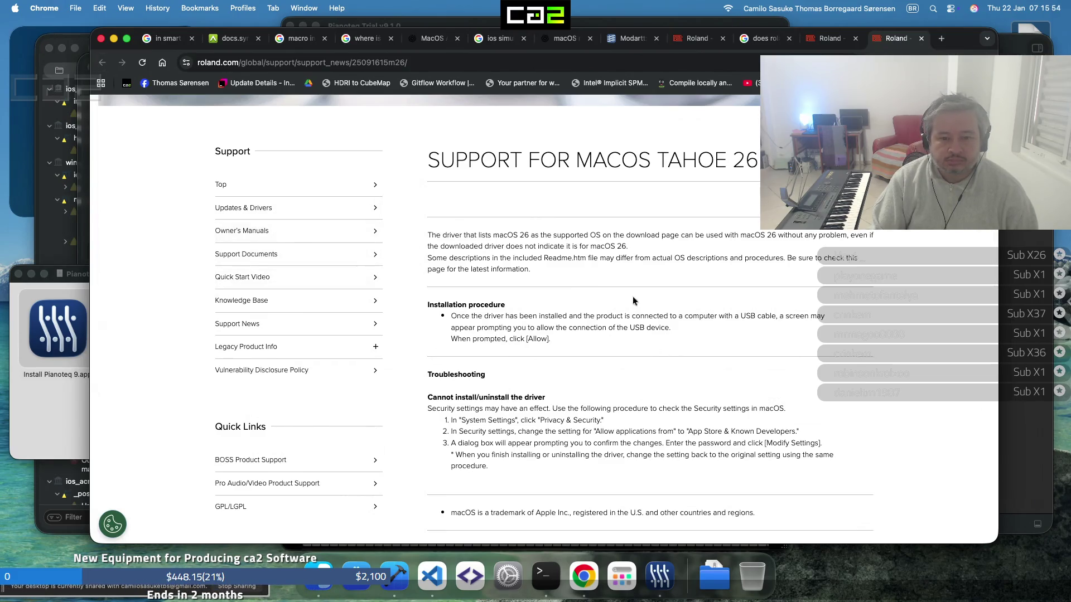
left_click(821, 39)
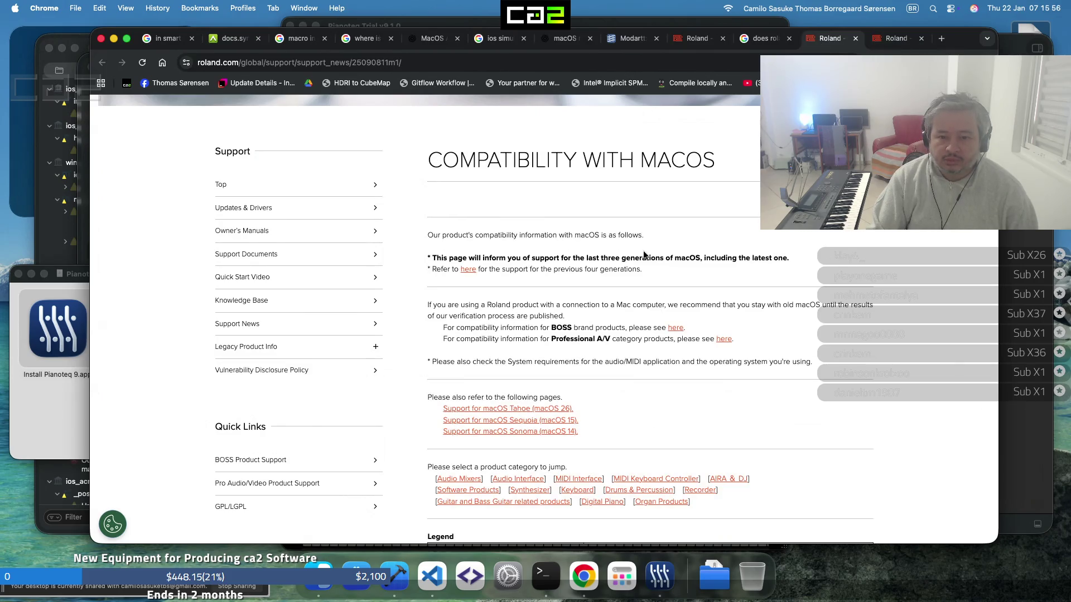
scroll(630, 328, "down", 5)
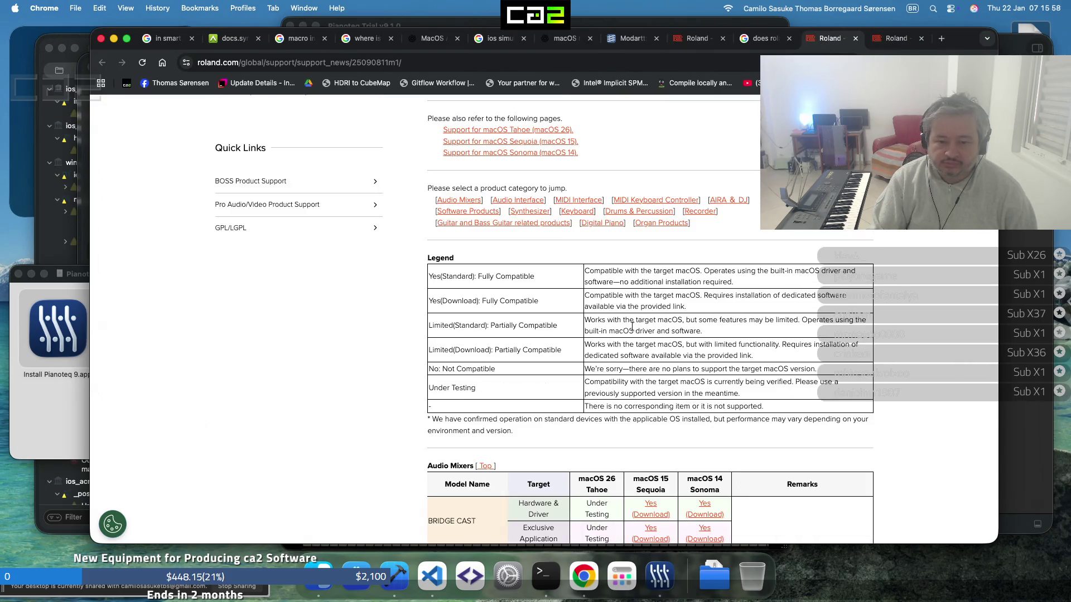
scroll(632, 327, "down", 2)
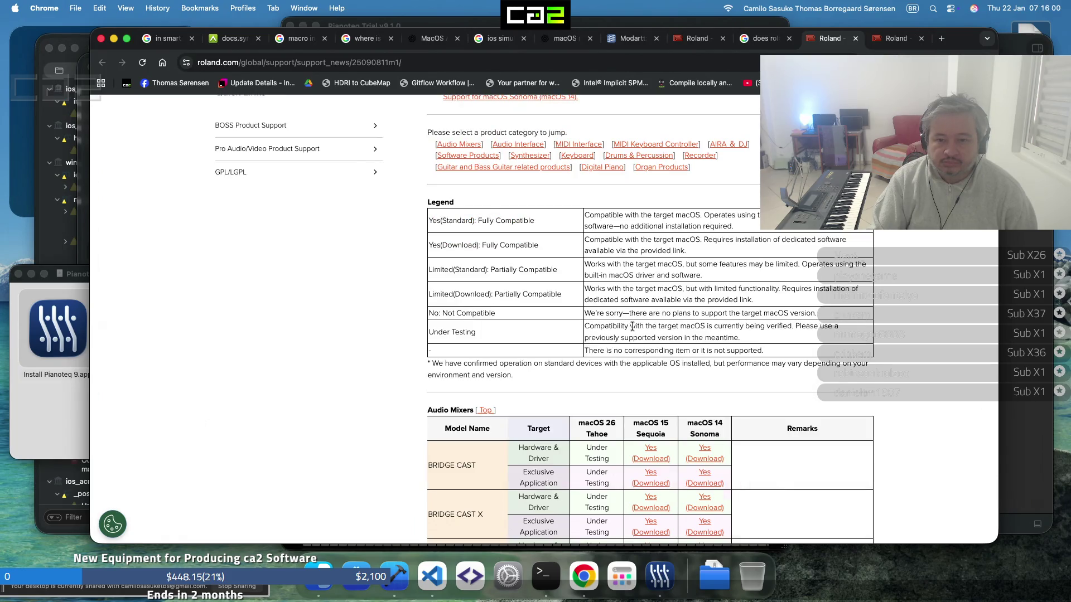
scroll(633, 326, "down", 2)
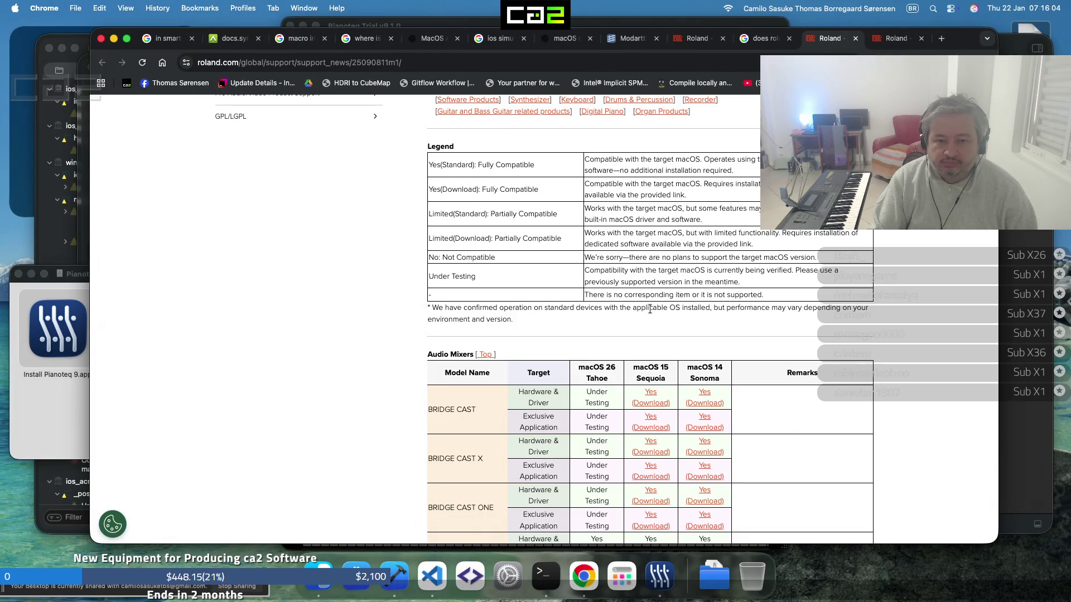
scroll(649, 309, "down", 15)
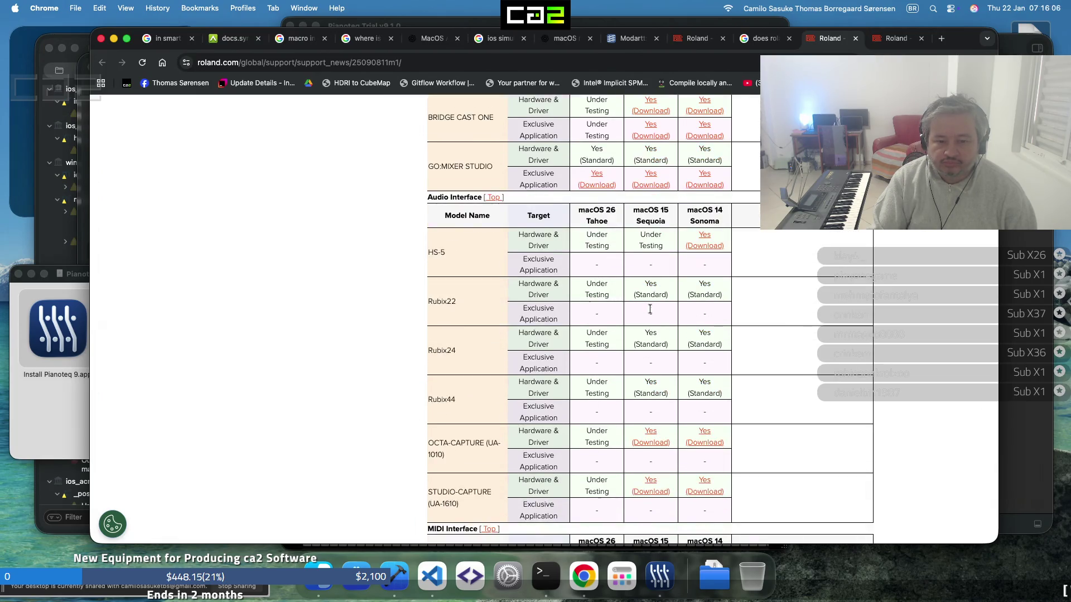
scroll(649, 310, "down", 4)
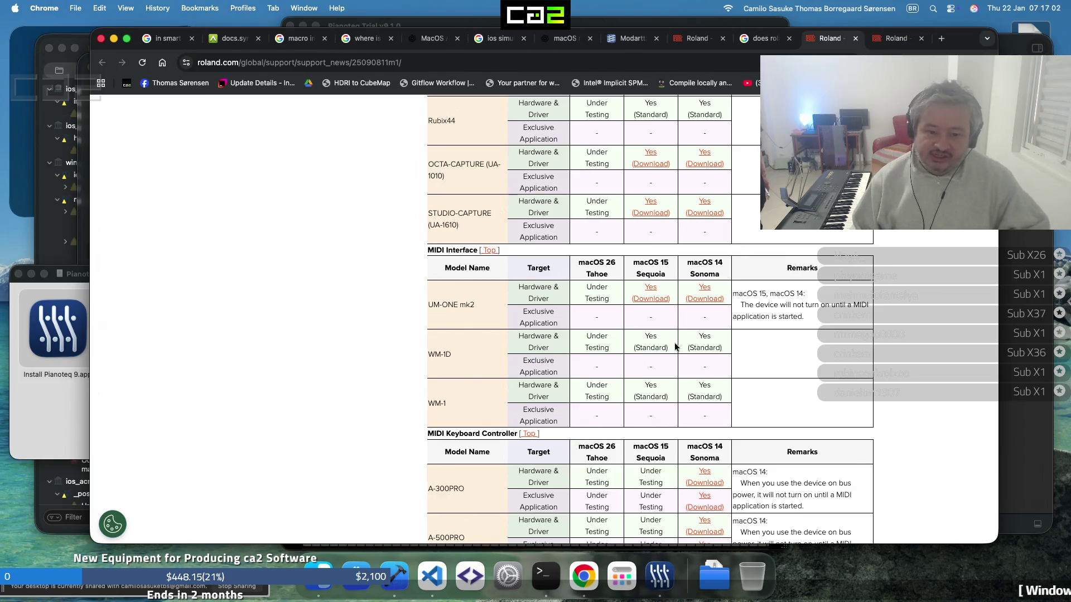
Review the MIDI, AIRA & DJ compatibility tables, then open a new blank Chrome tab
scroll(589, 371, "down", 5)
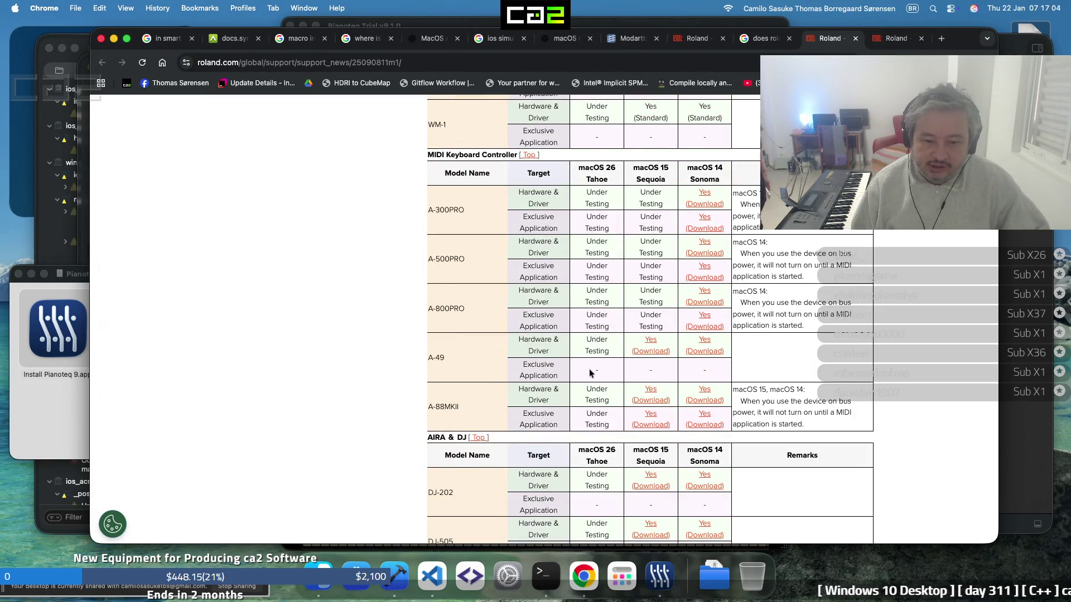
scroll(589, 370, "down", 6)
scroll(590, 372, "down", 20)
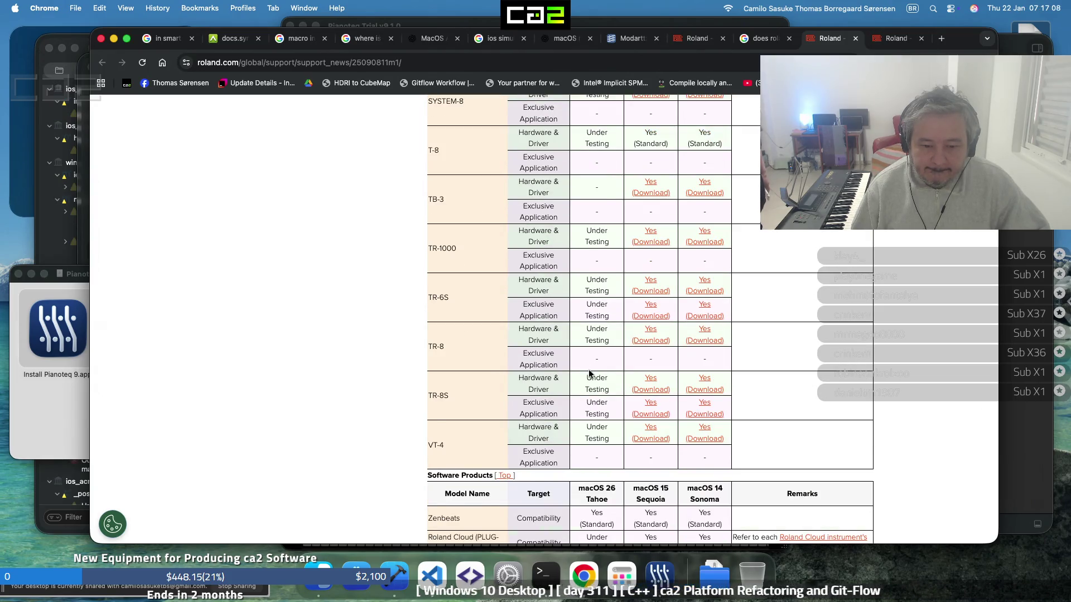
scroll(589, 371, "up", 10)
scroll(591, 372, "up", 12)
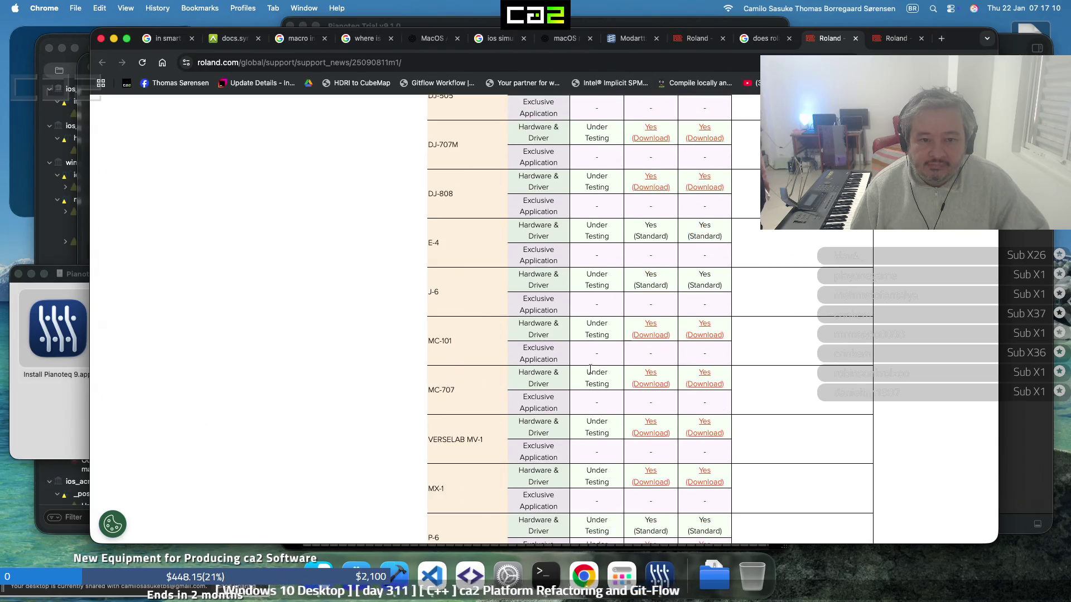
scroll(590, 370, "up", 10)
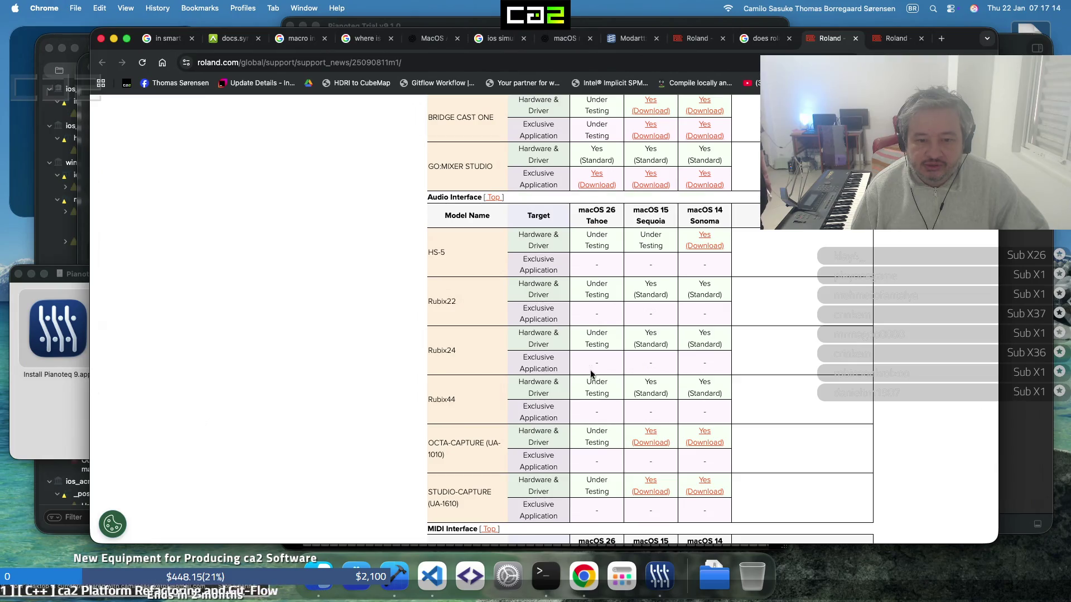
scroll(590, 371, "up", 4)
scroll(591, 373, "up", 12)
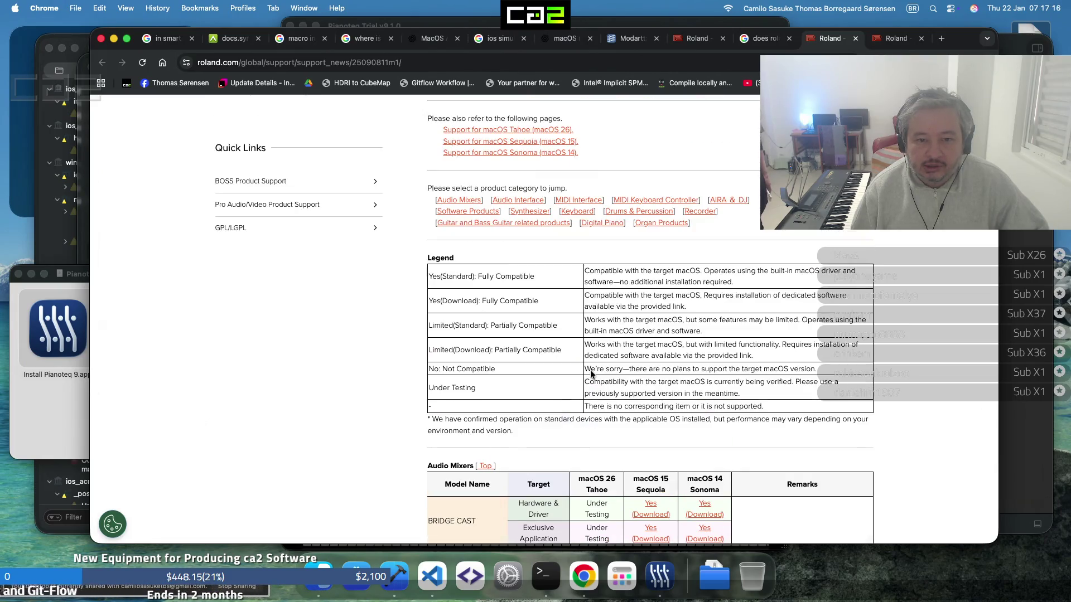
scroll(590, 371, "down", 20)
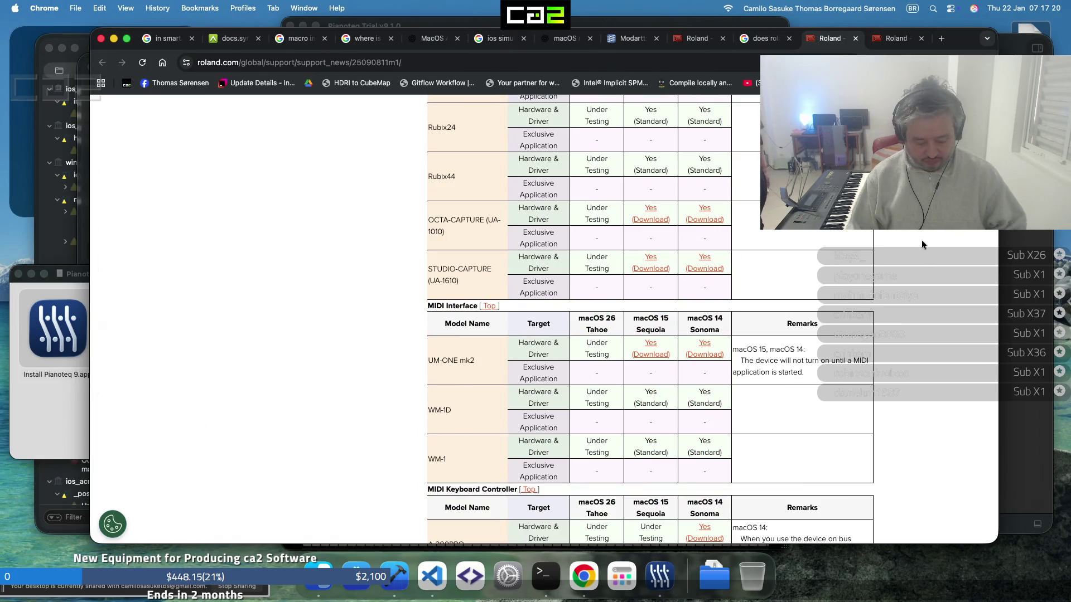
key("super+t")
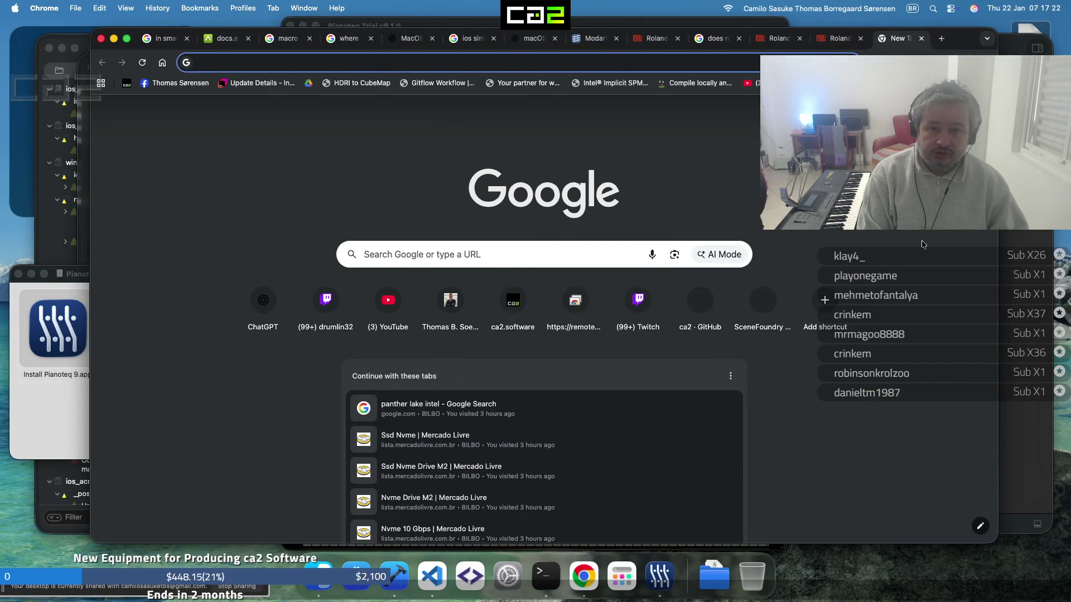
Load mercadolivre.com.br to reach its sign-in page, then hide the remote session to show the desktop
type("mercadolivre.com.br")
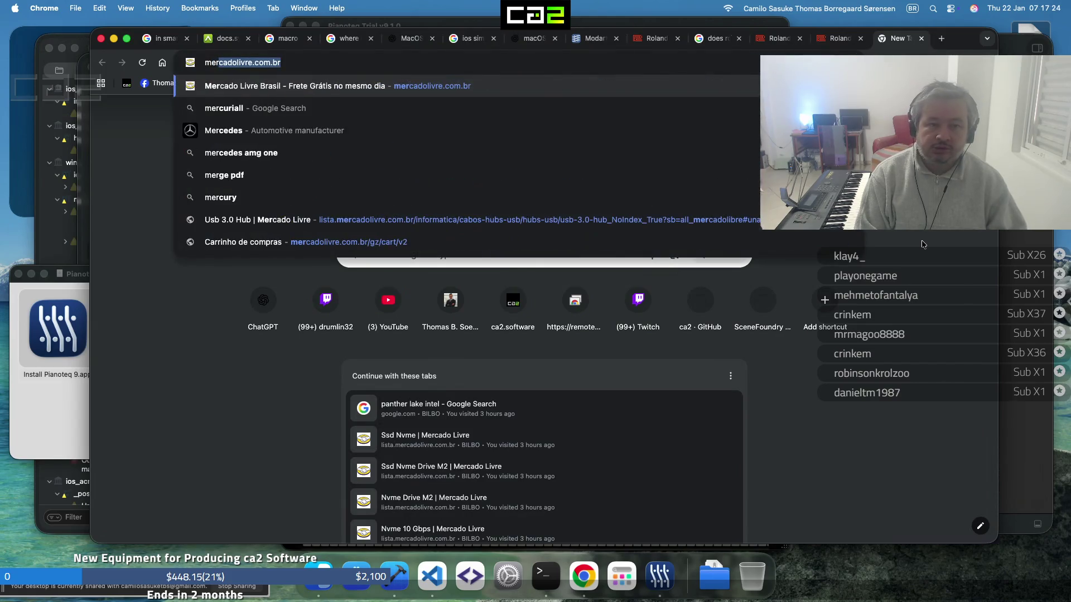
key("Return")
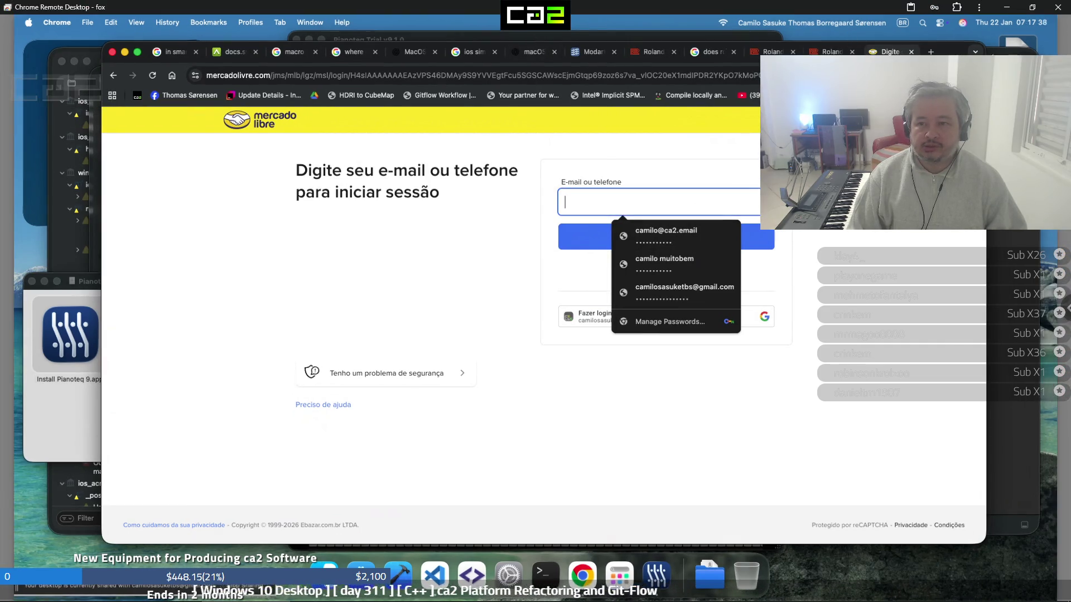
key("super+d")
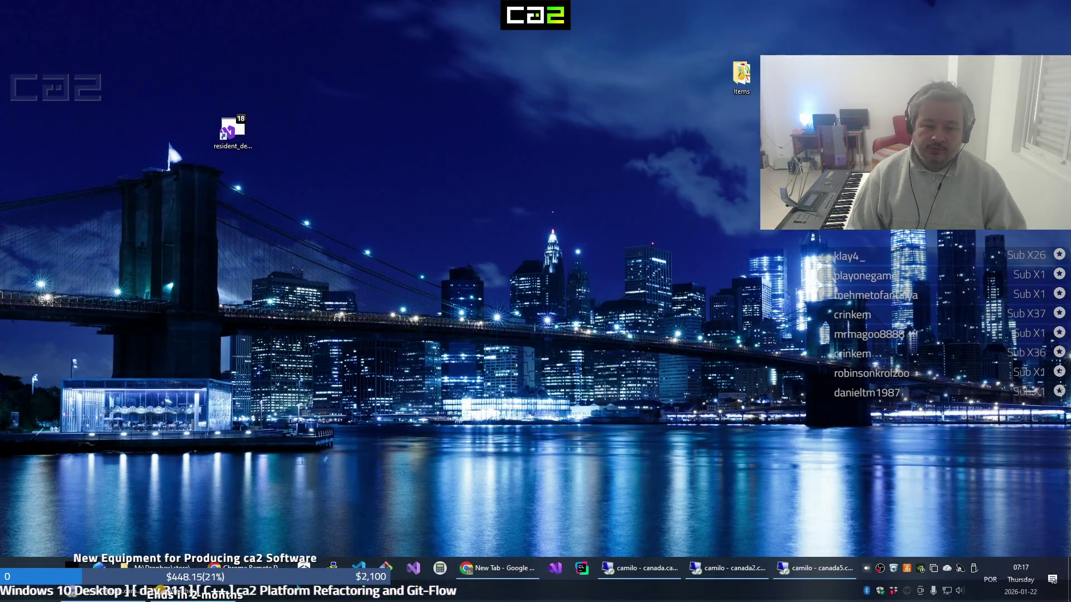
Minimize the remote session and load the signed-in Mercado Livre home page in local Chrome
key("super+d")
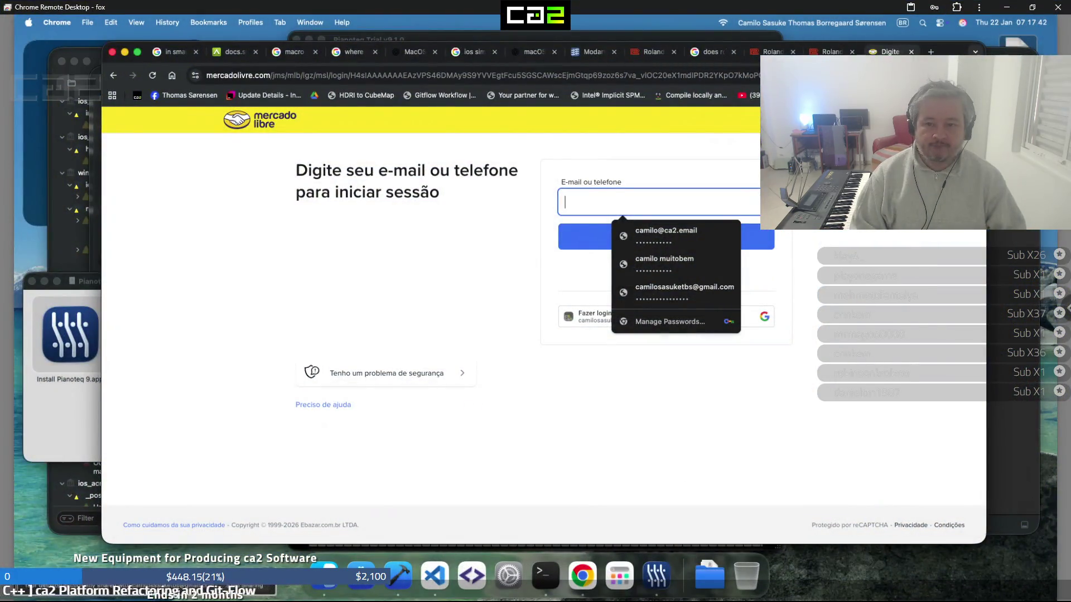
left_click(1004, 7)
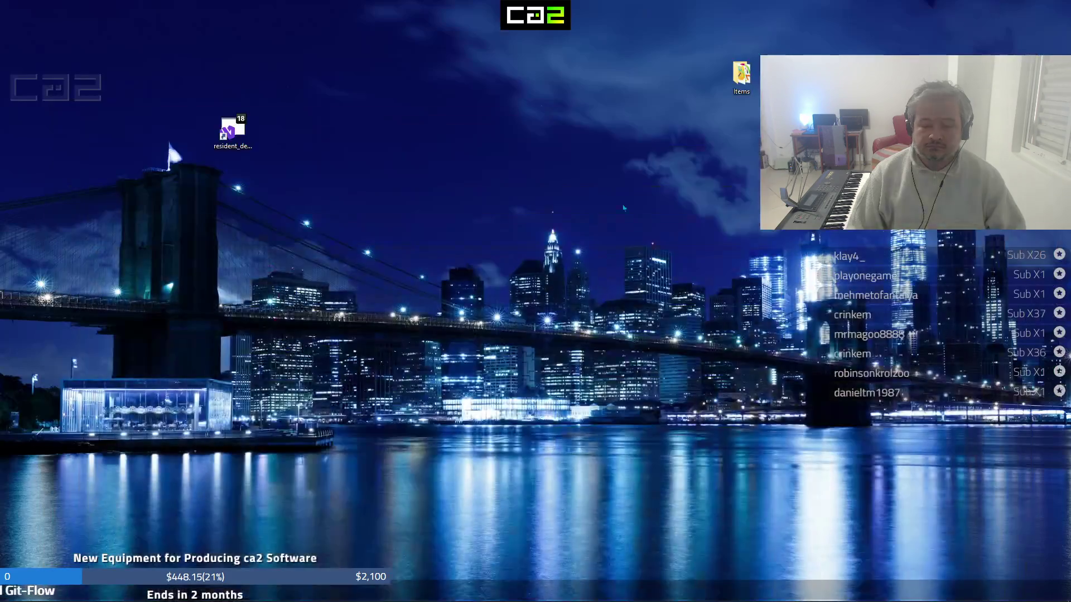
left_click(510, 578)
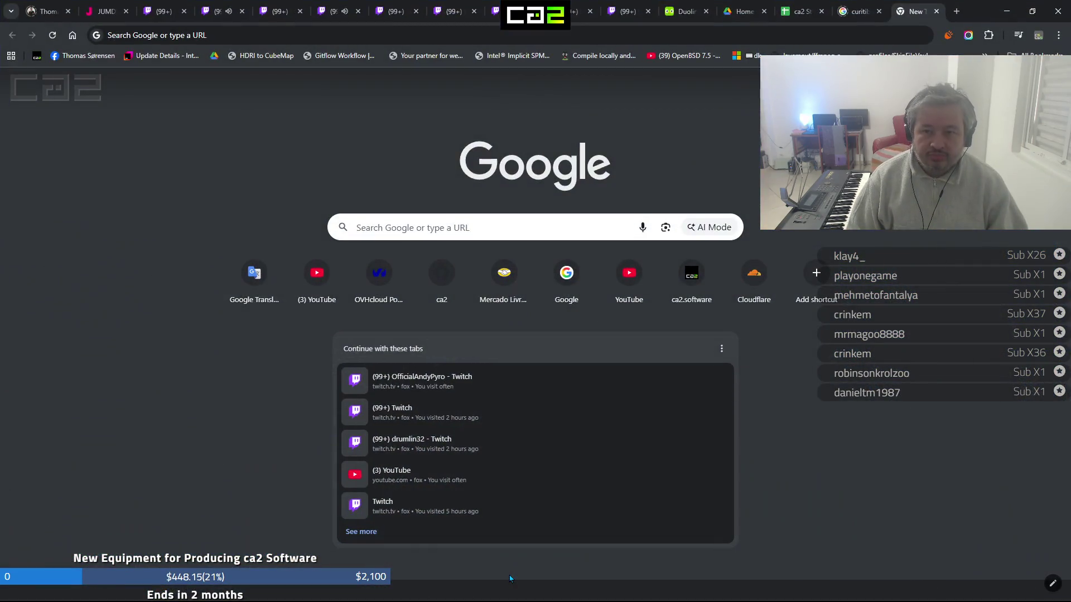
key("ctrl+t")
type("mercadolivre.com.br")
key("Return")
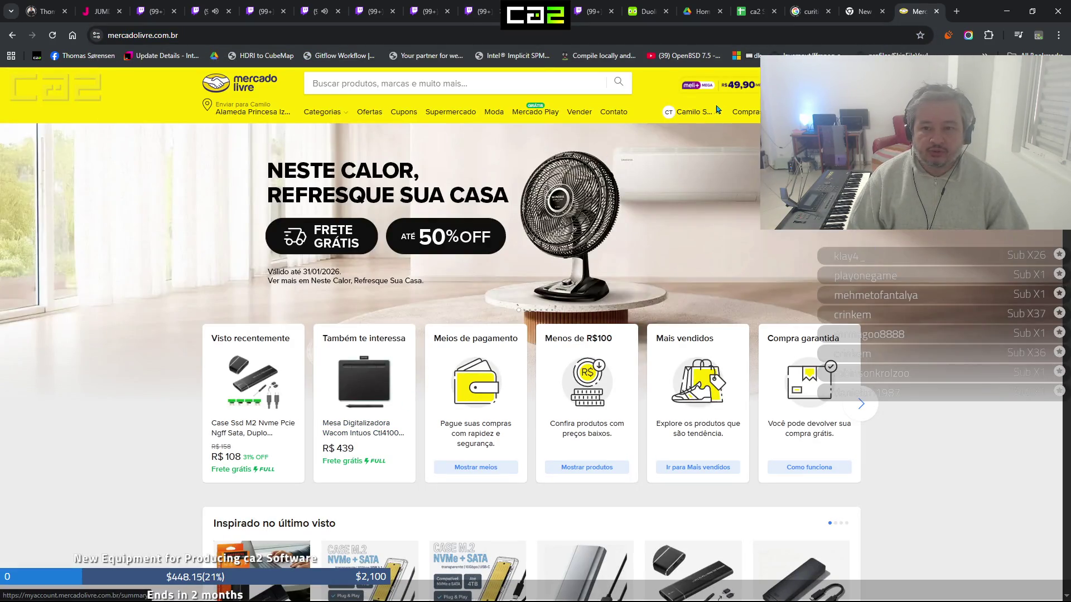
Search past Mercado Livre purchases for 'roland', then clear the purchase search
left_click(736, 115)
type("roland")
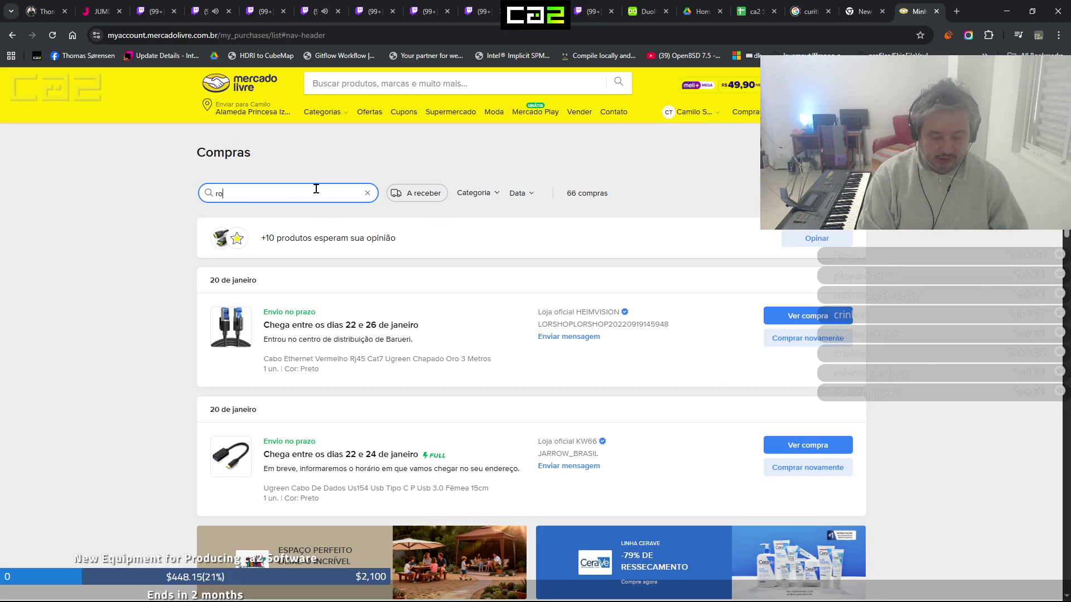
key("Return")
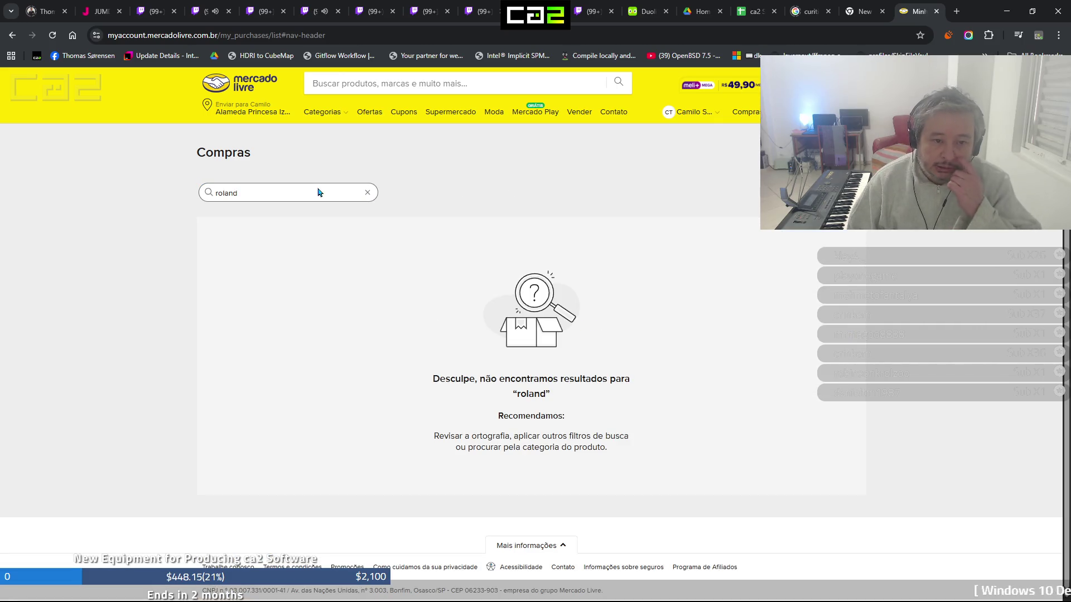
left_click(300, 188)
key("BackSpace")
key("BackSpace")
key("BackSpace")
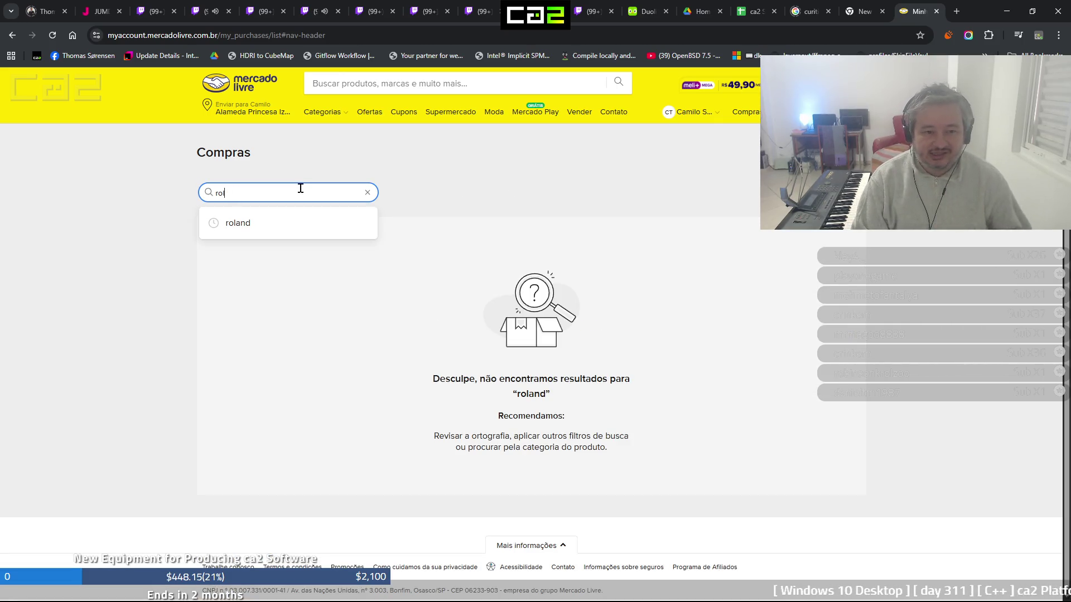
key("BackSpace")
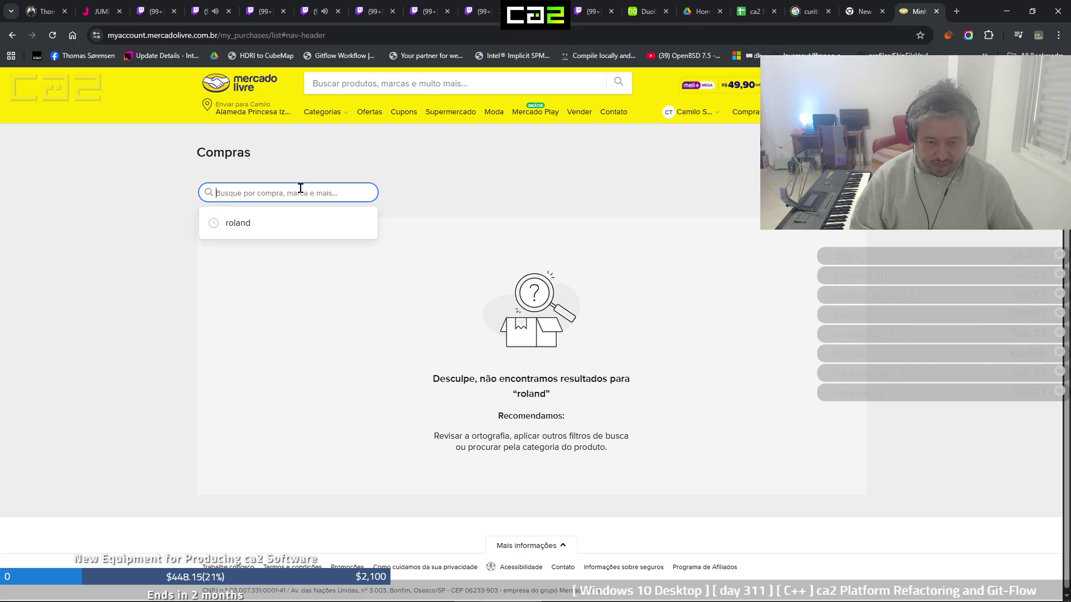
Search the whole Mercado Livre store for 'roland' and start refining the query
left_click(406, 84)
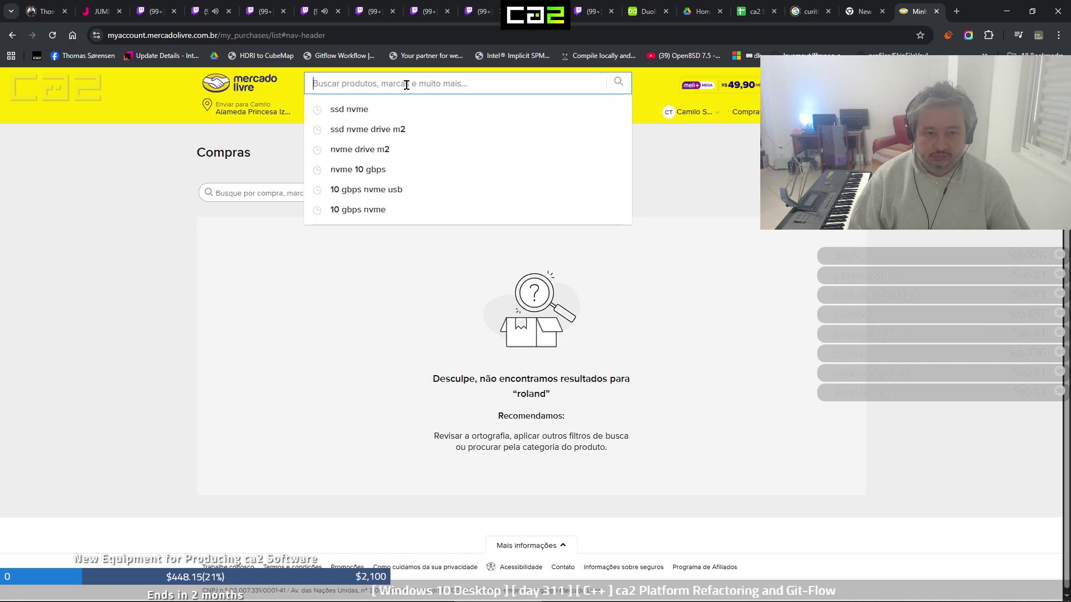
type("roland")
key("Return")
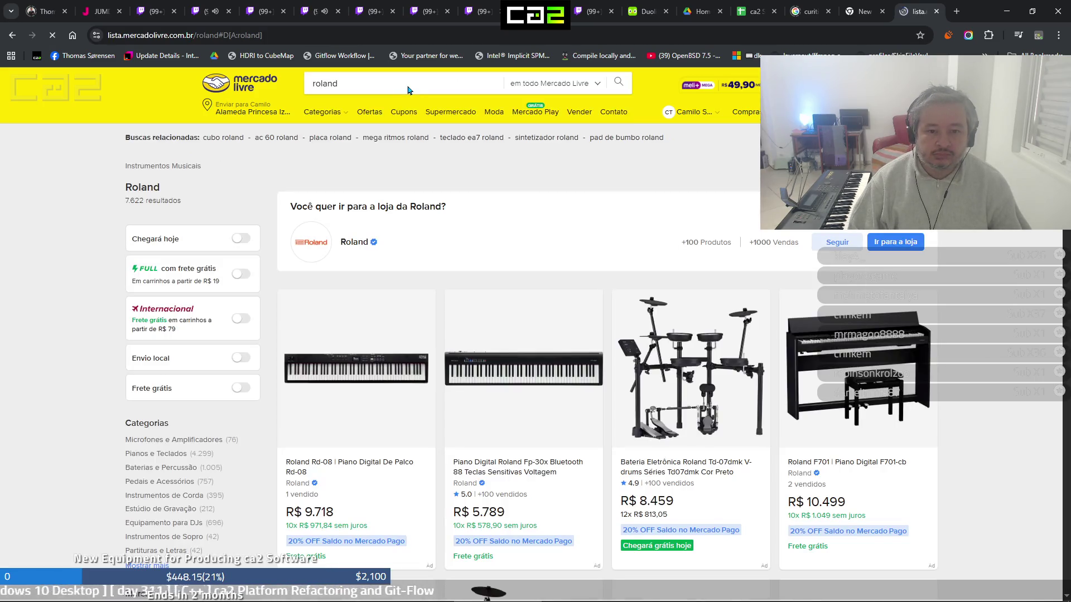
left_click(407, 84)
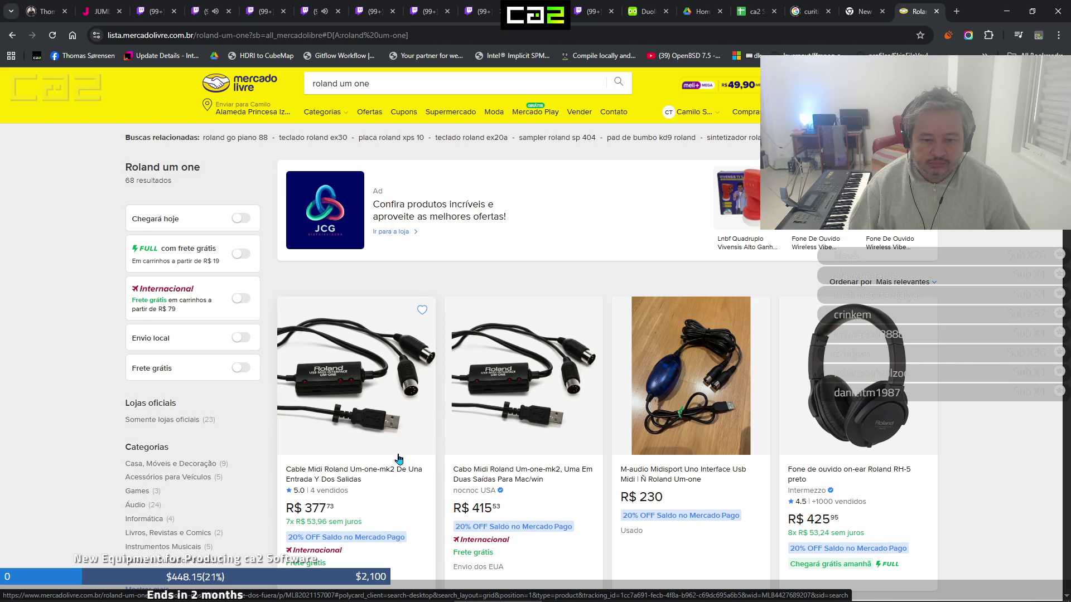
Look over the Roland UM-ONE mk2 MIDI cable listing at R$ 377,73, then minimize Chrome
scroll(399, 459, "down", 8)
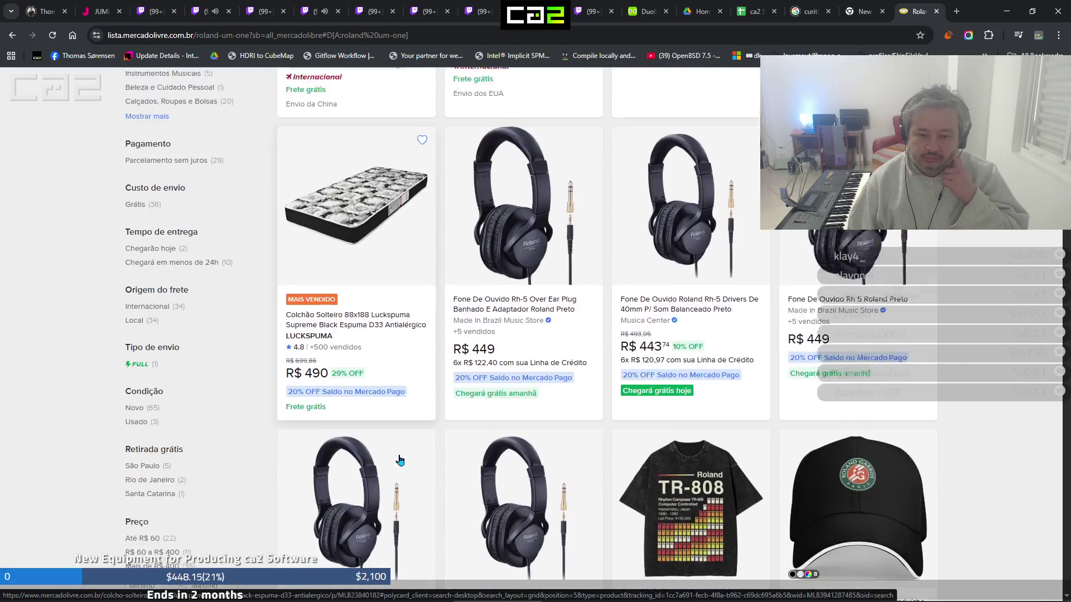
scroll(336, 270, "up", 6)
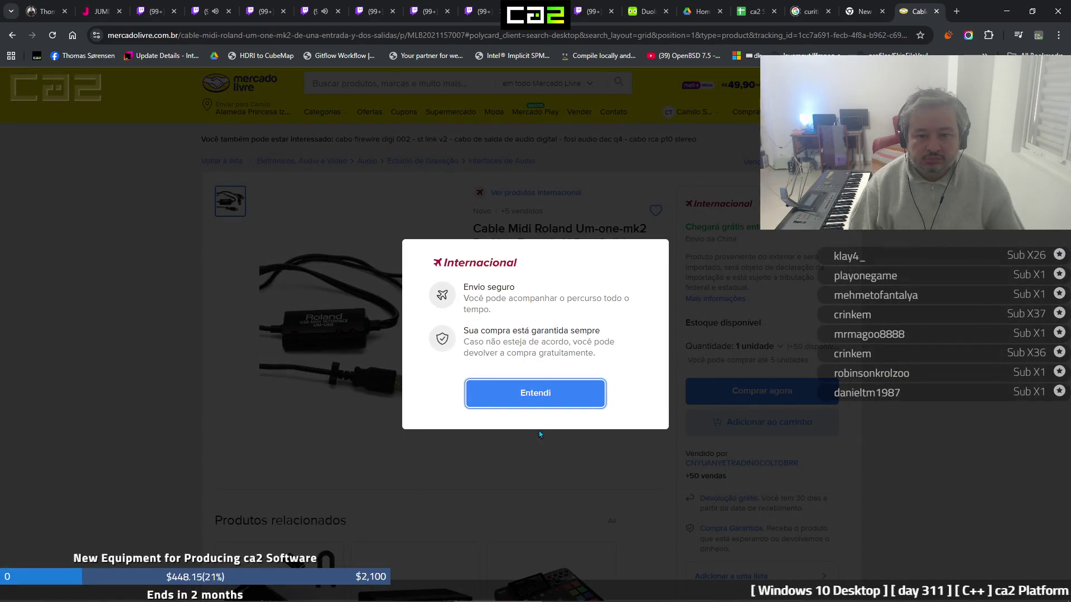
left_click(565, 400)
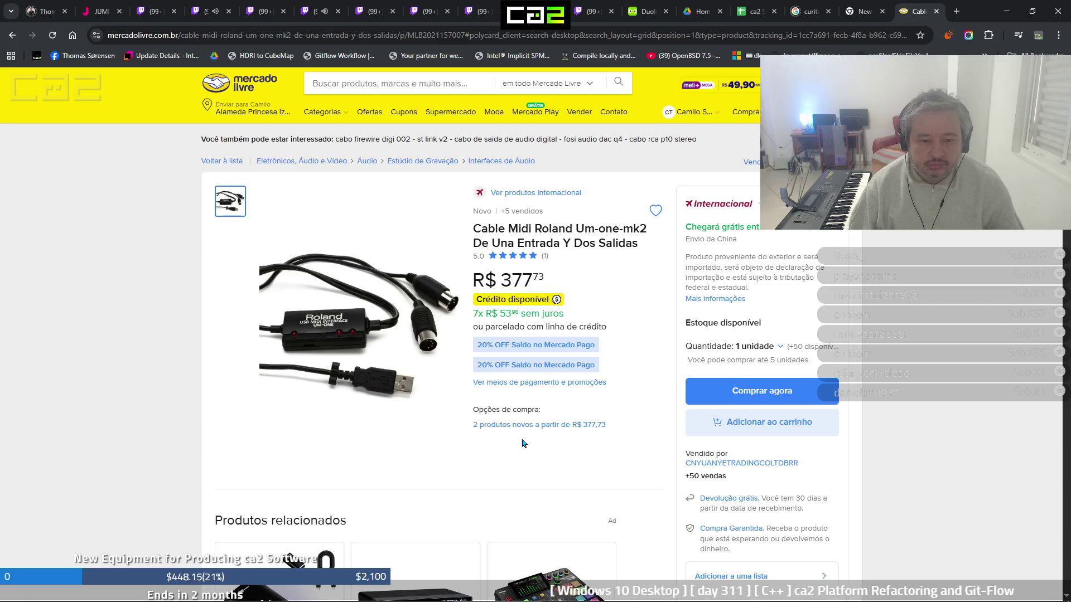
scroll(522, 443, "down", 2)
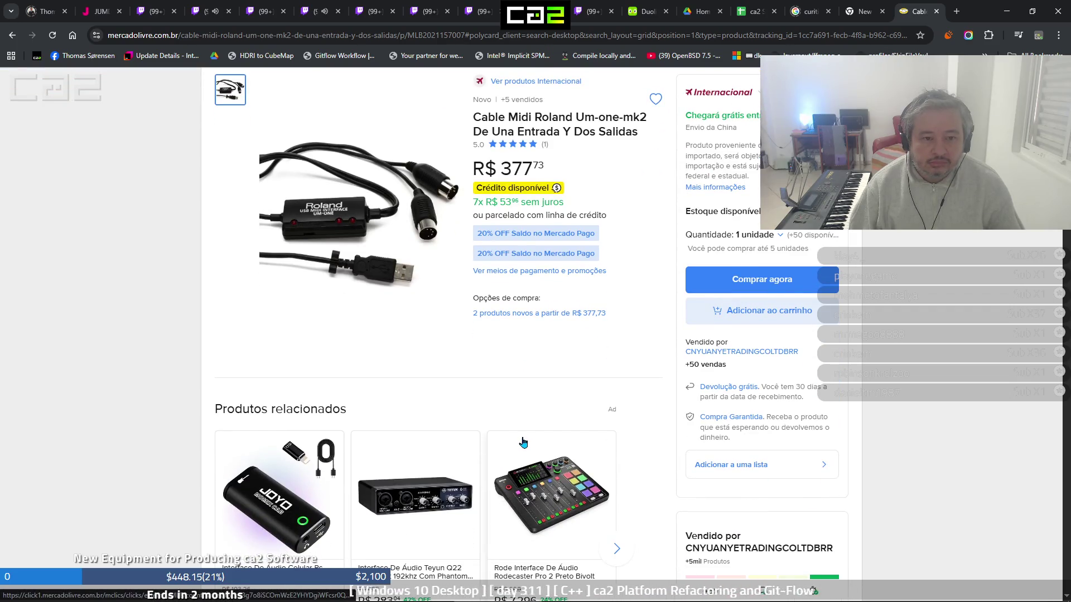
scroll(522, 442, "down", 1)
scroll(523, 442, "down", 2)
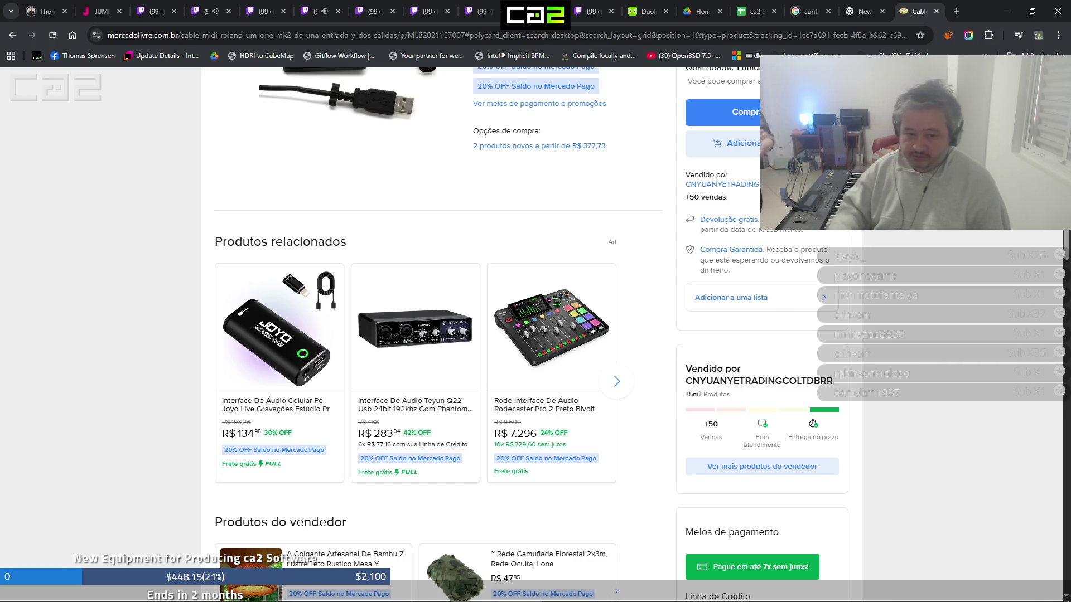
left_click(1007, 11)
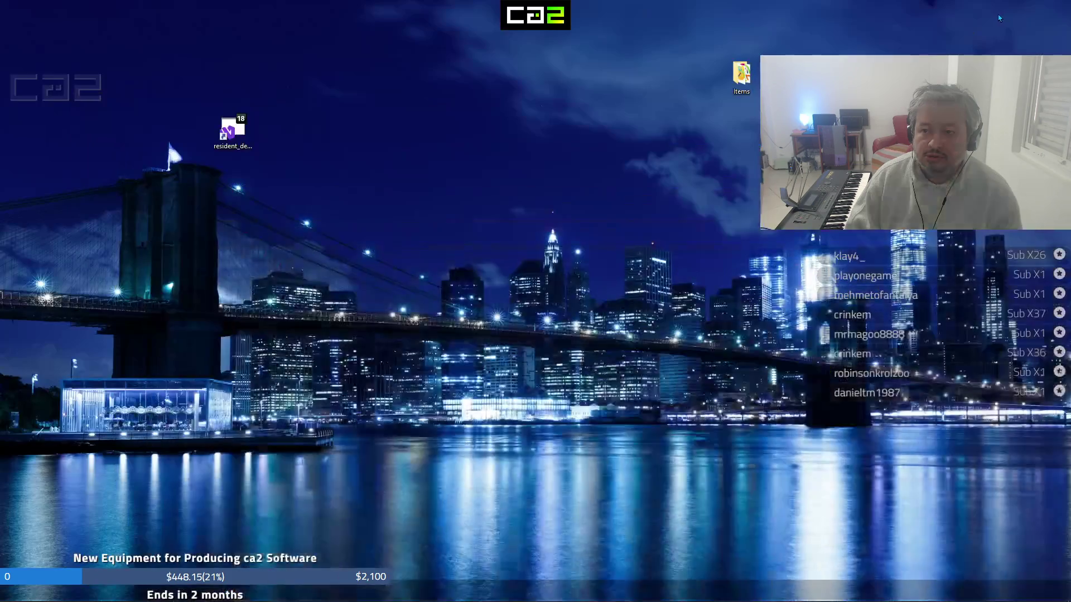
On the remote Mac, check Xcode's failed build log, then bring back Chrome's Roland Tahoe 26 tab
mouse_move(499, 600)
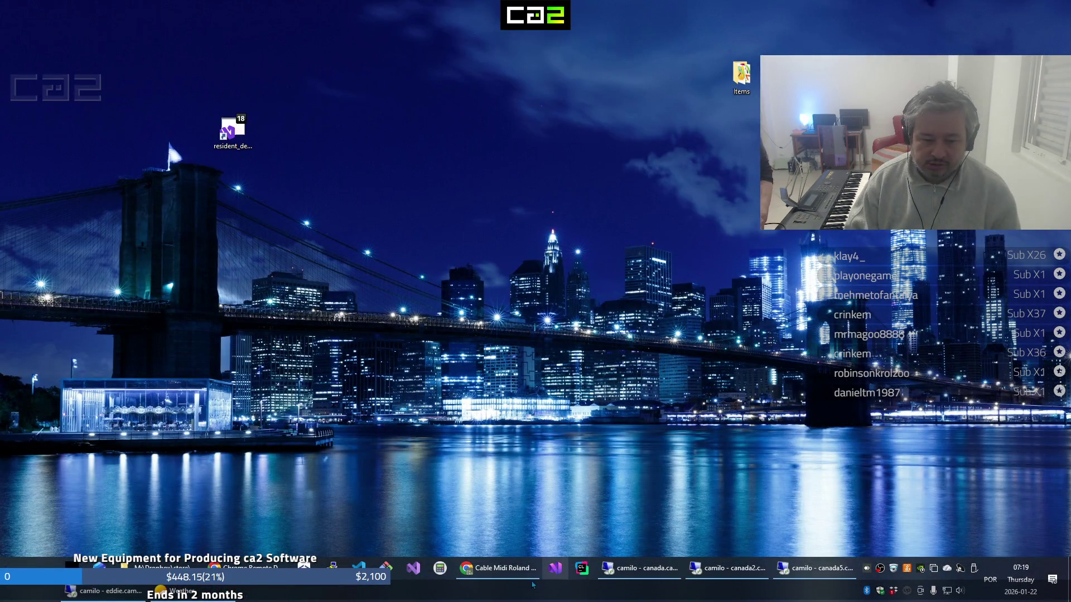
left_click(631, 580)
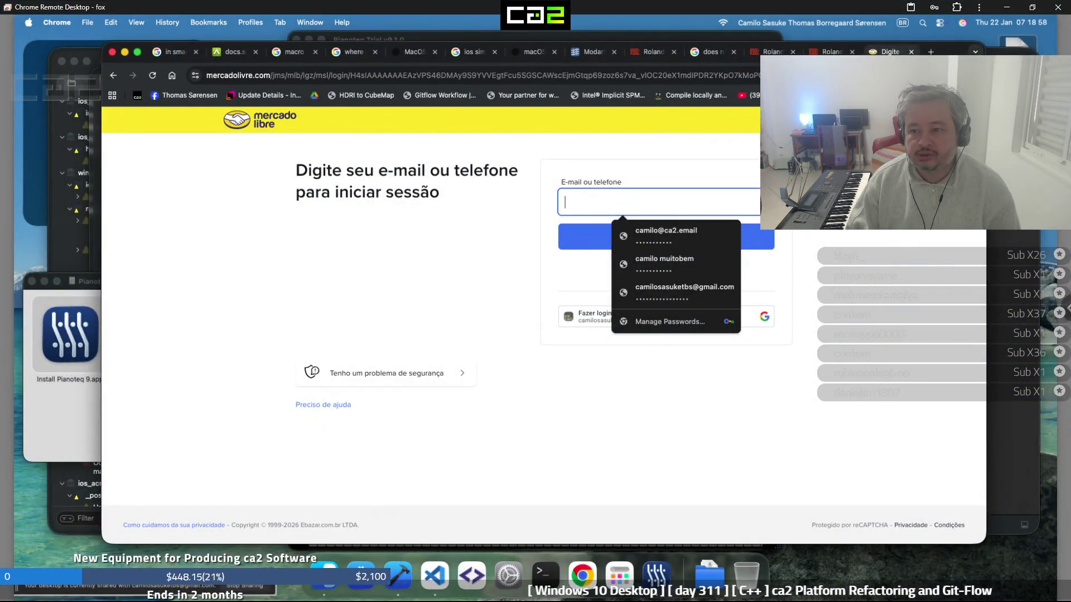
left_click(398, 574)
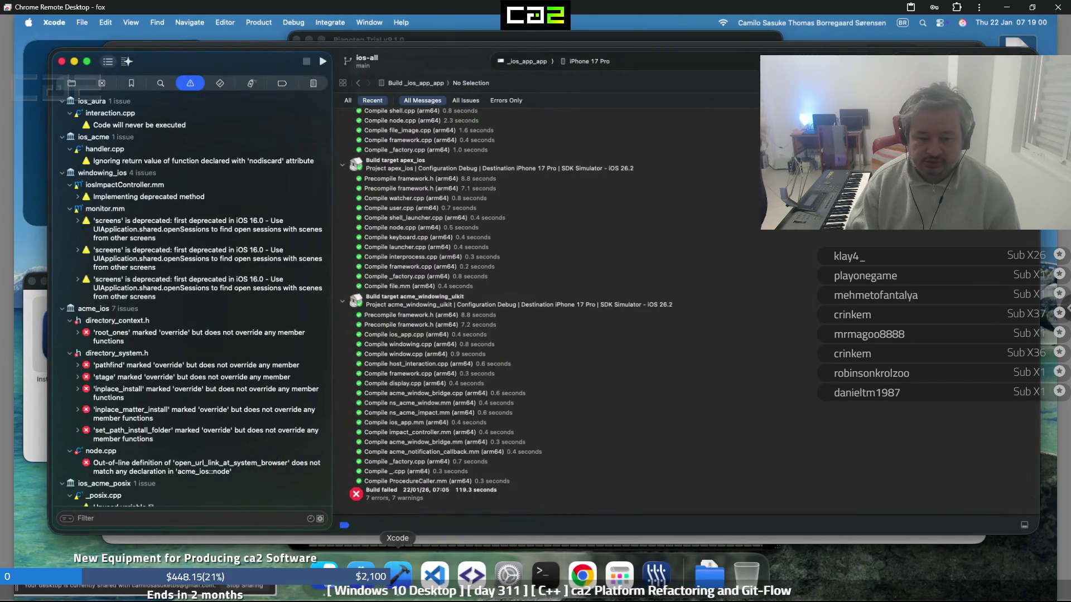
left_click(575, 569)
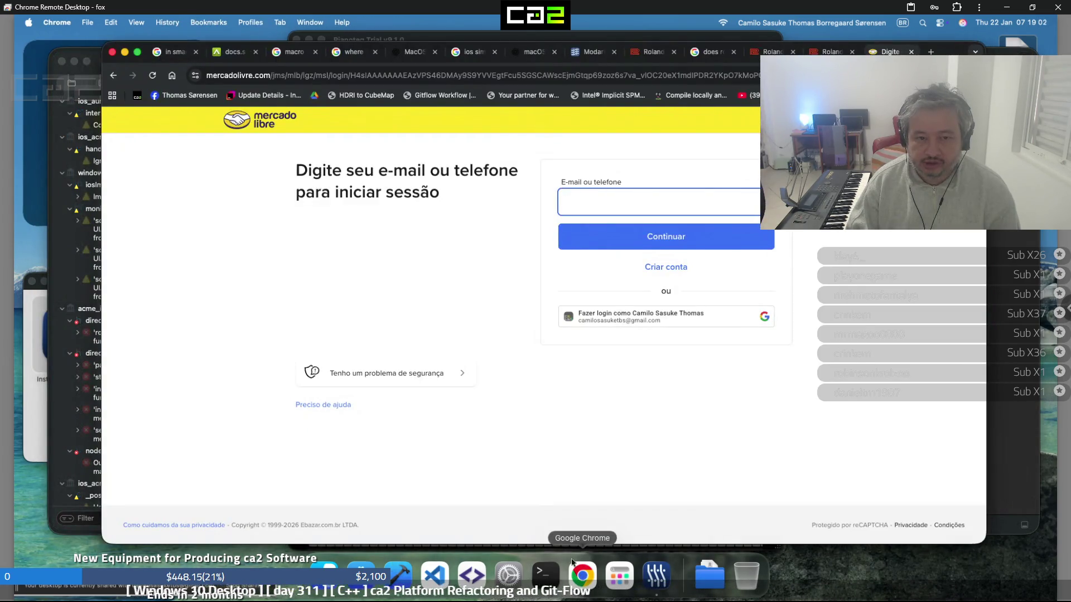
left_click(831, 51)
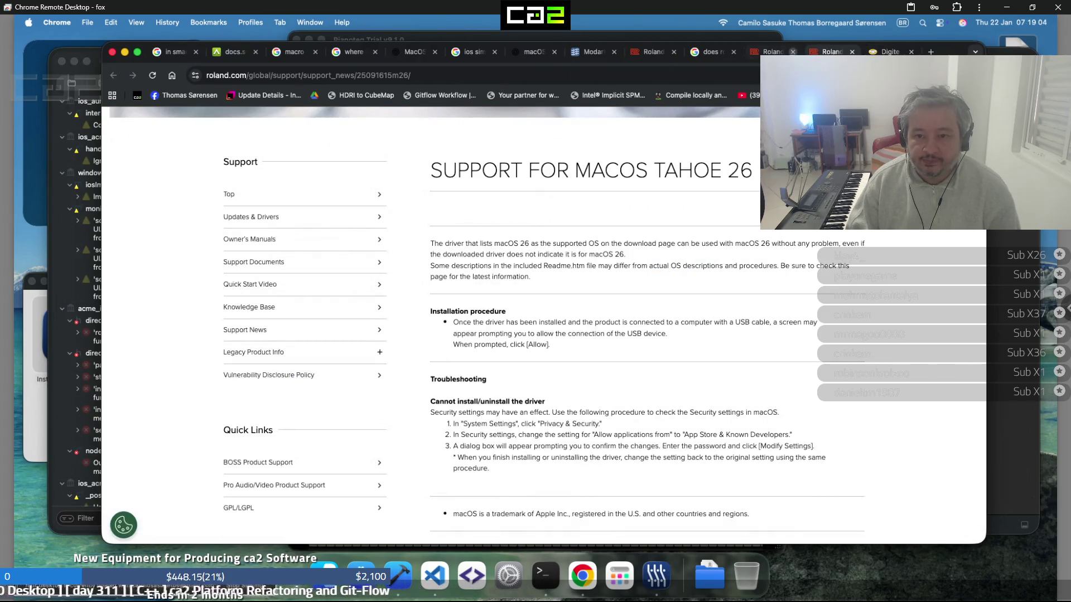
Follow the UM-ONE mk2 macOS 14 Download link to Roland's UM-ONE MK2 Updates & Drivers page
left_click(774, 52)
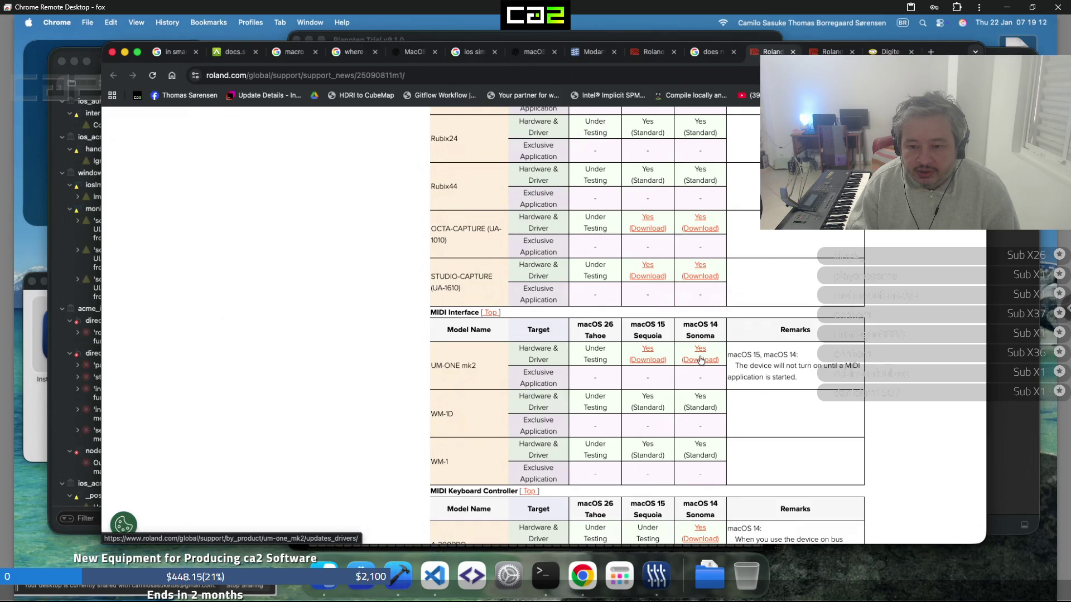
left_click(701, 358)
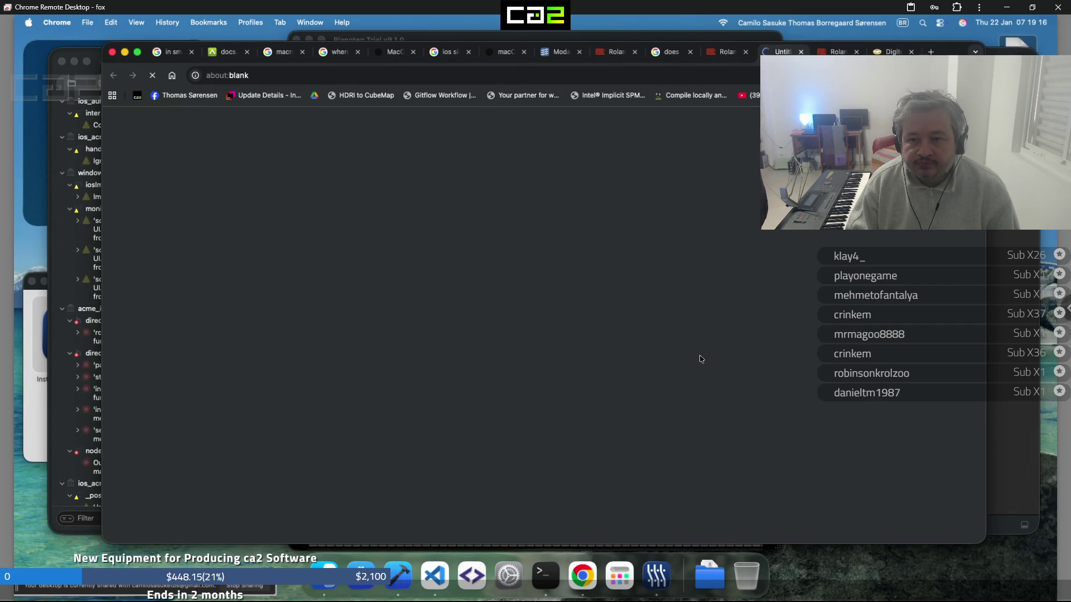
scroll(700, 358, "down", 2)
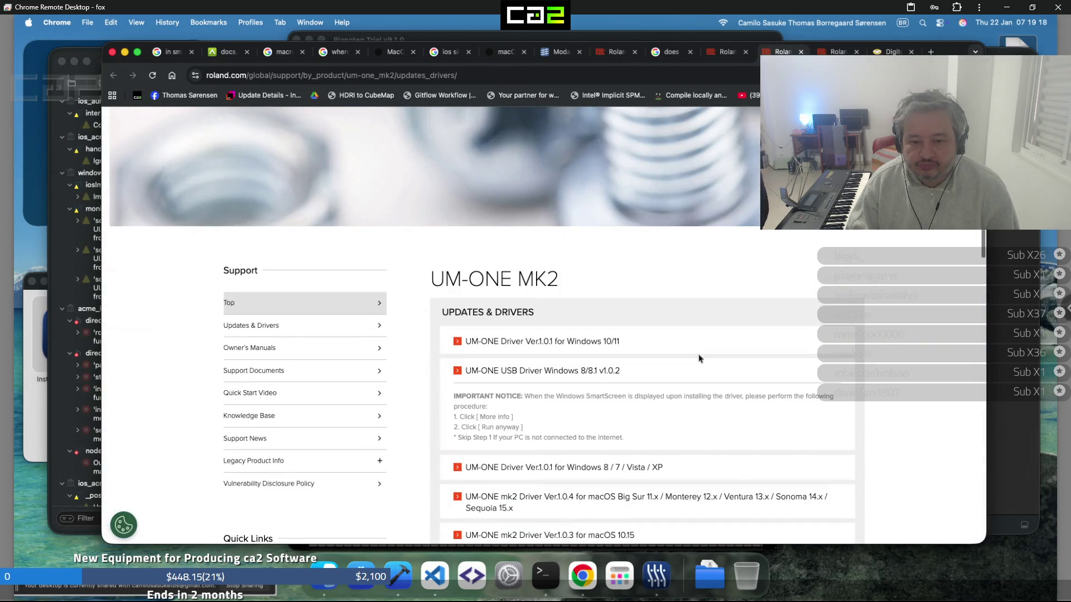
Open the UM-ONE mk2 Driver Ver.1.0.4 page for macOS Big Sur–Sequoia and scroll through its notes
scroll(701, 359, "down", 3)
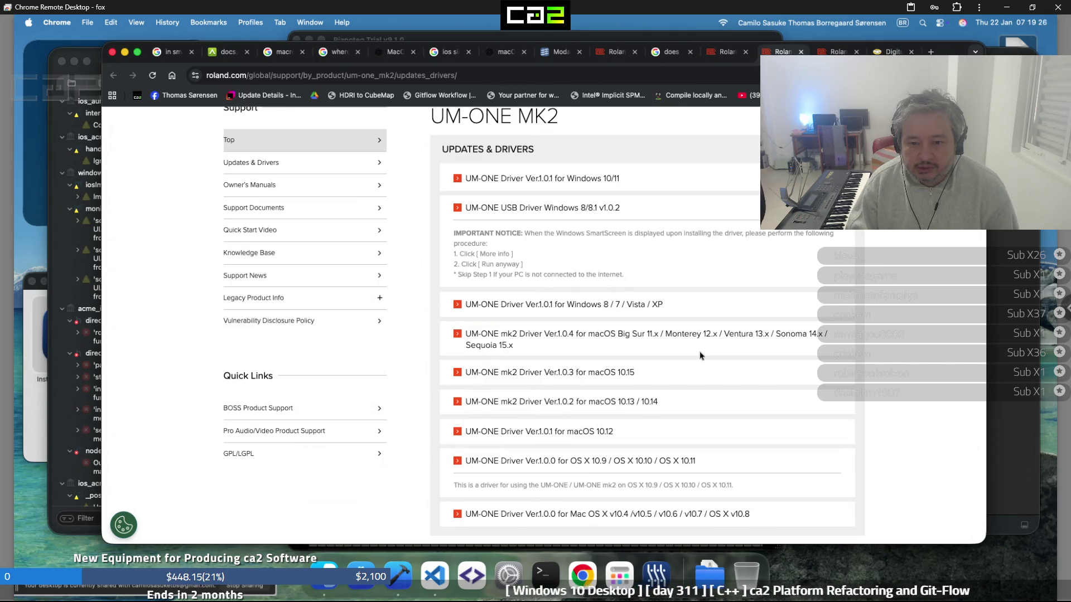
scroll(700, 356, "down", 1)
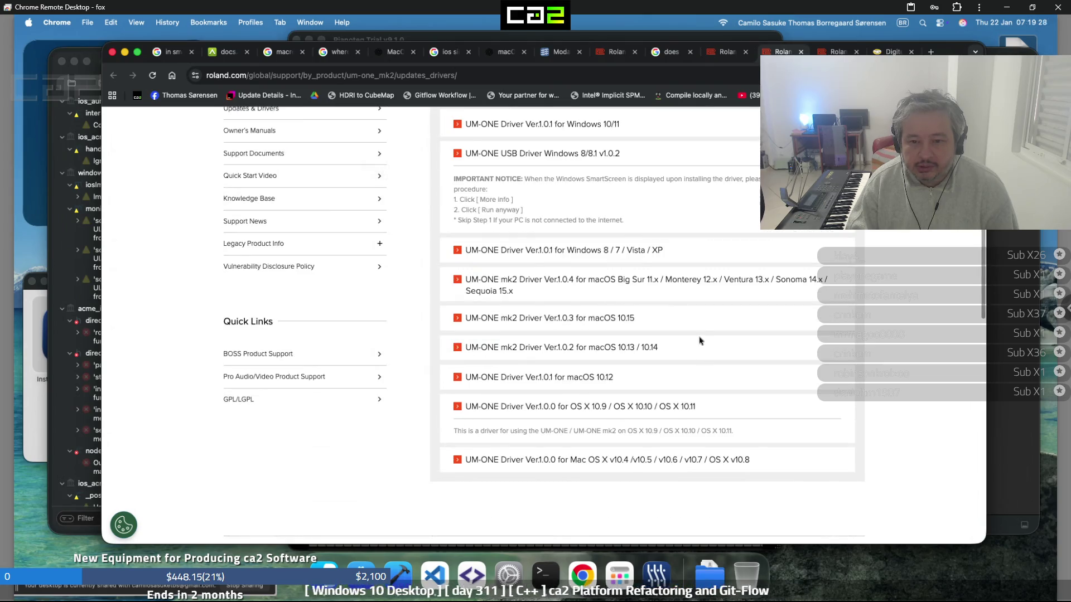
left_click(703, 295)
scroll(701, 289, "down", 5)
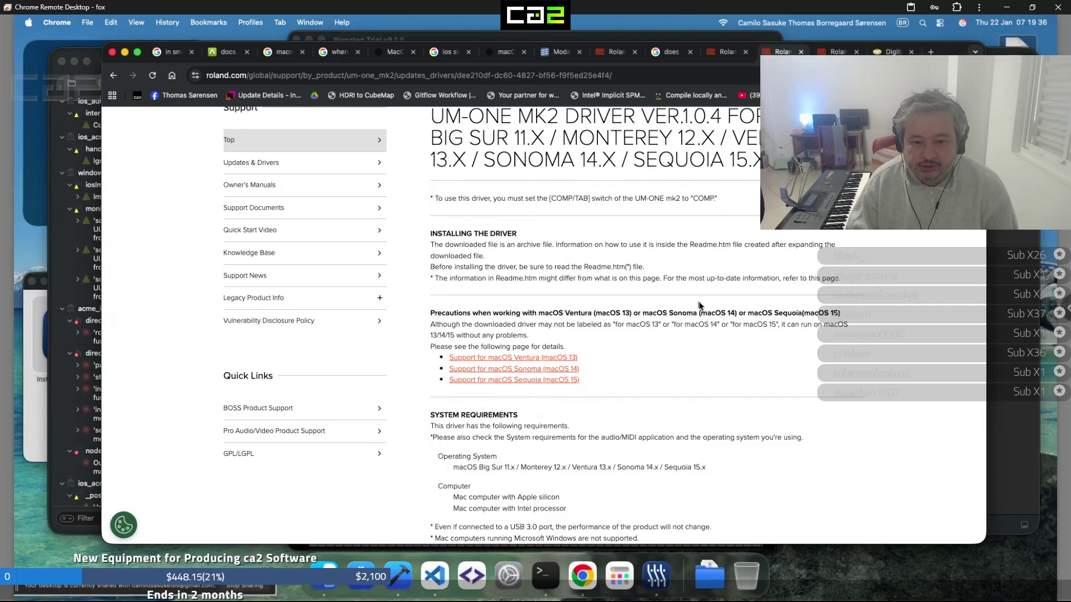
scroll(699, 306, "down", 6)
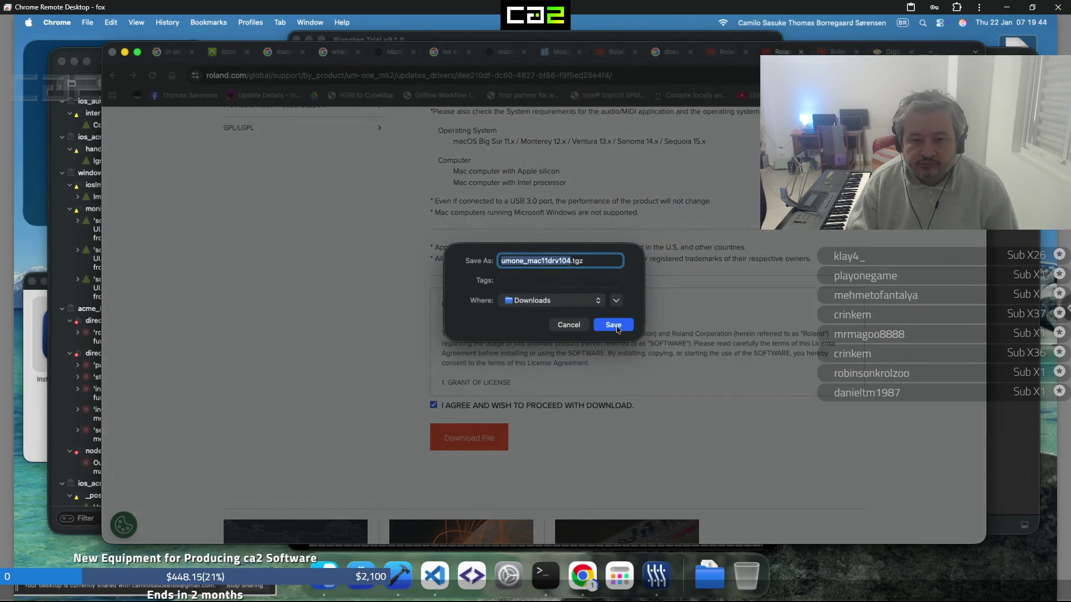
Save umone_mac11drv104.tgz to Downloads, extract it, and launch UMOne_USBDriver11.pkg
left_click(617, 328)
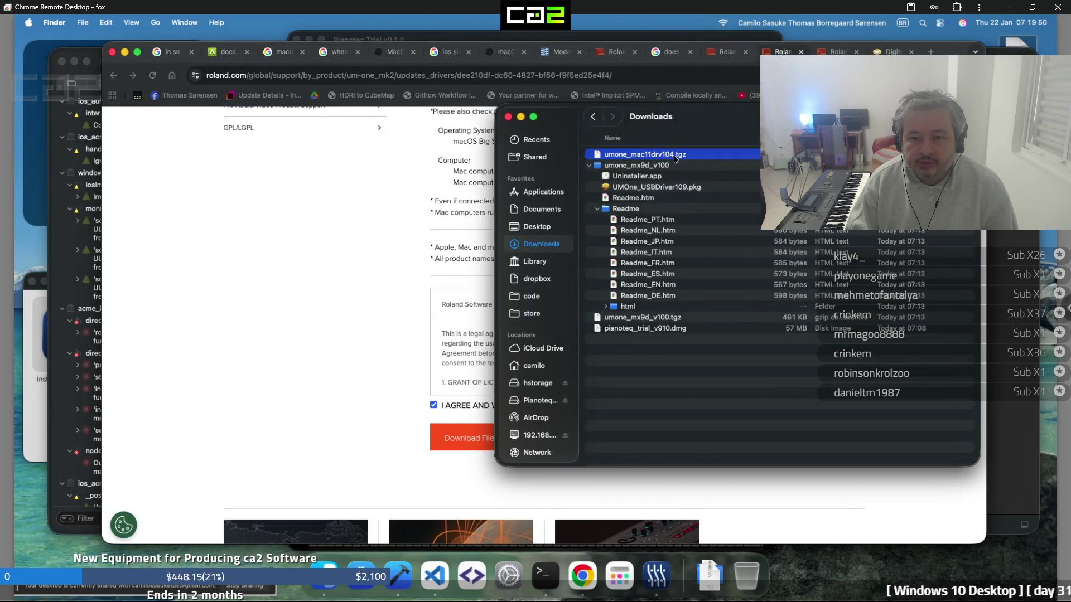
double_click(674, 156)
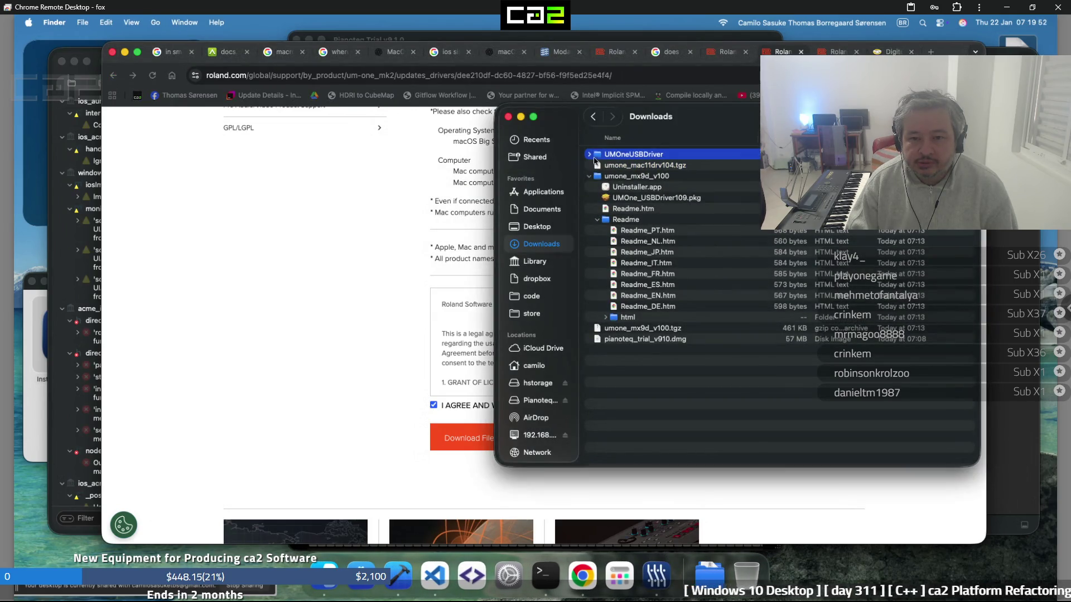
left_click(590, 155)
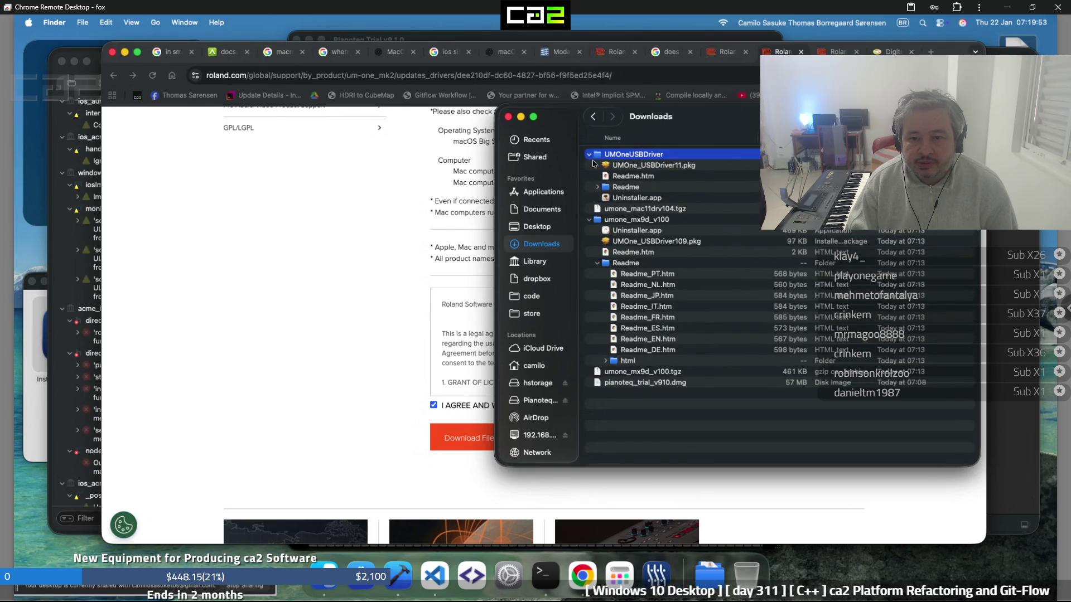
double_click(662, 166)
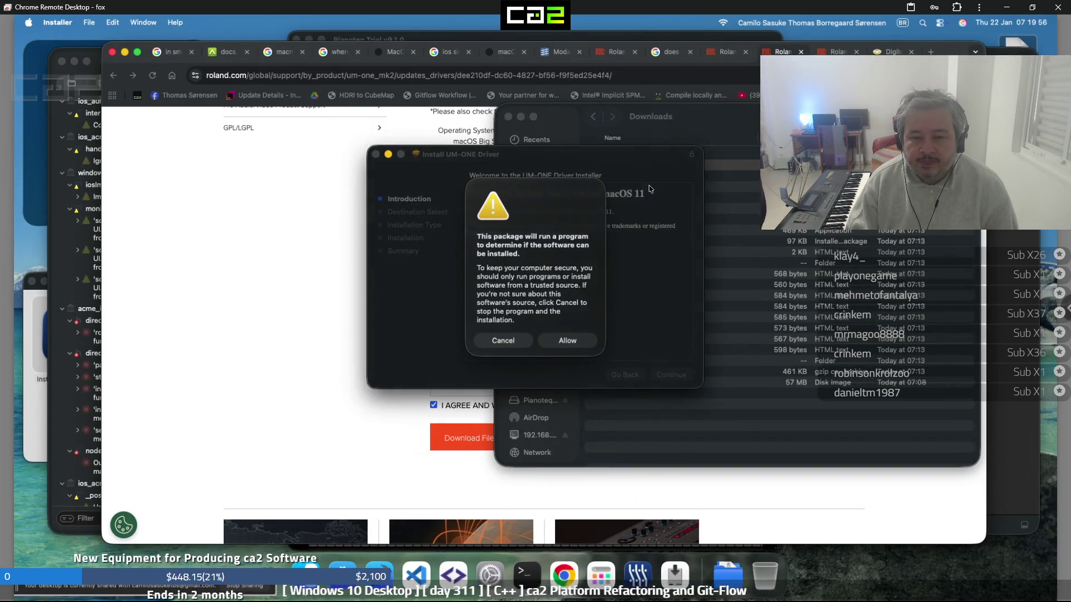
Install UM-ONE Driver Ver.1.0.4, authorizing with the account password, and finish the installation
left_click(580, 346)
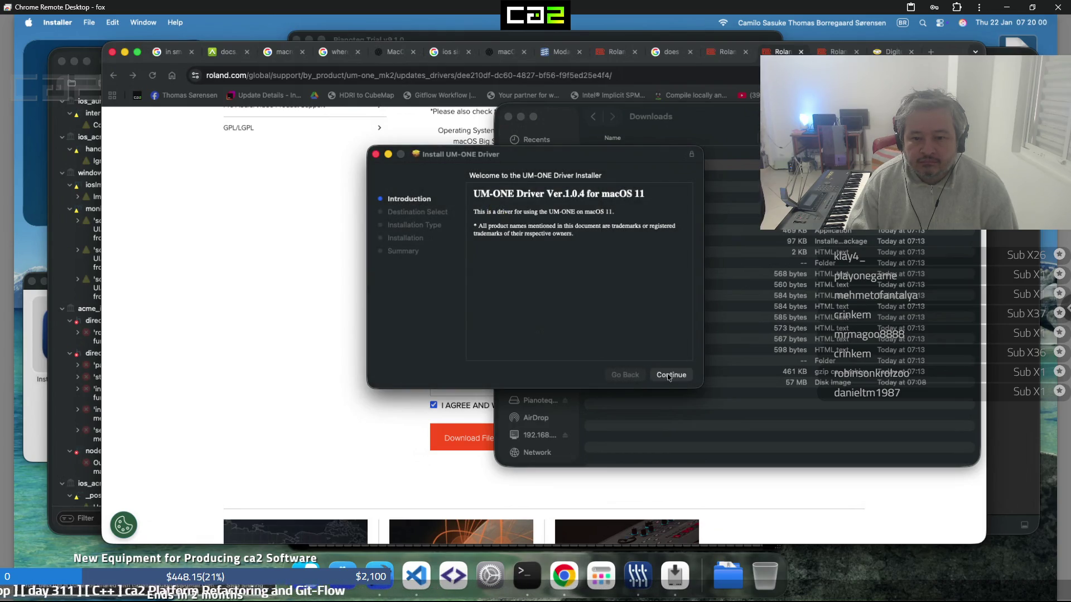
left_click(668, 375)
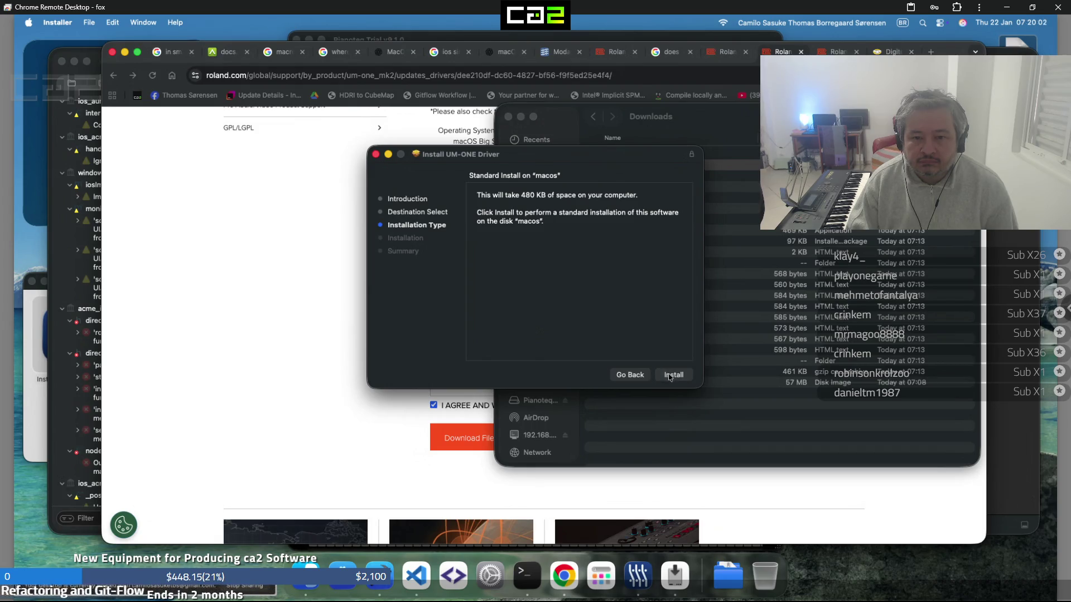
left_click(670, 376)
type("••")
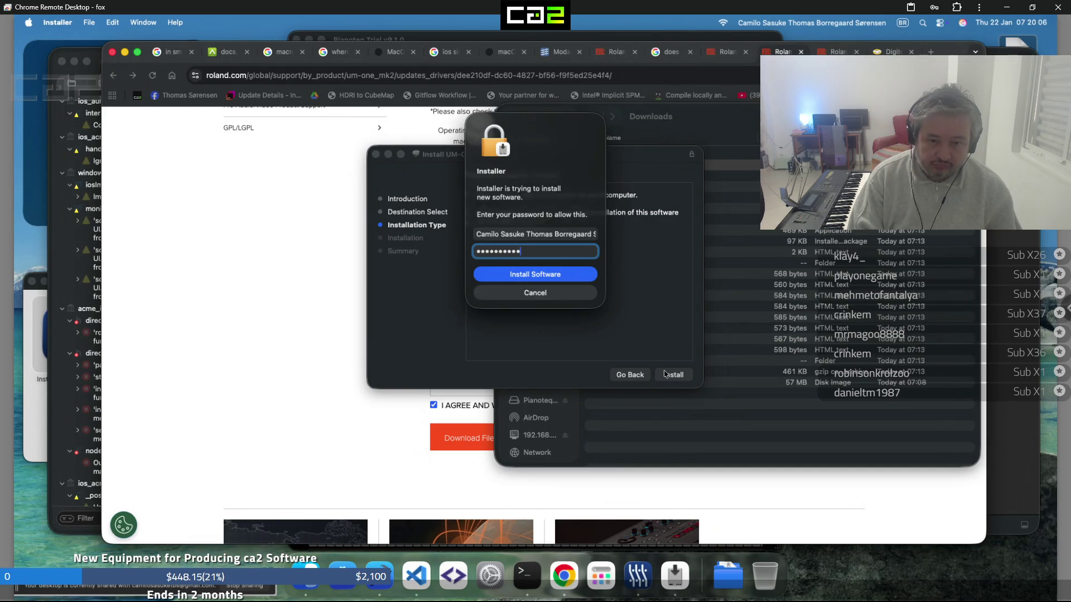
key("Return")
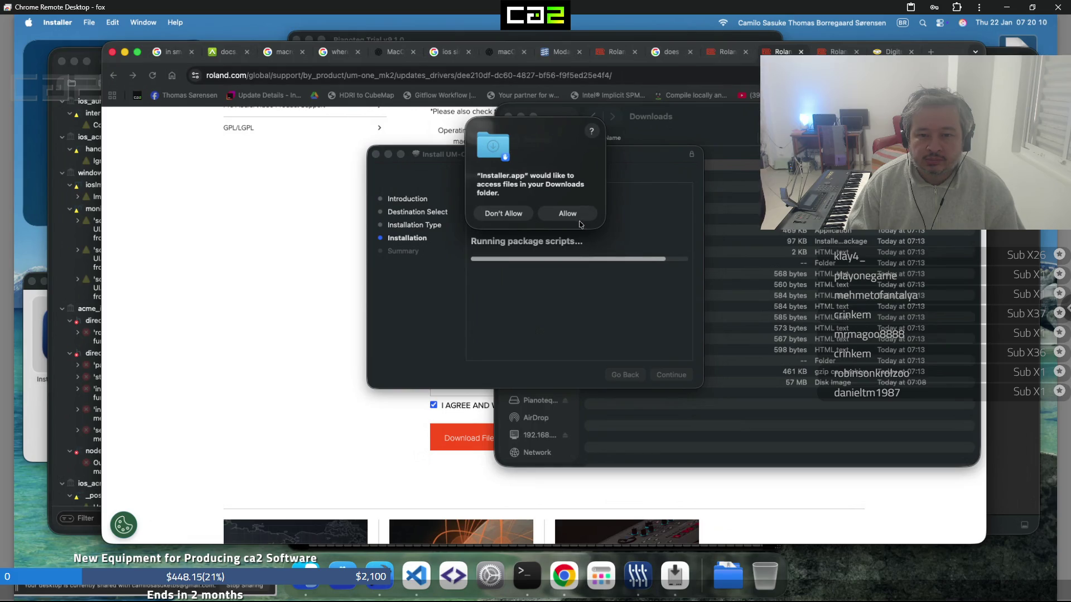
left_click(578, 221)
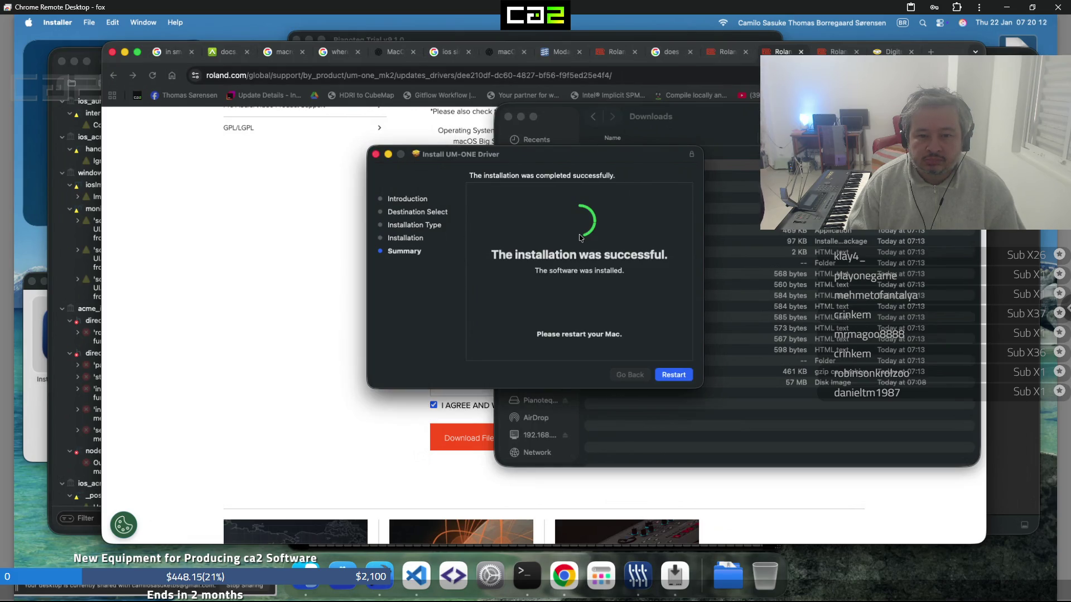
left_click(682, 377)
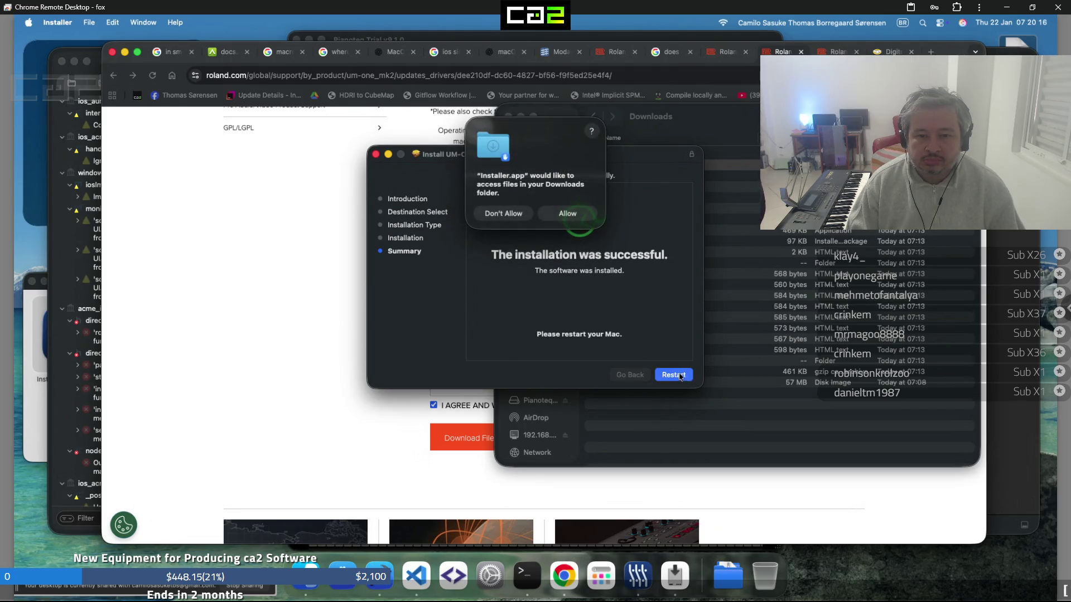
Deny the installer access to Downloads and keep the installer package there
left_click(504, 214)
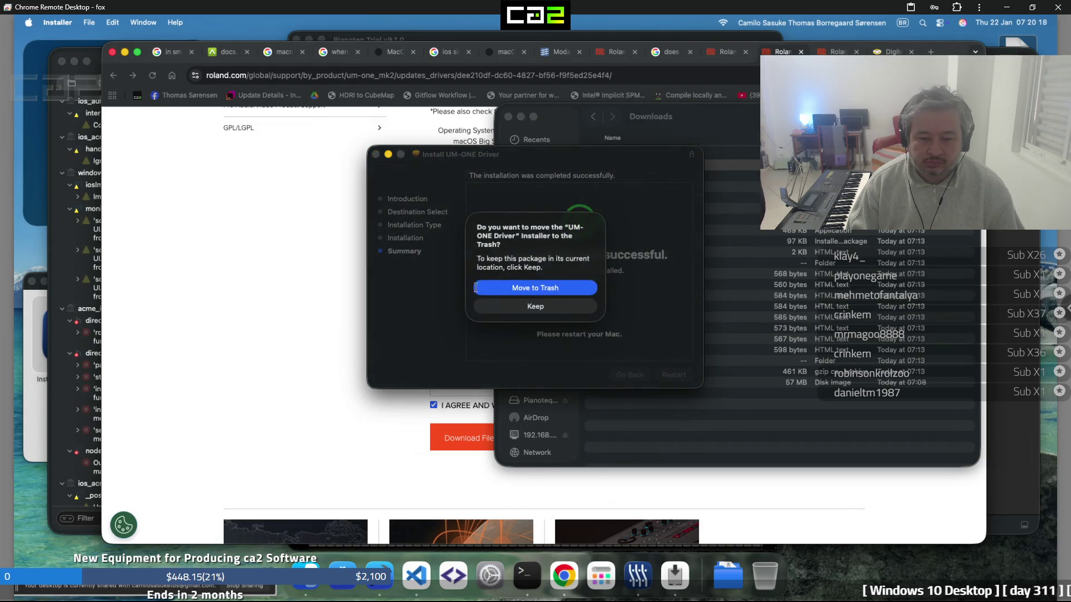
left_click(535, 307)
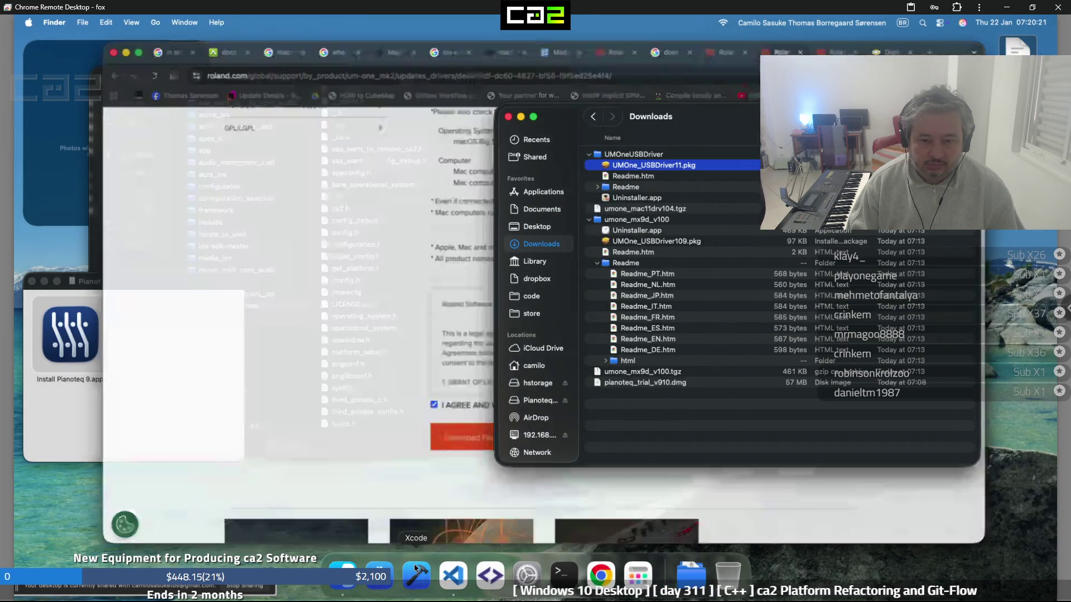
left_click(392, 564)
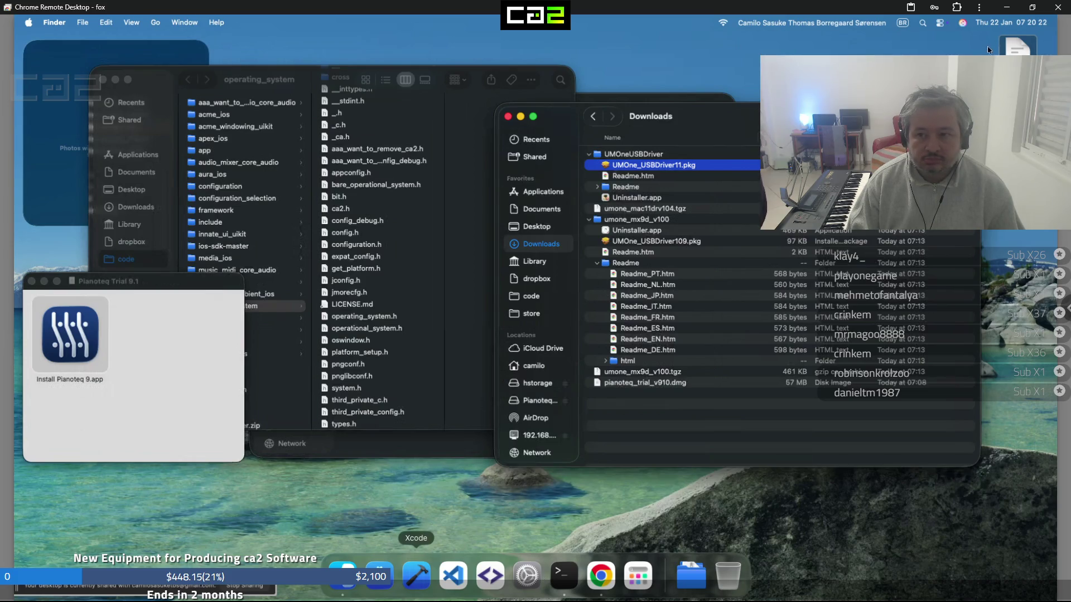
Connect Chrome Remote Desktop to the Mac 'fox' and enter its PIN to finish connecting
left_click(979, 8)
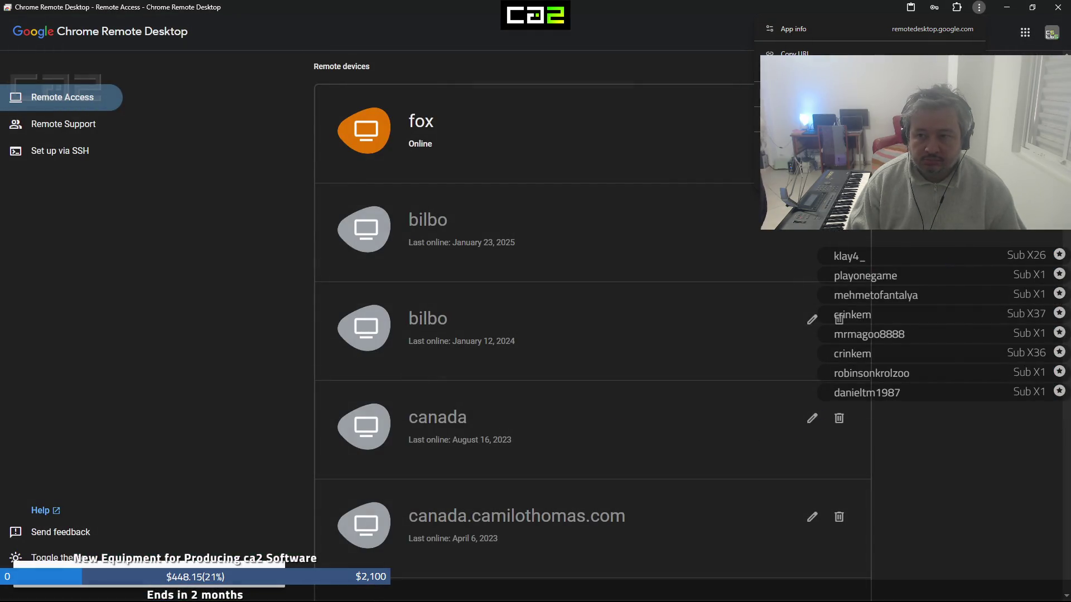
left_click(930, 276)
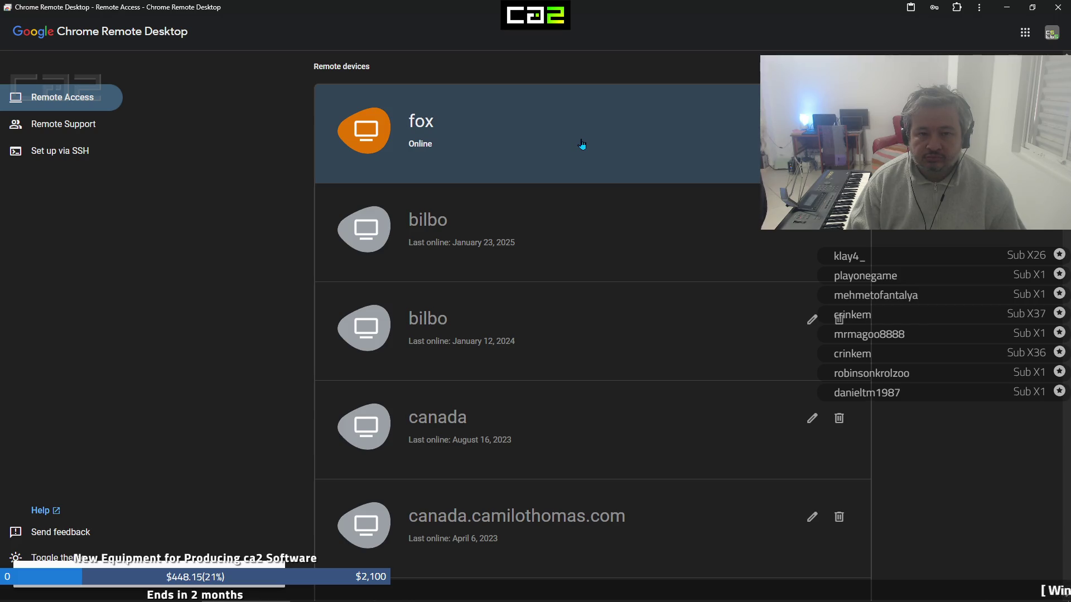
left_click(581, 144)
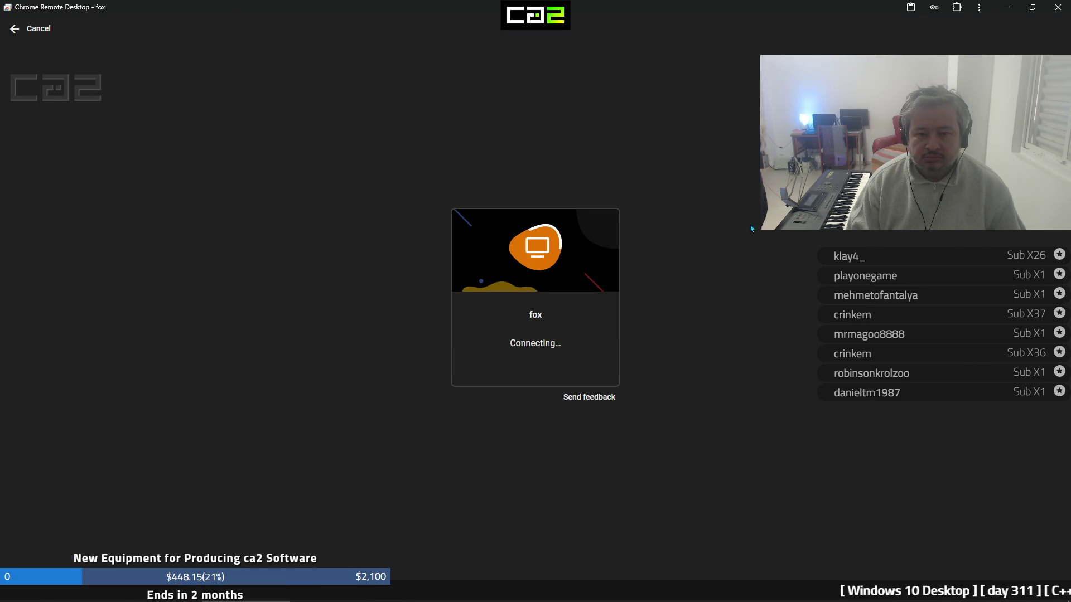
left_click(1006, 8)
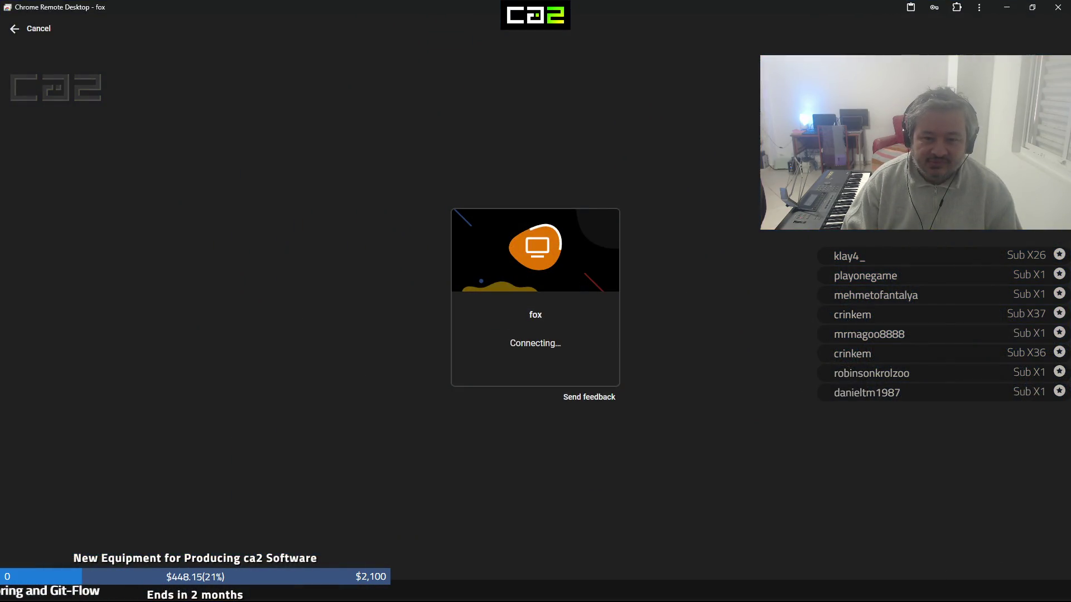
left_click(1011, 10)
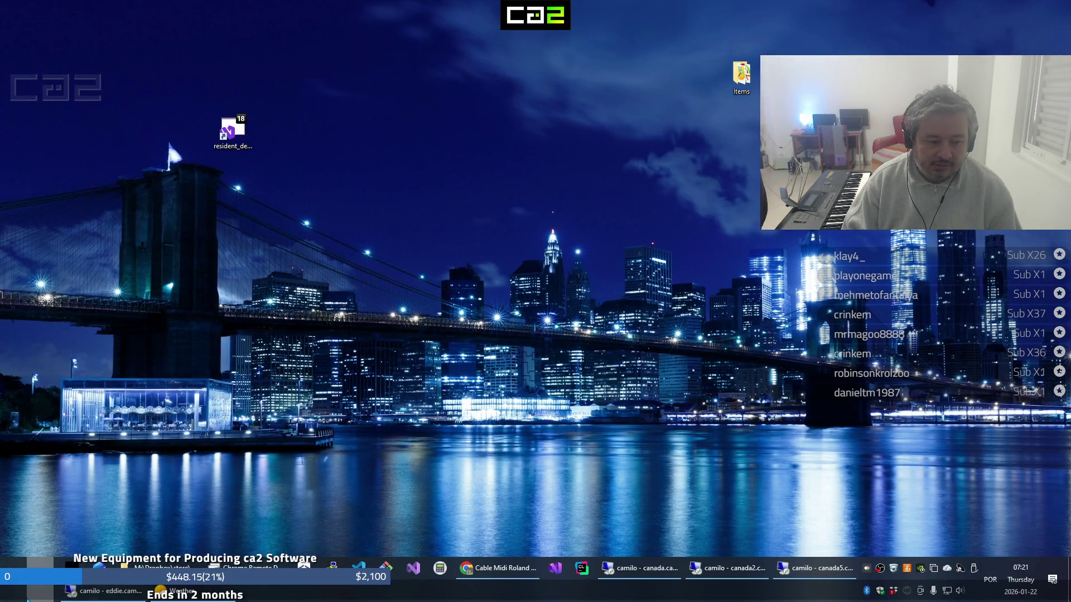
left_click(17, 598)
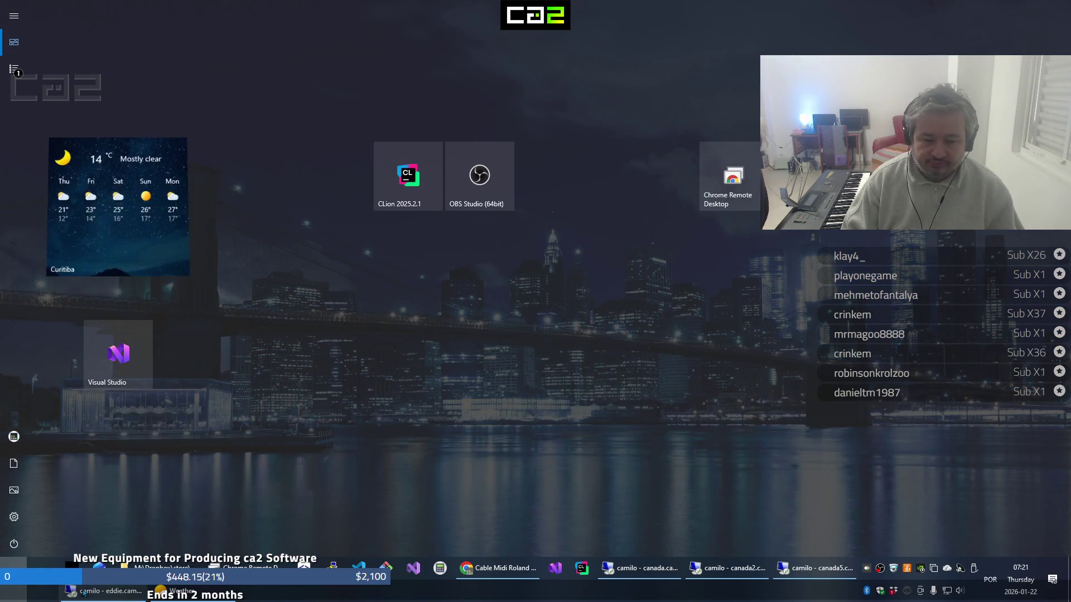
left_click(246, 568)
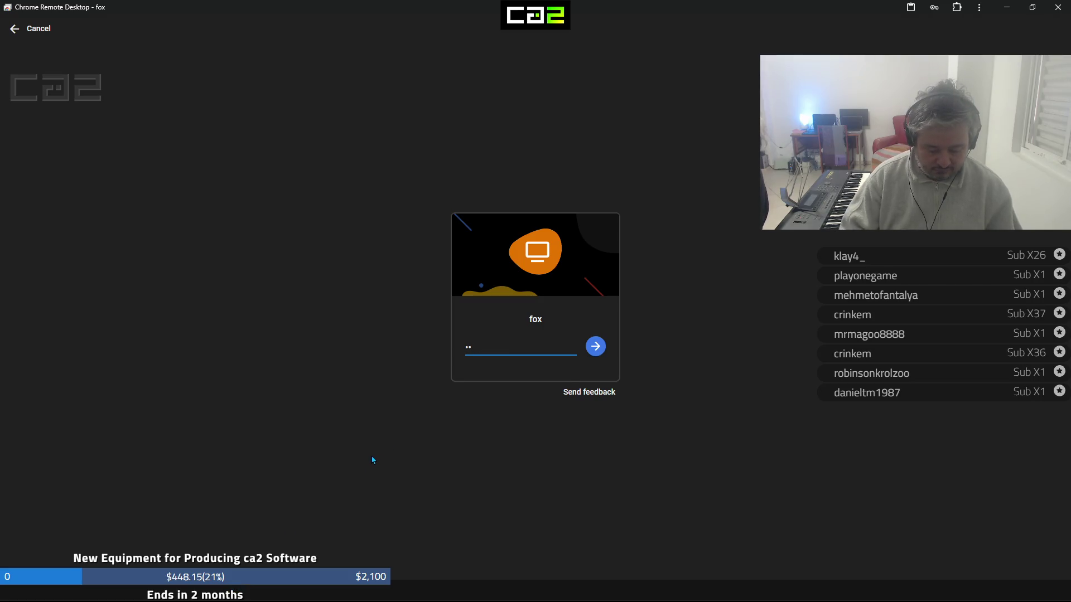
type("1")
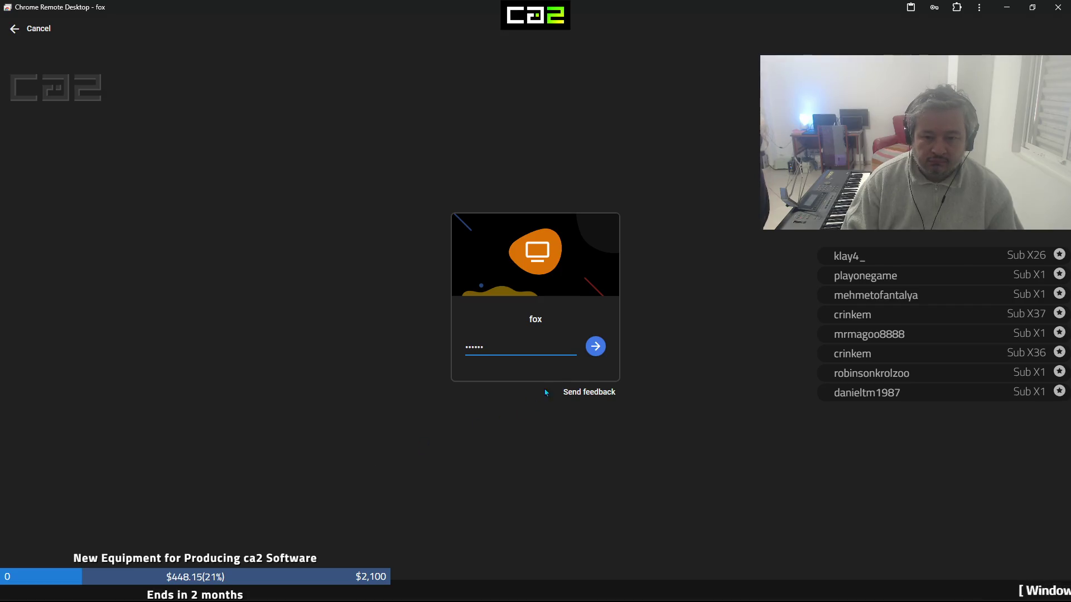
left_click(595, 347)
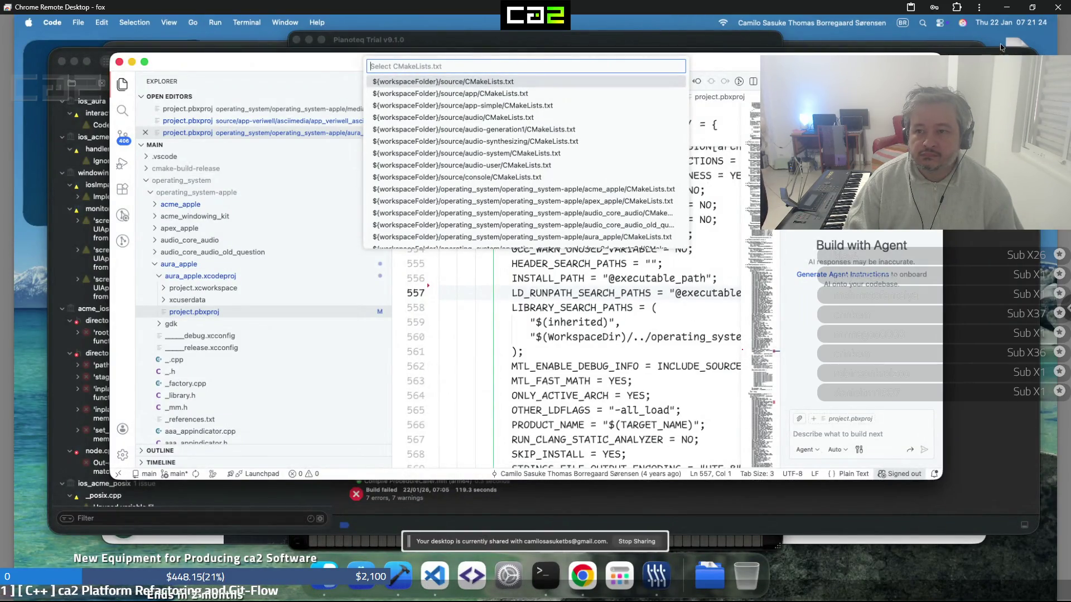
Switch the remote session to full screen and bring Pianoteq 9 to the front
left_click(1066, 306)
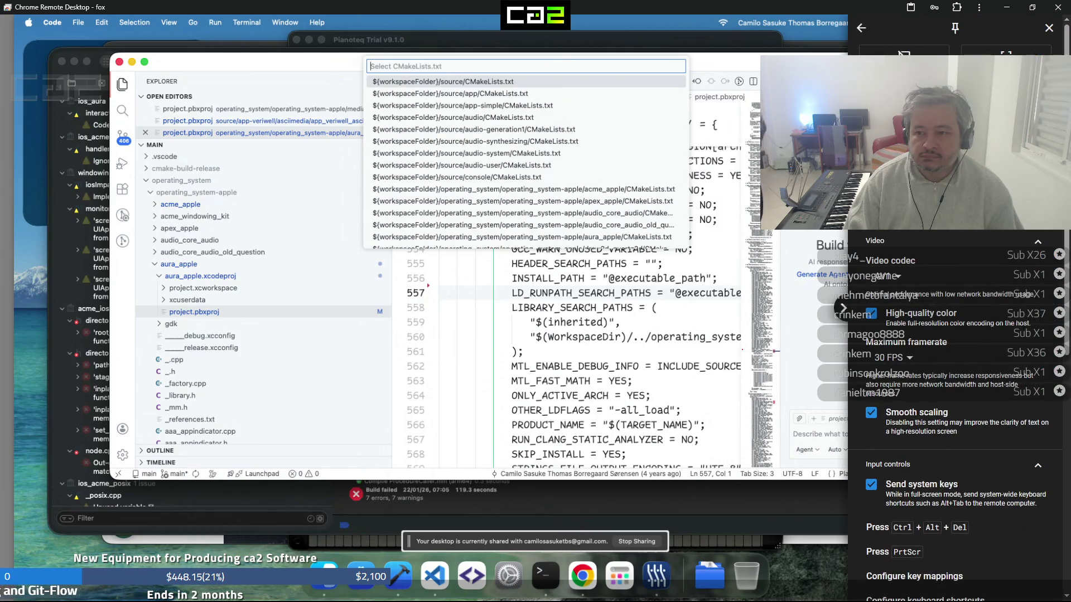
left_click(1006, 51)
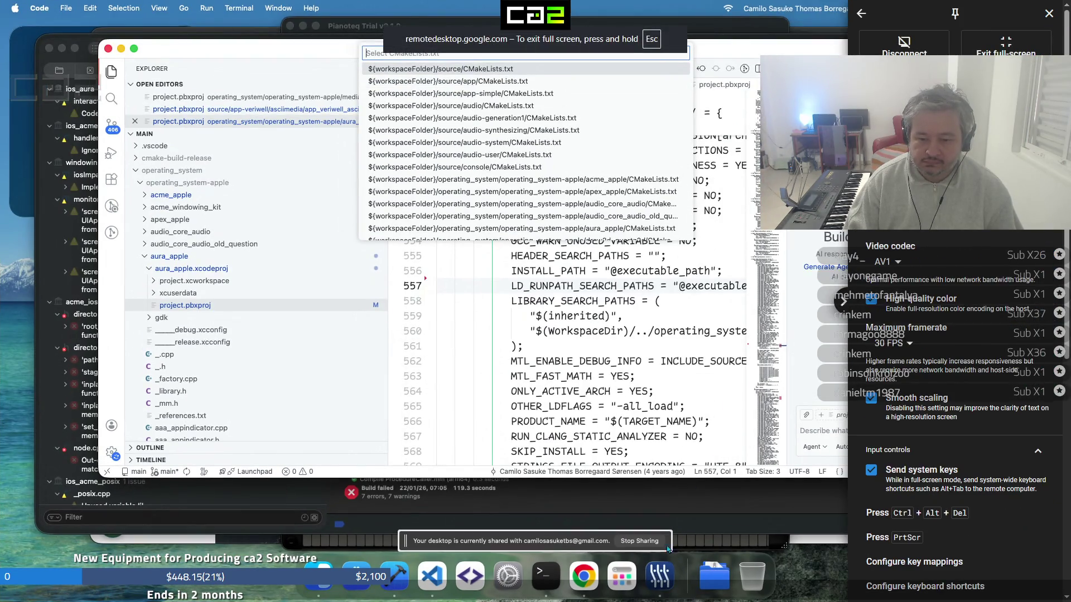
left_click(657, 571)
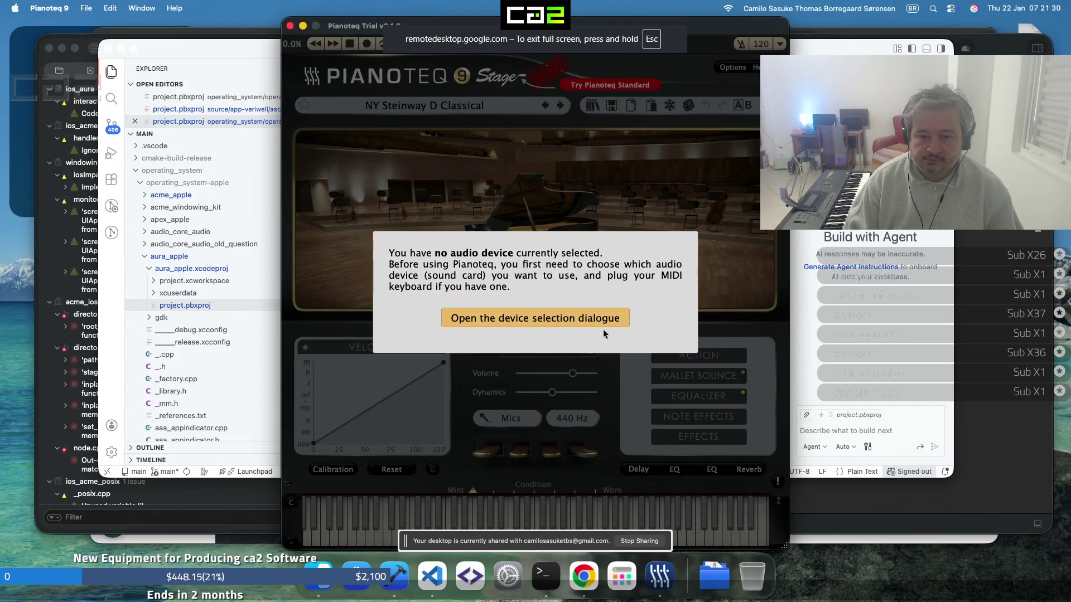
left_click(604, 324)
left_click(678, 259)
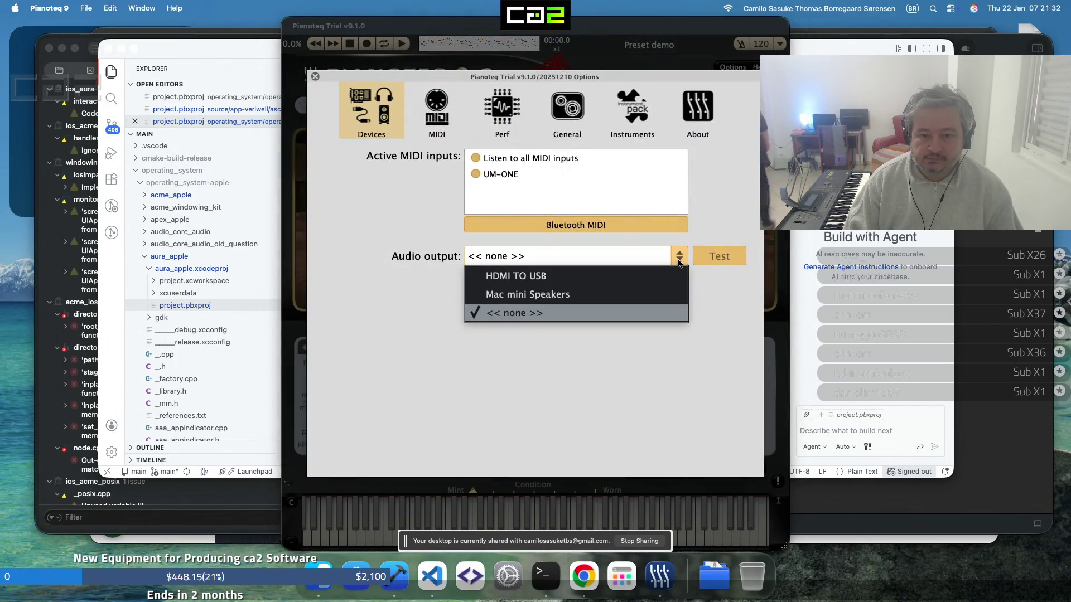
left_click(679, 257)
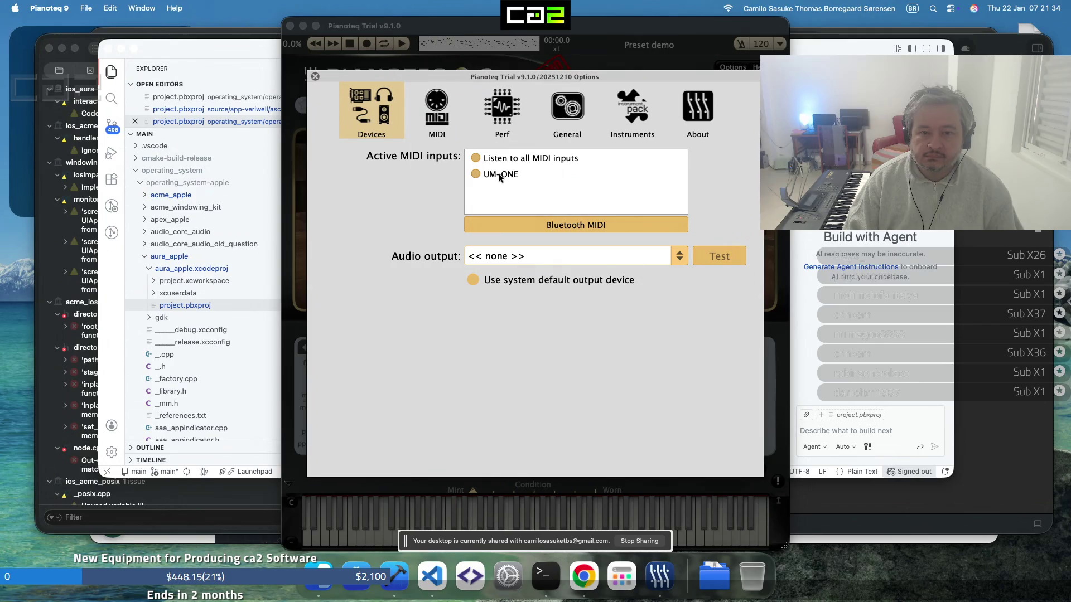
left_click(498, 173)
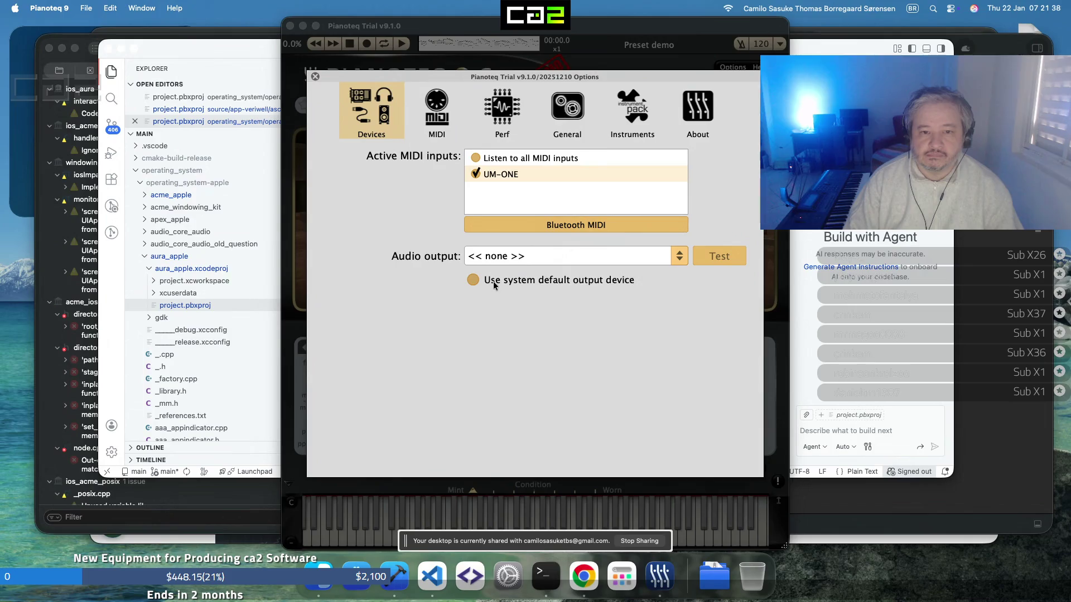
left_click(679, 253)
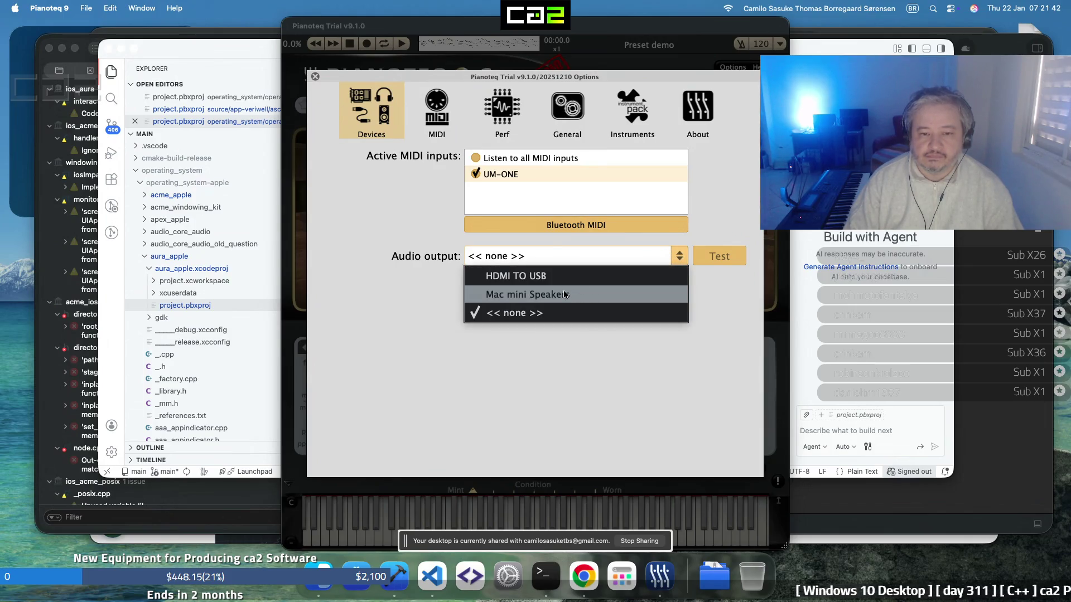
left_click(600, 282)
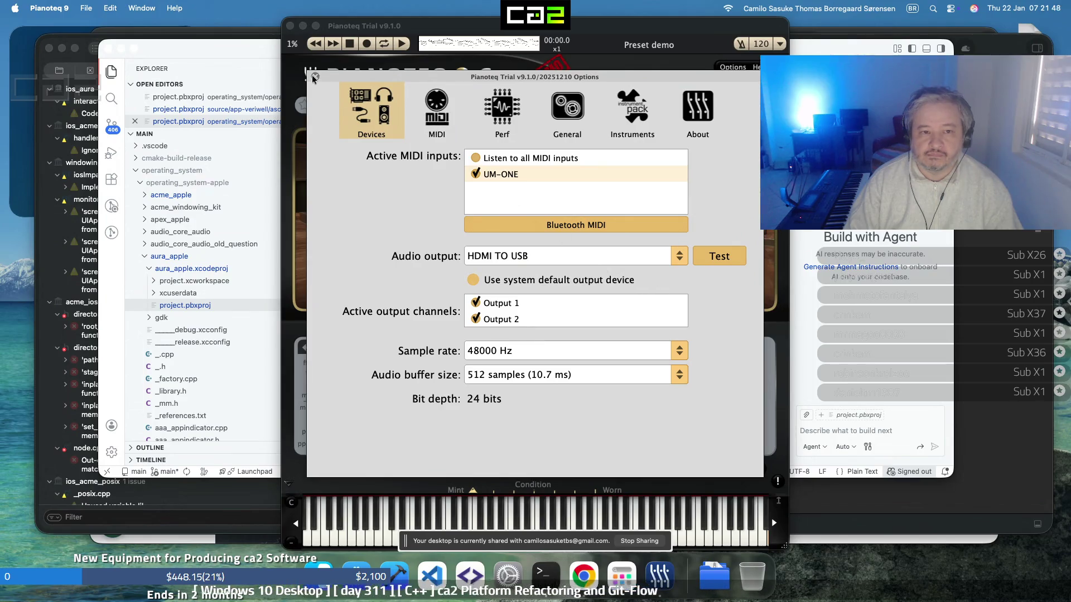
key("Escape")
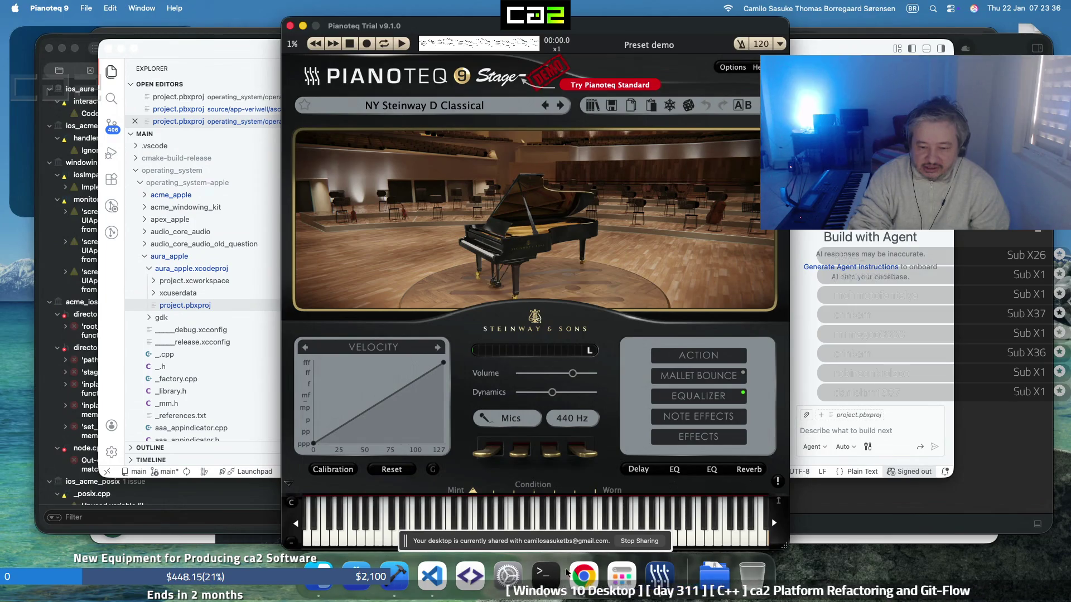
Search Launchpad for 'midi' and launch Audio MIDI Setup
left_click(628, 580)
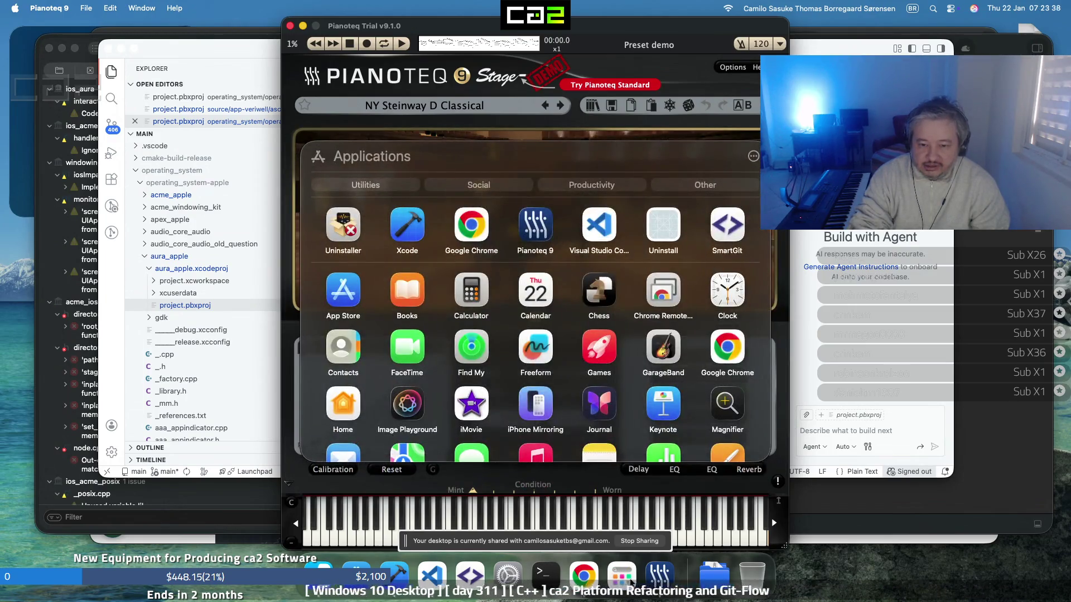
scroll(628, 243, "down", 10)
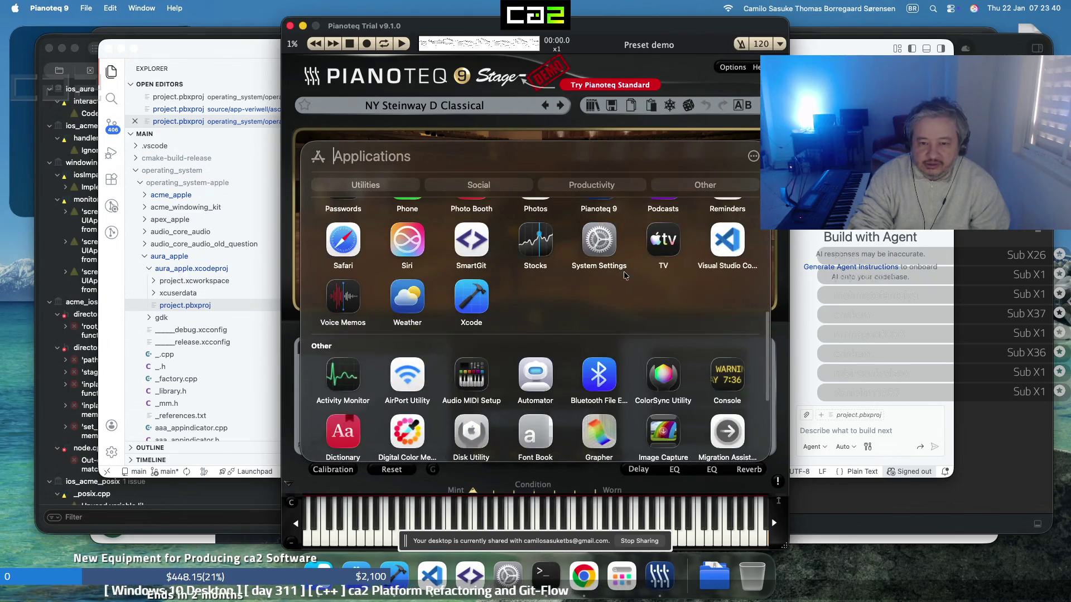
scroll(625, 274, "down", 4)
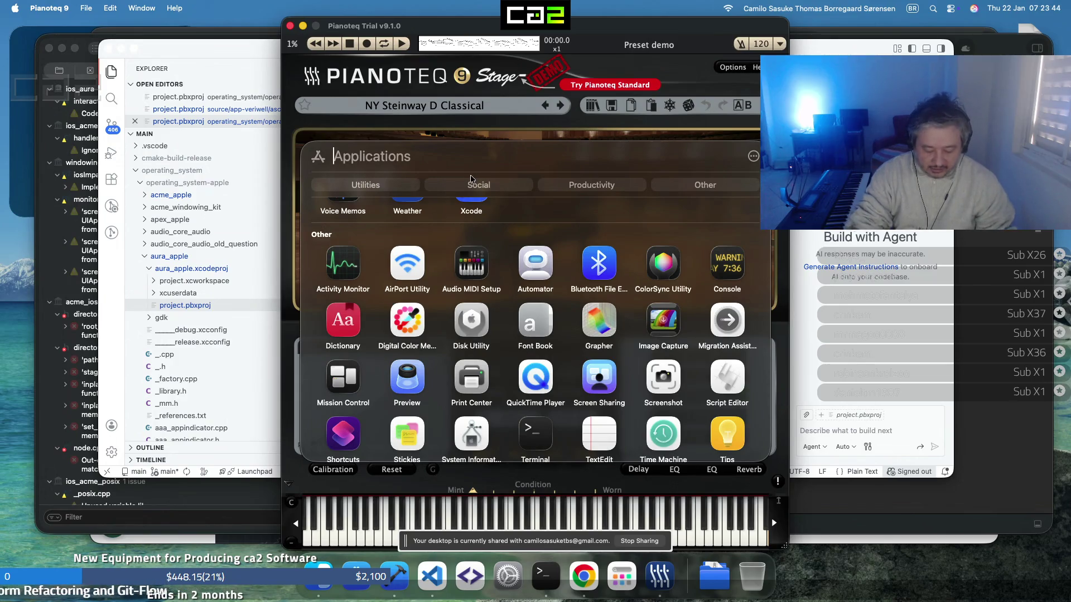
type("midi")
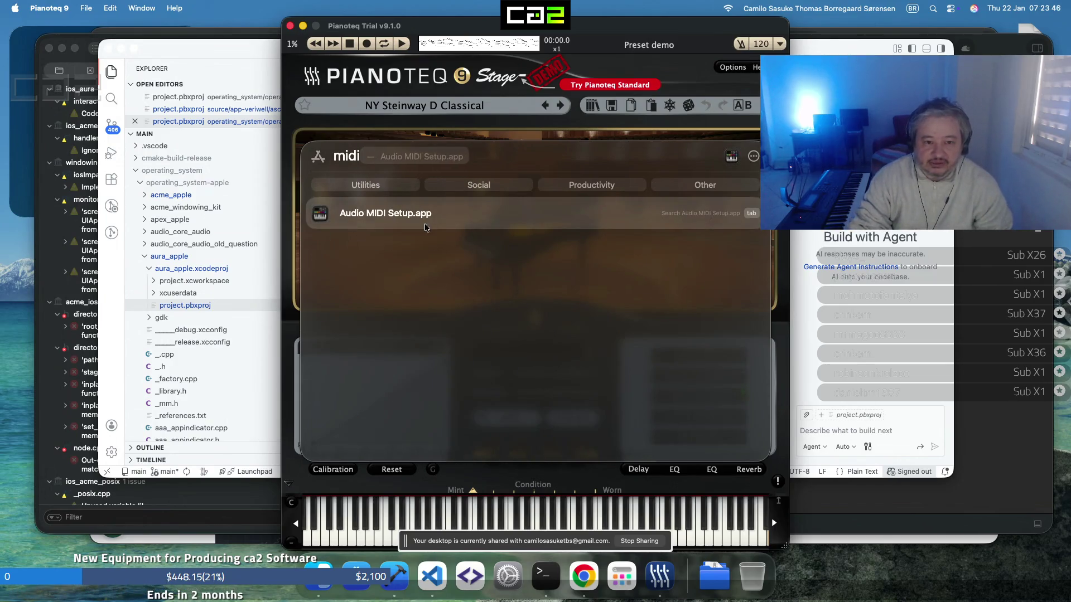
left_click(399, 219)
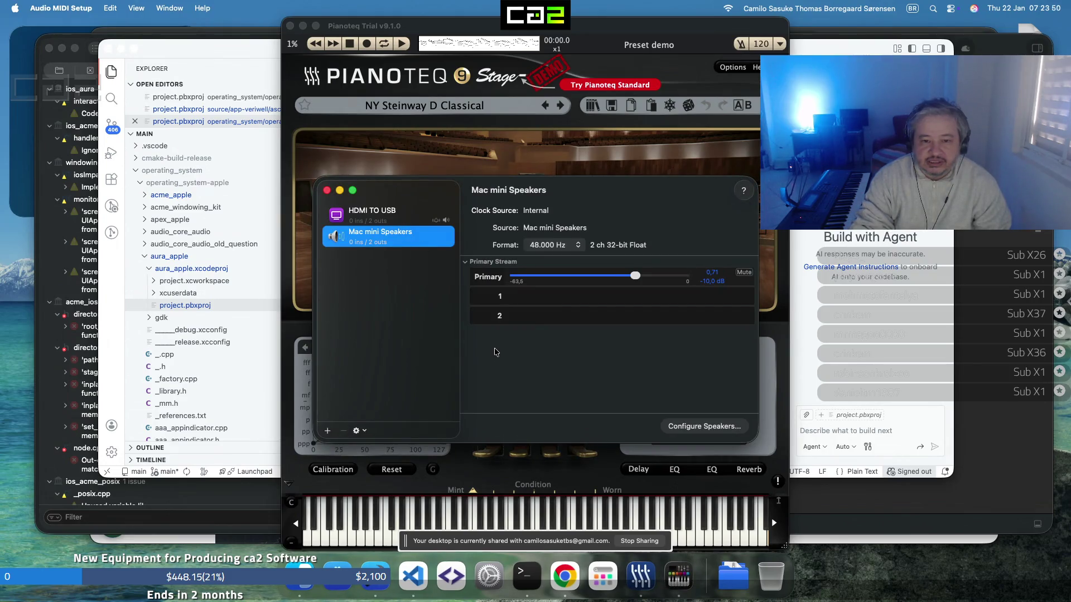
Inspect HDMI TO USB's 2 ch 24-bit 48 kHz format and its actions, then close the window
left_click(389, 220)
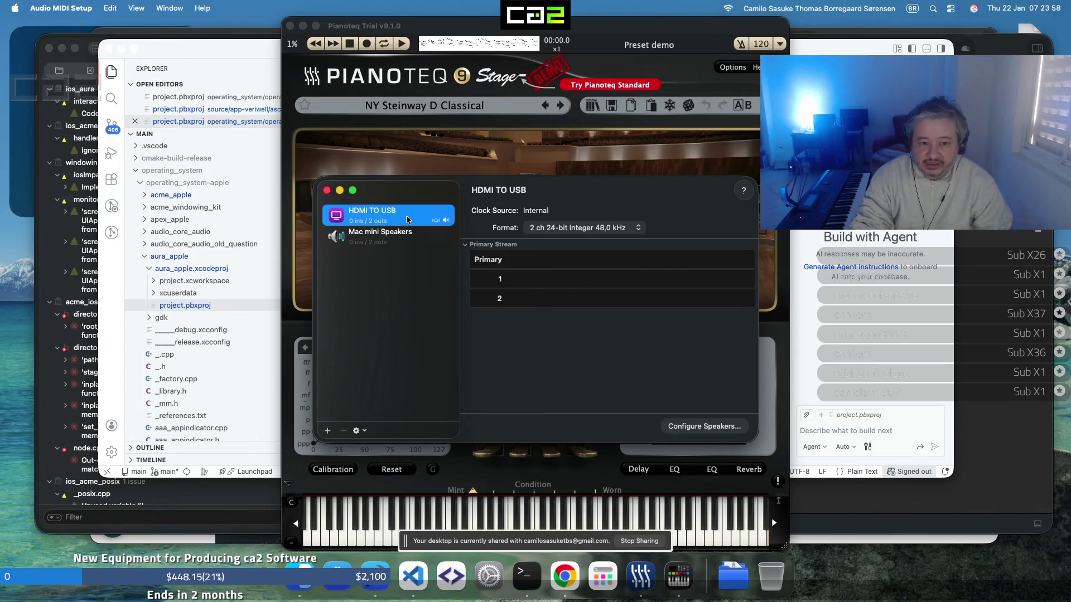
right_click(407, 219)
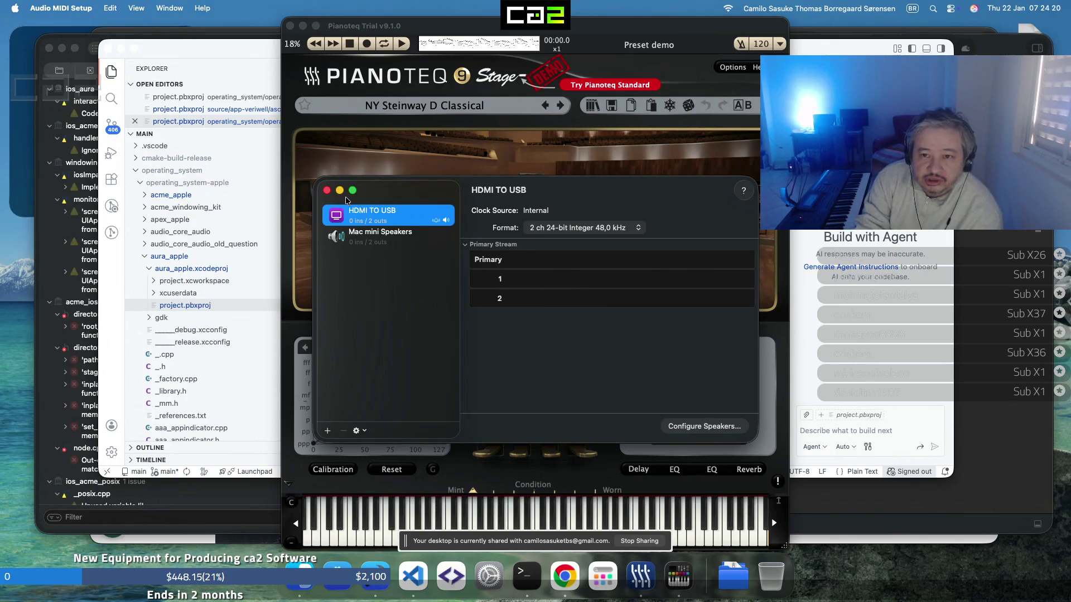
left_click(327, 191)
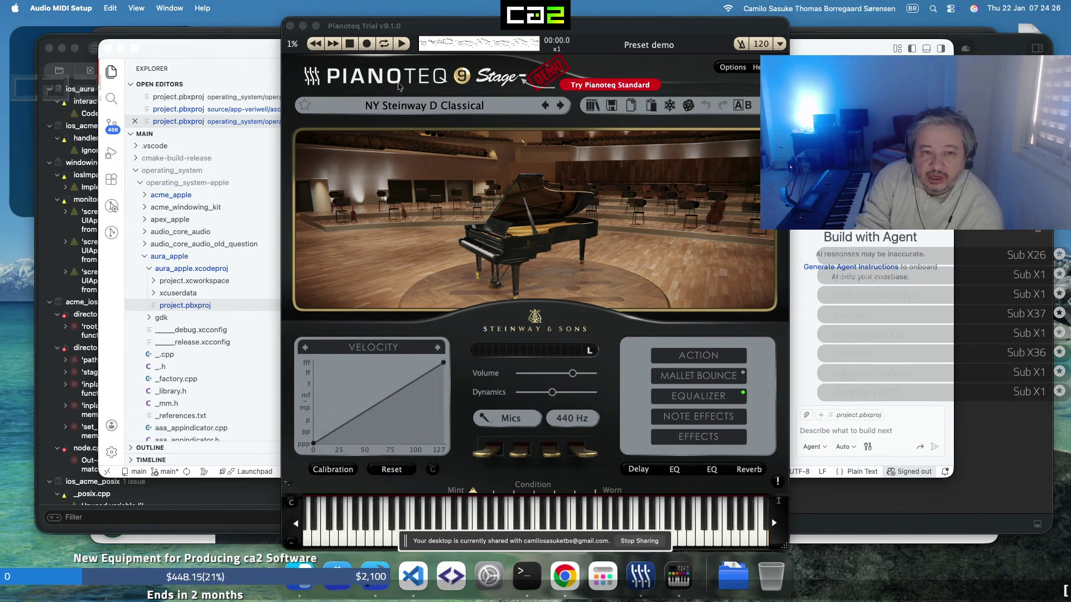
Open Audio MIDI Setup's settings, view the audio page, and close them
left_click(74, 12)
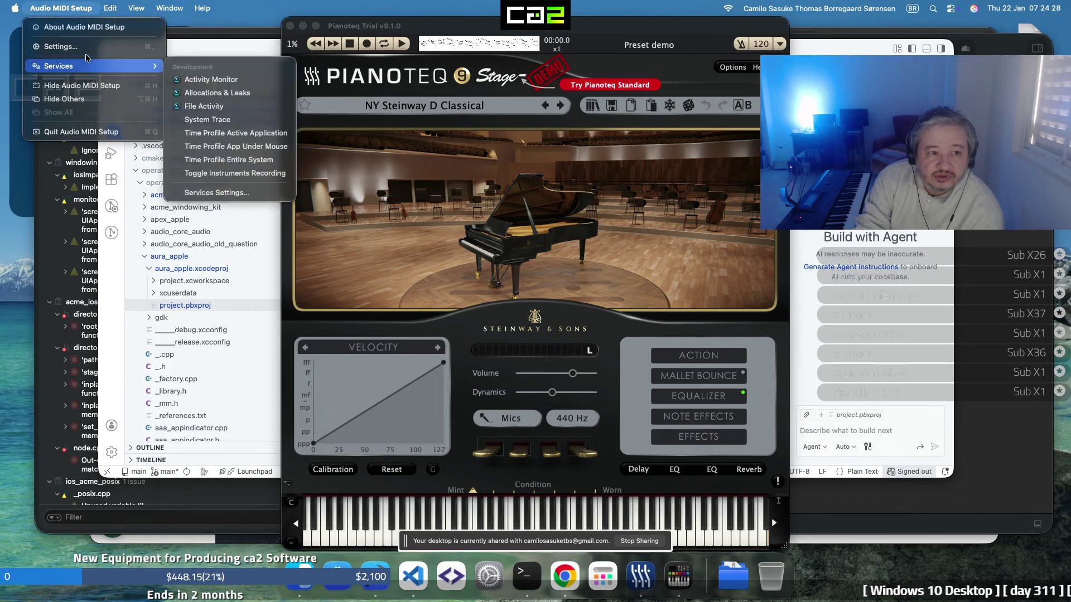
left_click(86, 46)
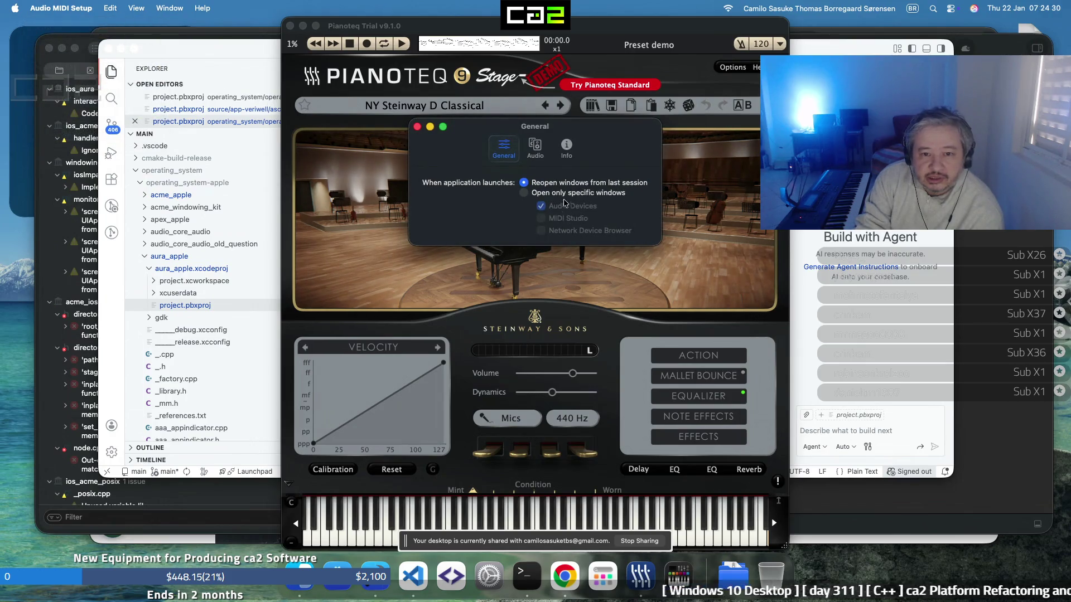
left_click(535, 149)
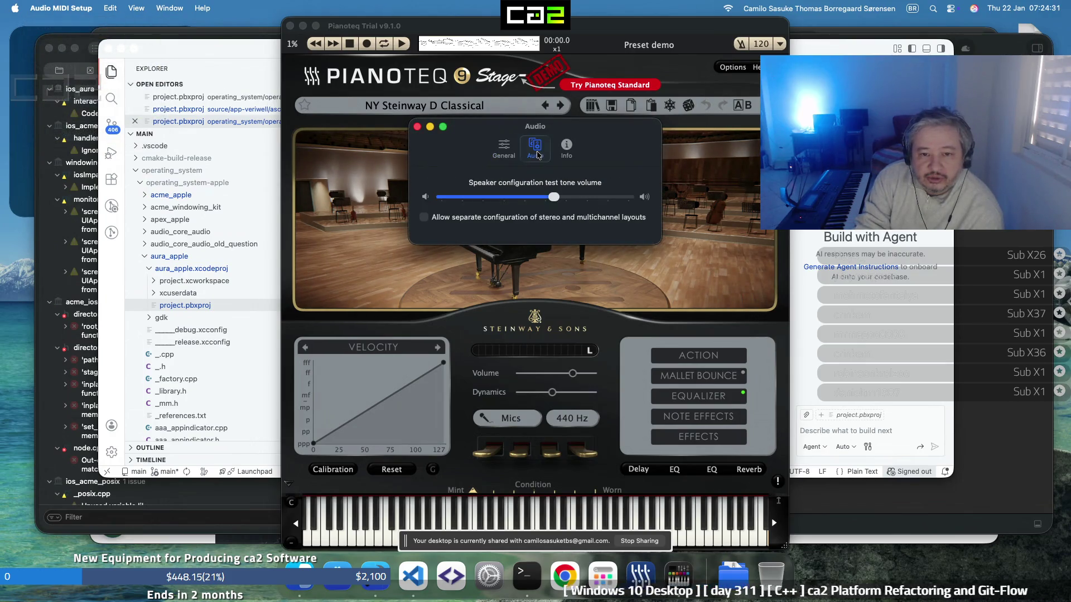
left_click(417, 127)
Reopen the Audio Devices window from the menu bar, then close it again
left_click(84, 8)
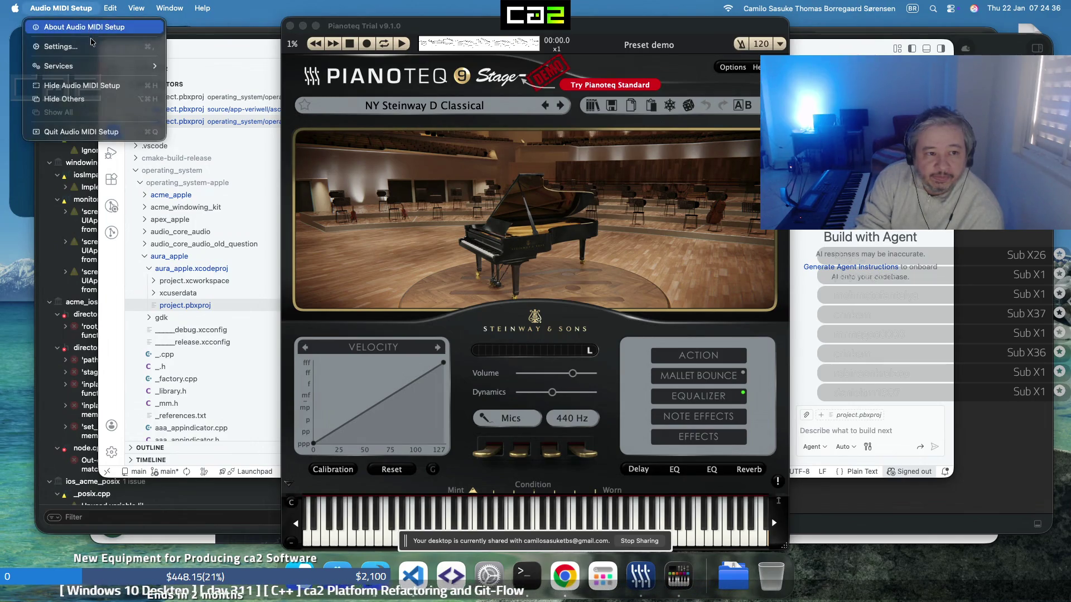
mouse_move(82, 66)
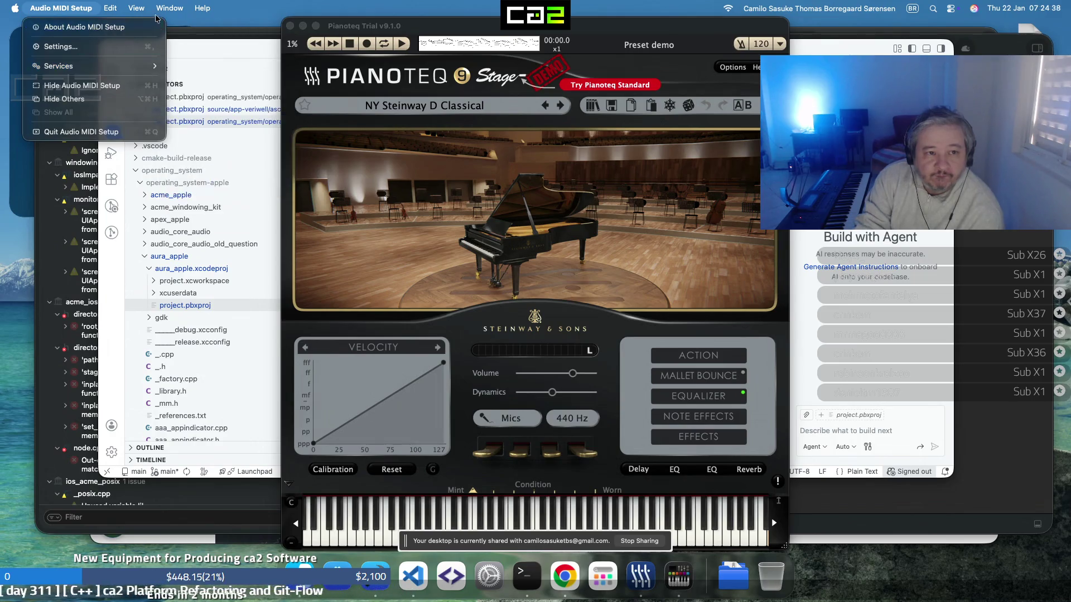
mouse_move(163, 11)
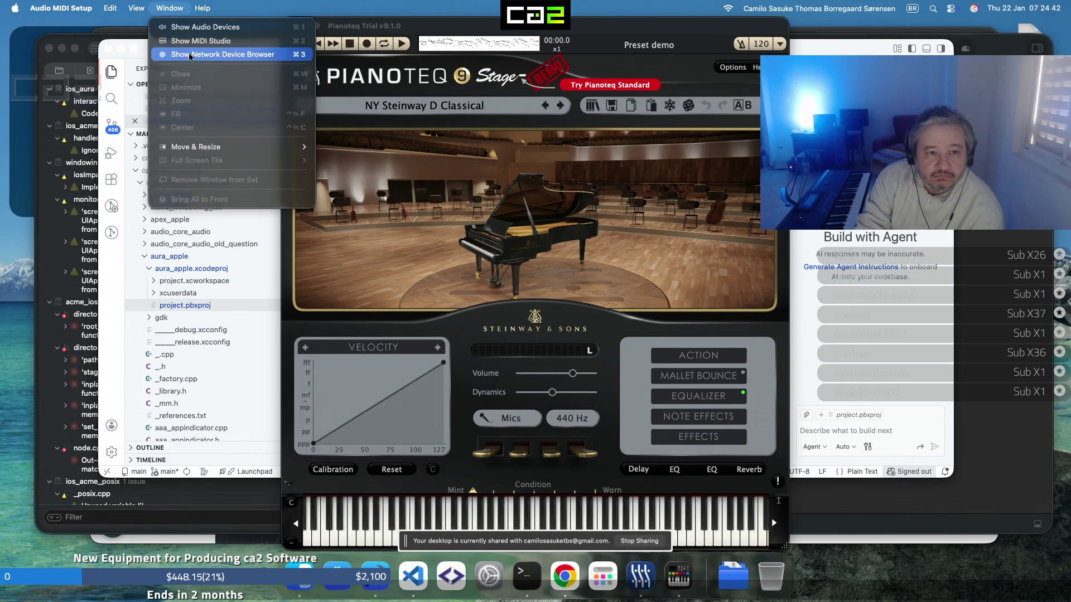
left_click(199, 26)
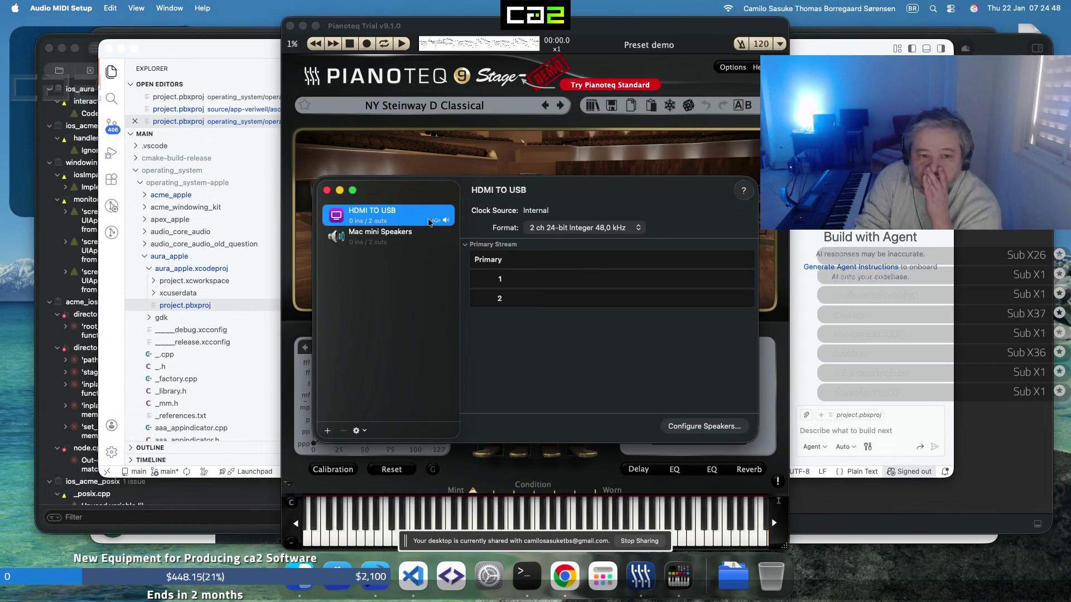
left_click(327, 192)
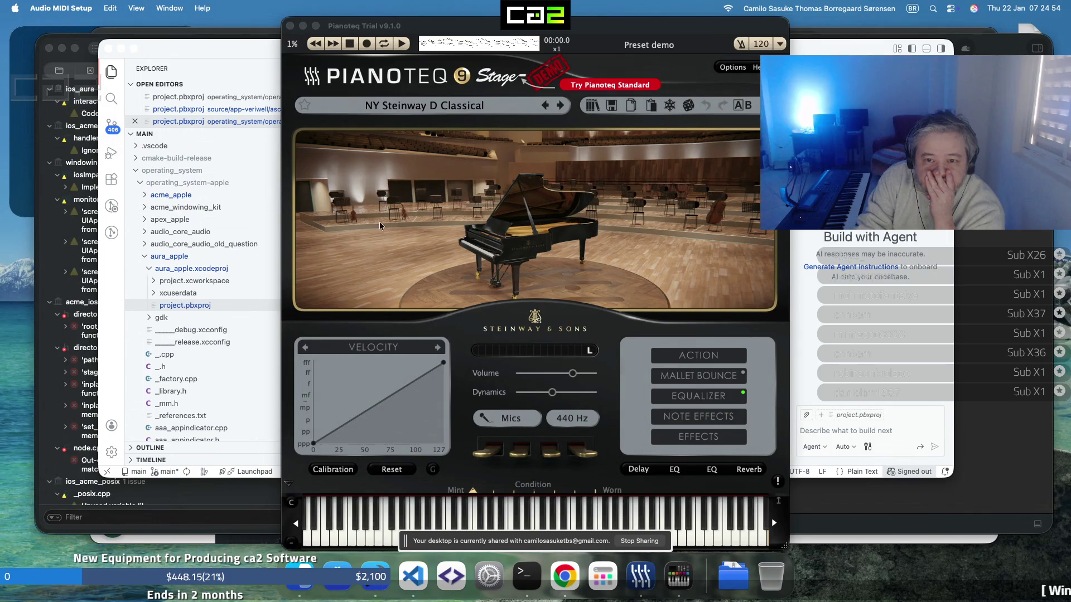
Show MIDI Studio to check UM-ONE and IAC Driver, close it, and return to Pianoteq 9
left_click(201, 8)
left_click(170, 9)
left_click(170, 9)
left_click(193, 42)
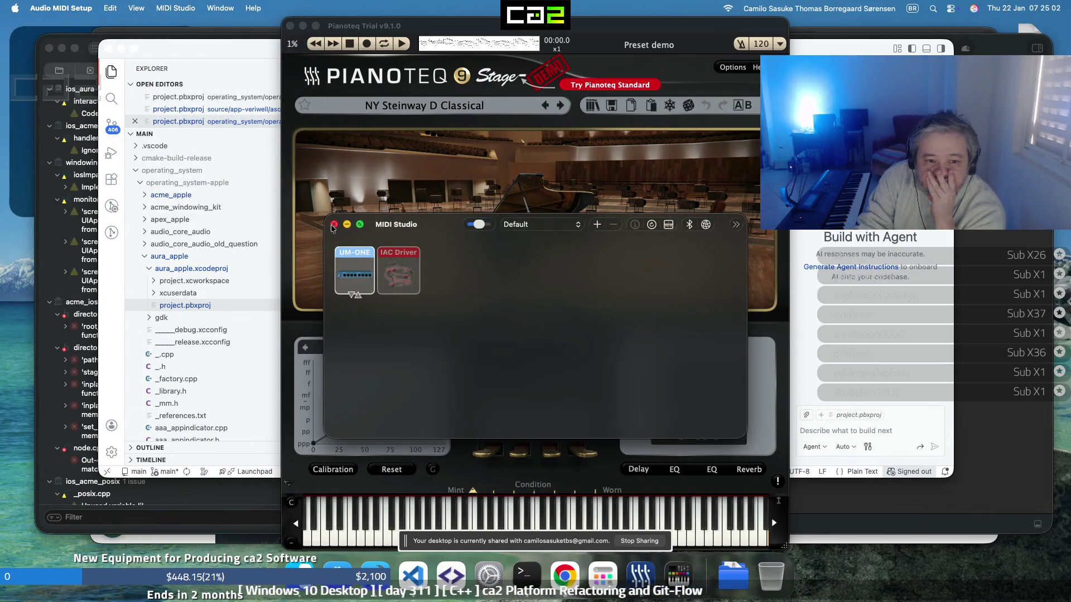
left_click(333, 224)
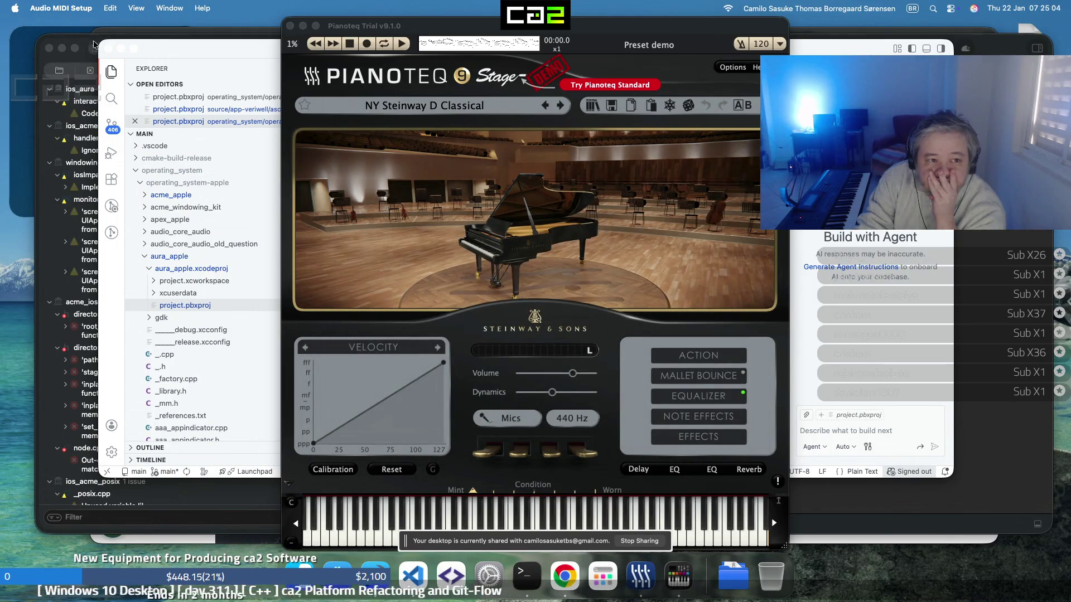
left_click(73, 9)
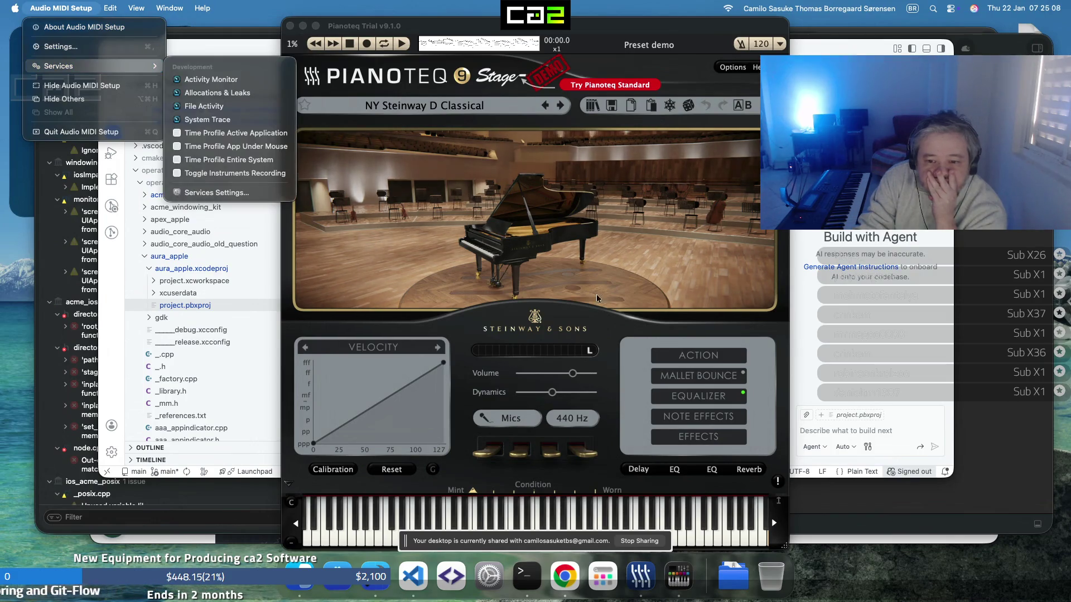
left_click(673, 58)
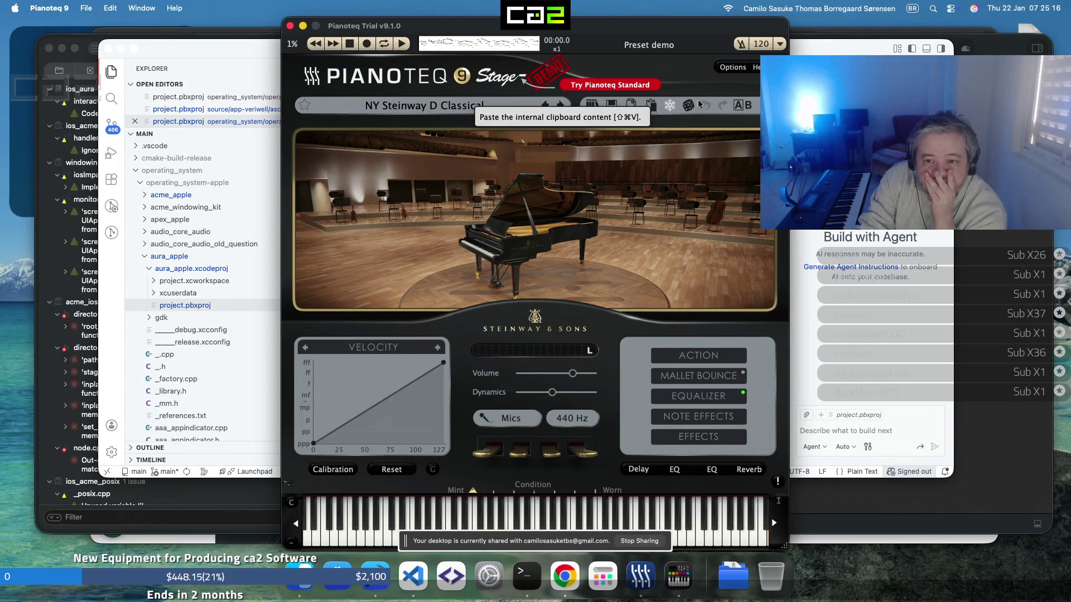
Play a test tone from Pianoteq's Devices options and a piano note, then show macOS notifications
left_click(733, 69)
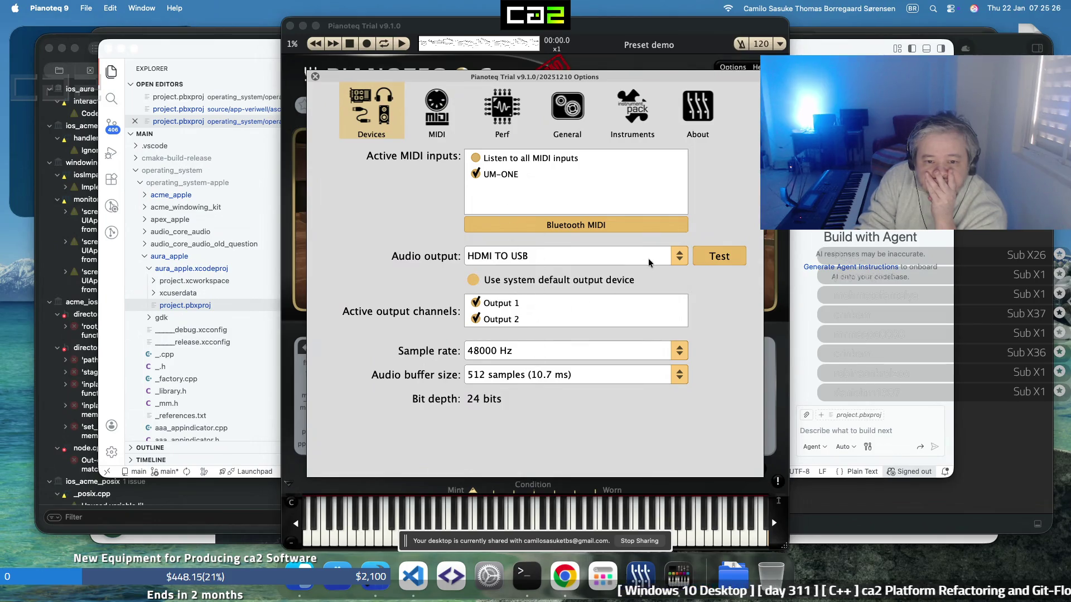
left_click(711, 258)
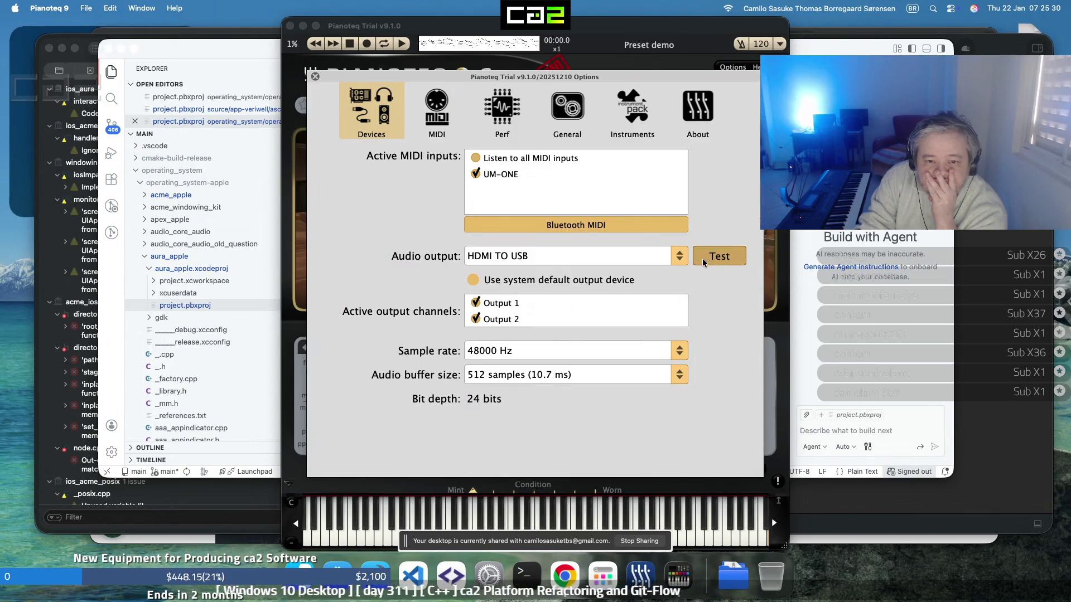
left_click(709, 541)
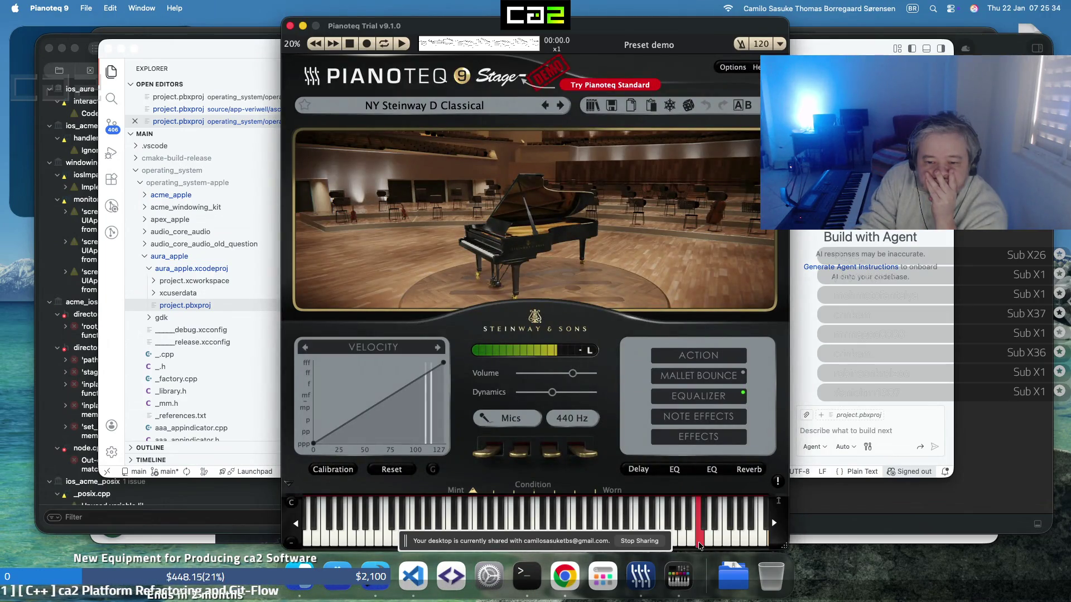
left_click(624, 514)
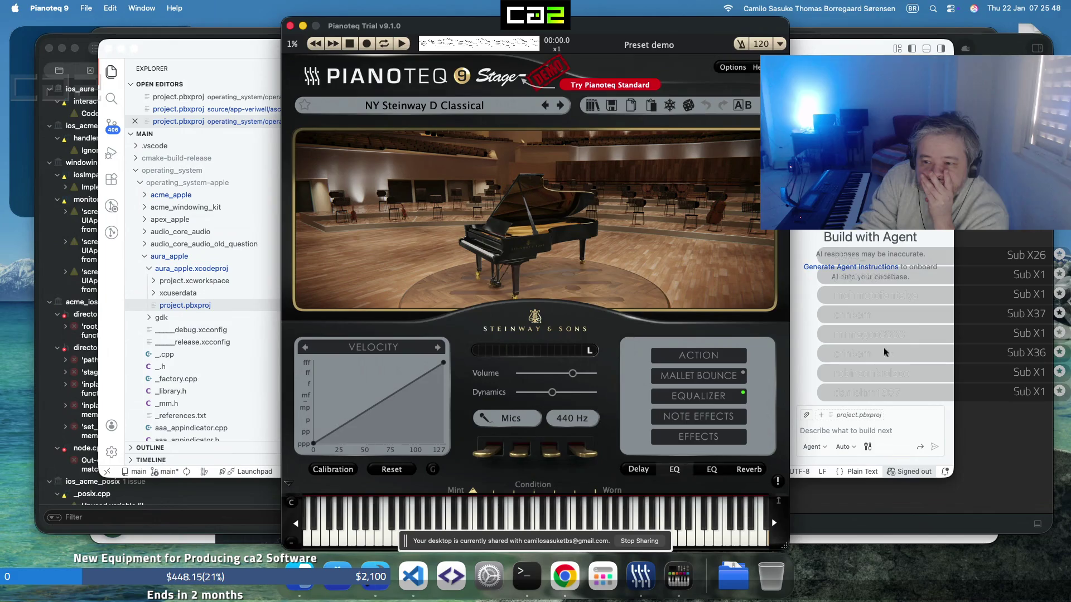
left_click(1041, 8)
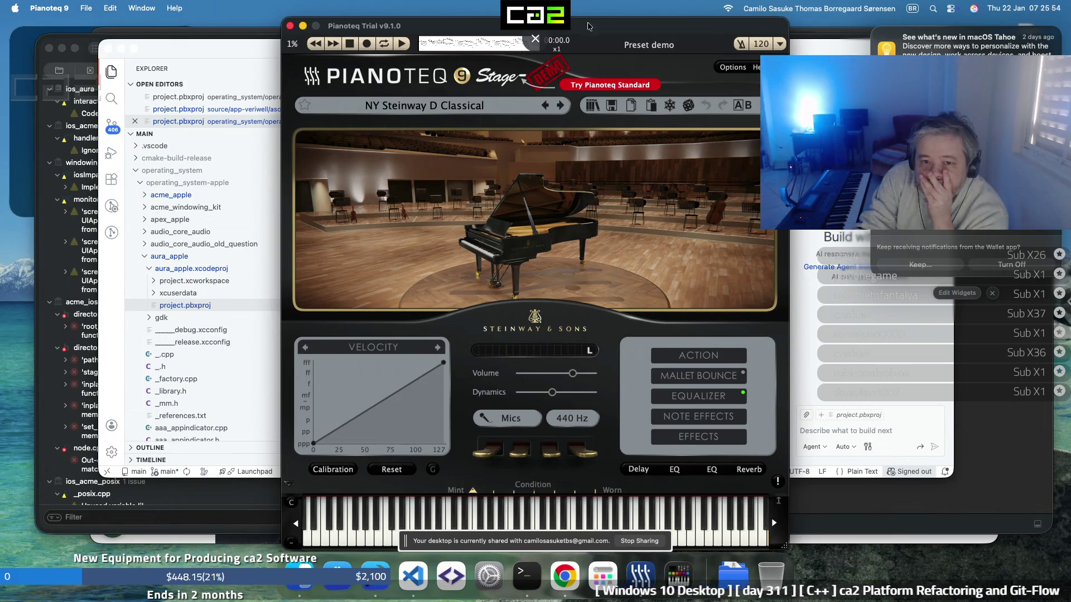
Dismiss the notifications, then scroll through the Chrome Remote Desktop side panel and close it
left_click(538, 43)
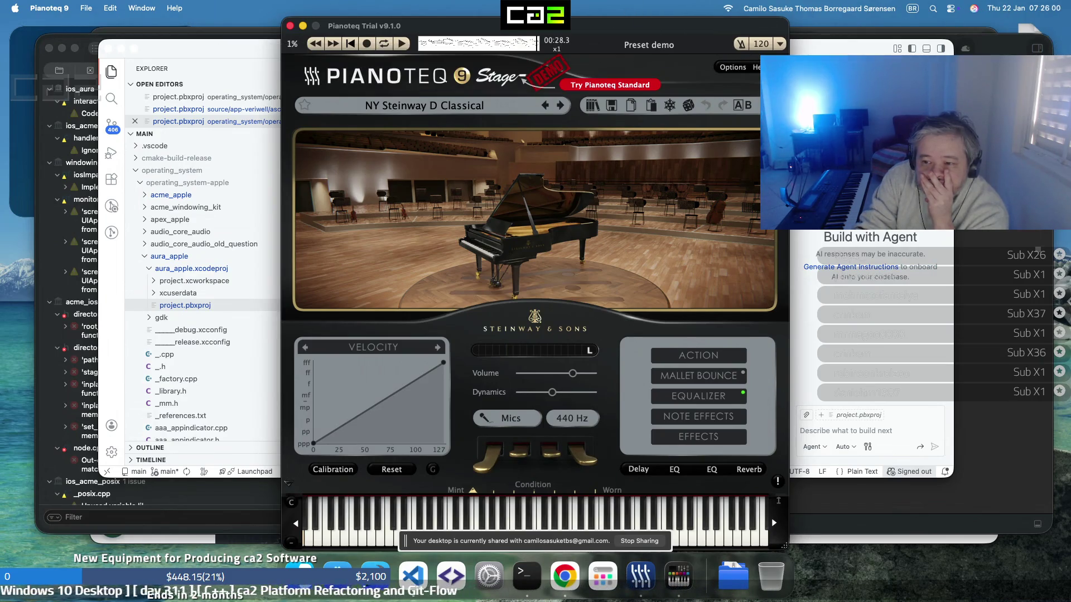
left_click(1066, 316)
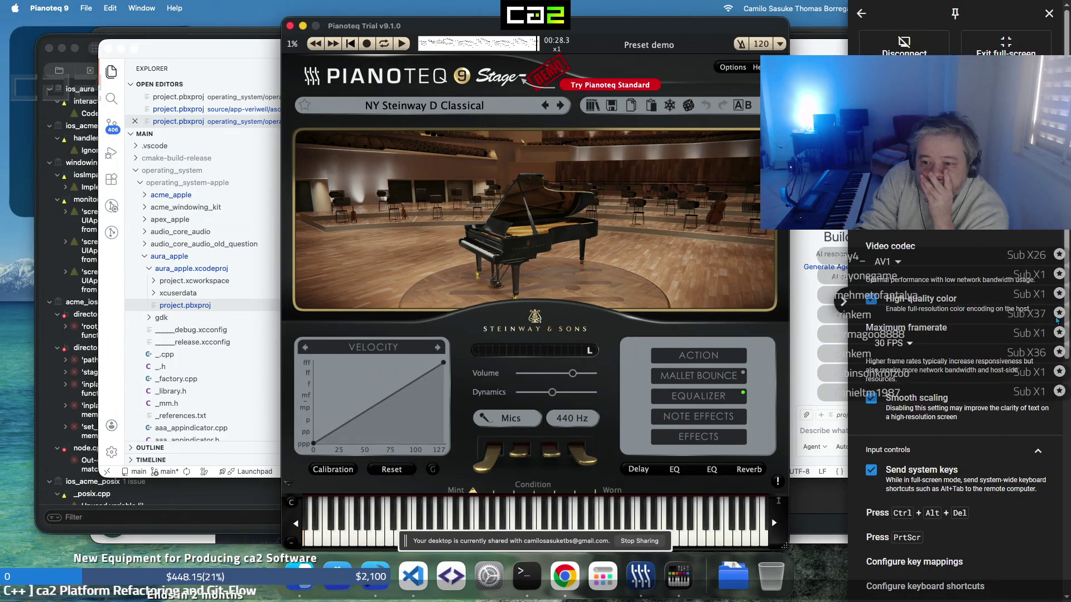
scroll(1035, 323, "down", 10)
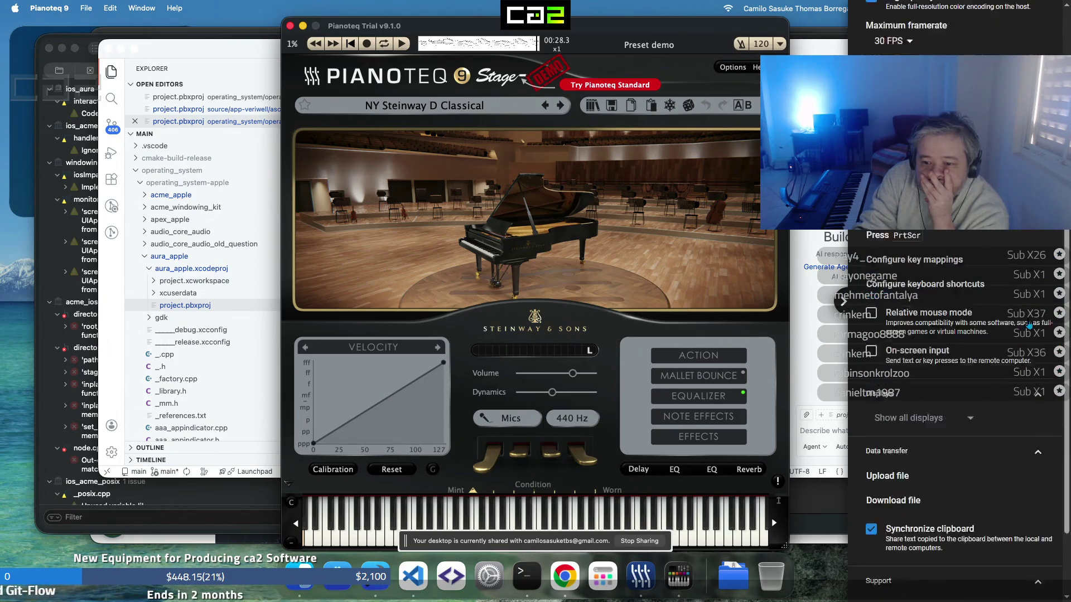
scroll(1030, 323, "up", 8)
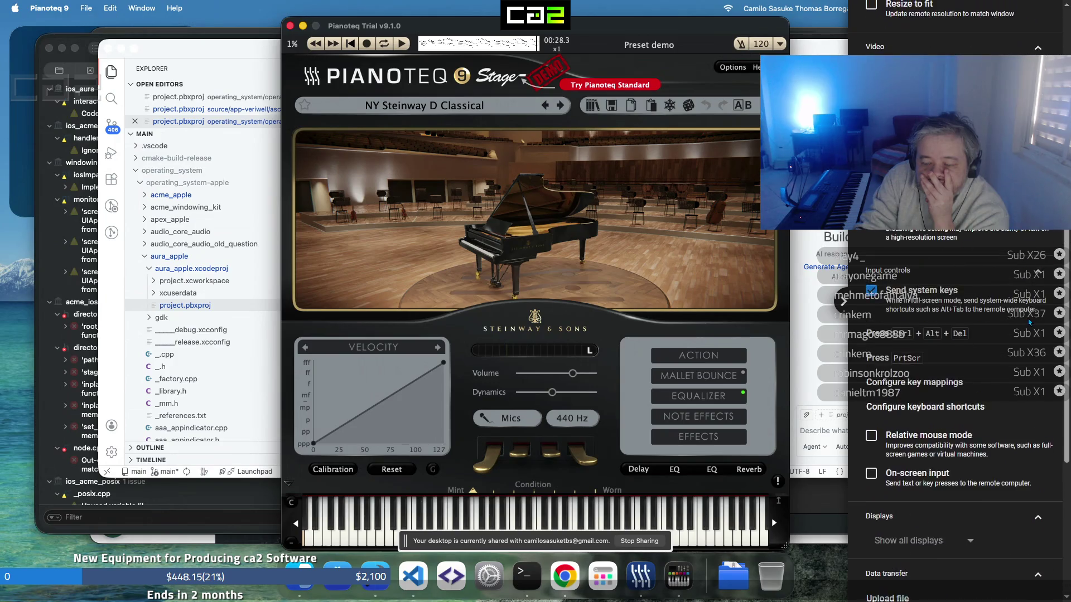
left_click(1048, 15)
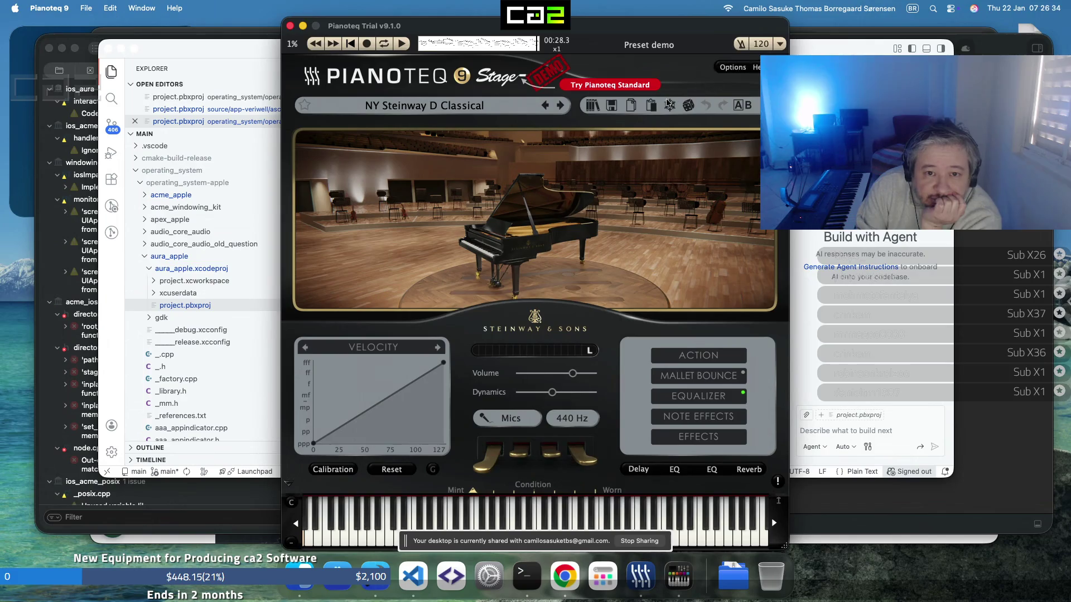
Switch Pianoteq's audio output to Mac mini Speakers, then back to HDMI TO USB
left_click(734, 68)
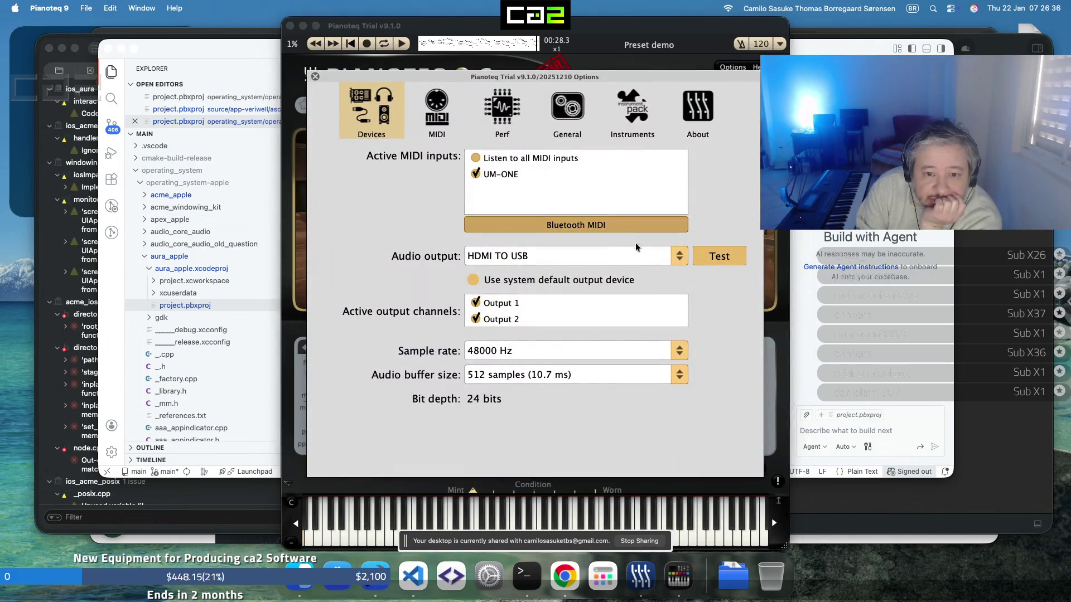
left_click(679, 260)
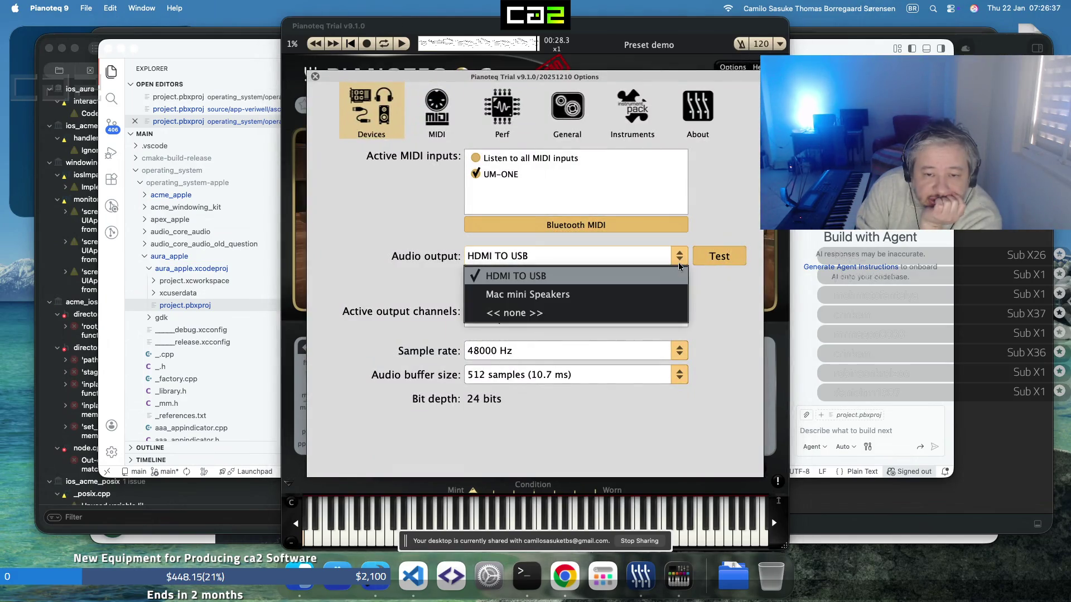
left_click(624, 290)
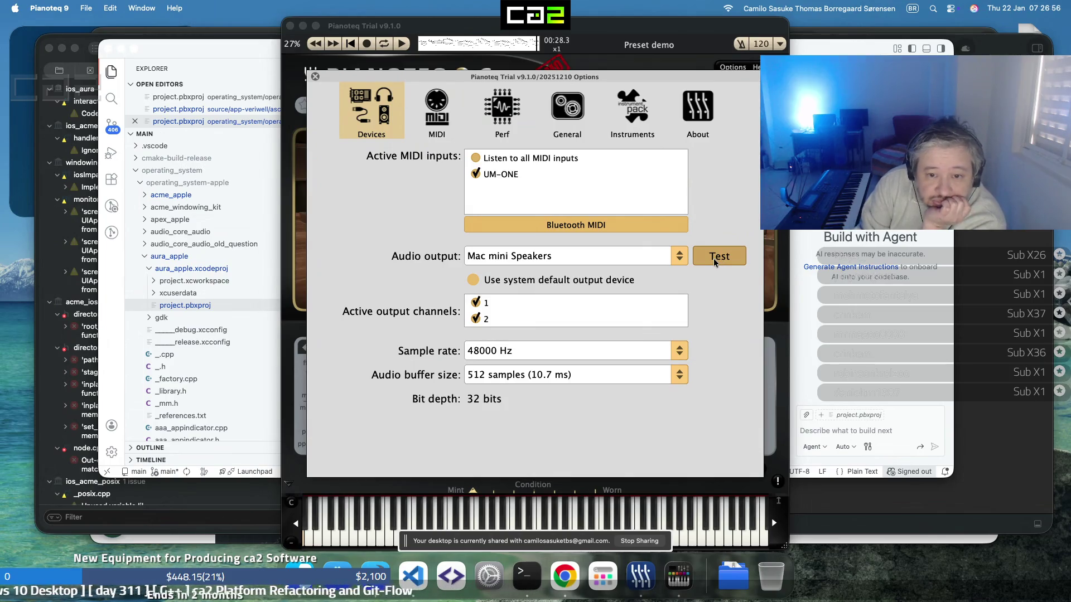
left_click(682, 254)
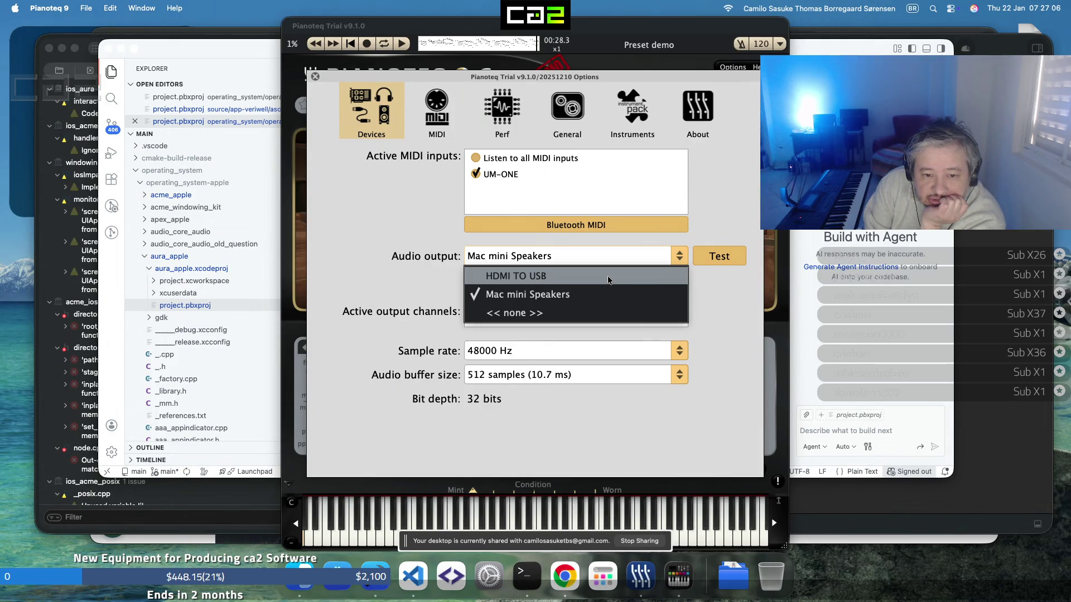
left_click(609, 280)
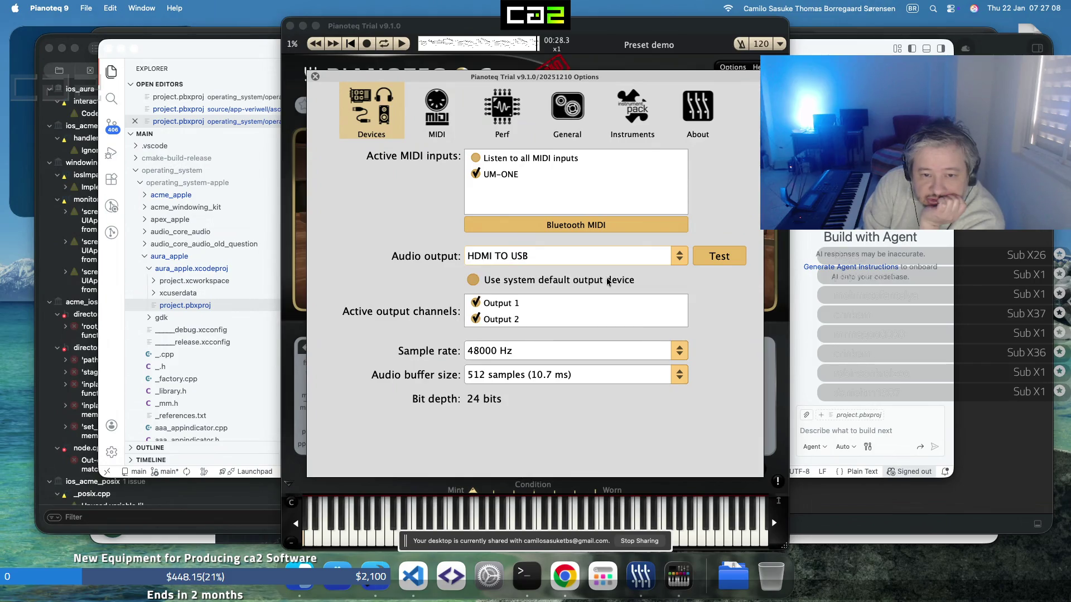
Try Mac mini Speakers again, settle on HDMI TO USB, then view the MIDI and Perf pages
left_click(672, 257)
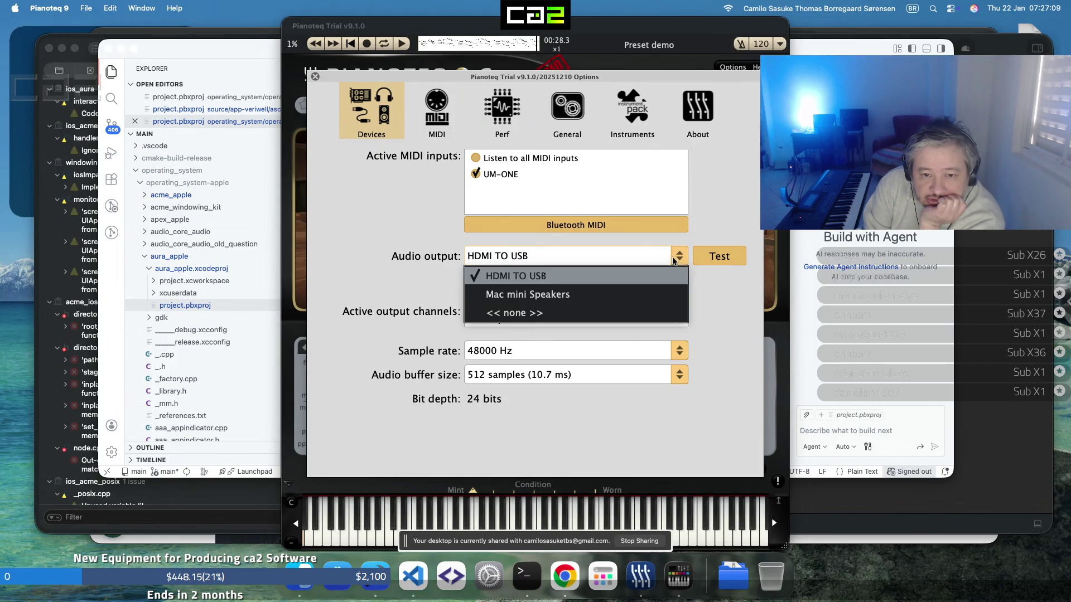
left_click(602, 294)
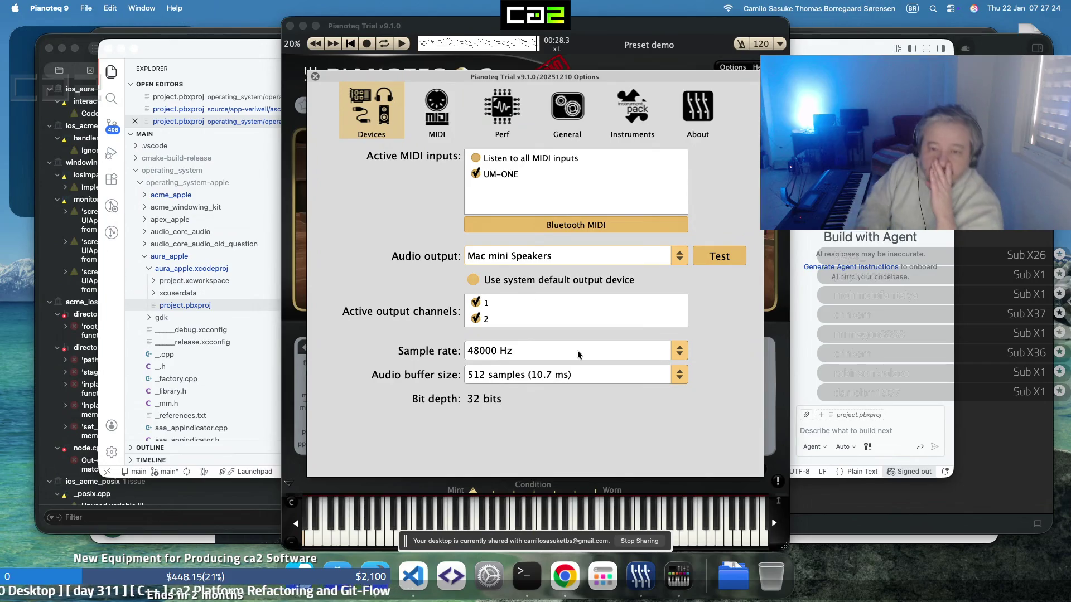
left_click(675, 260)
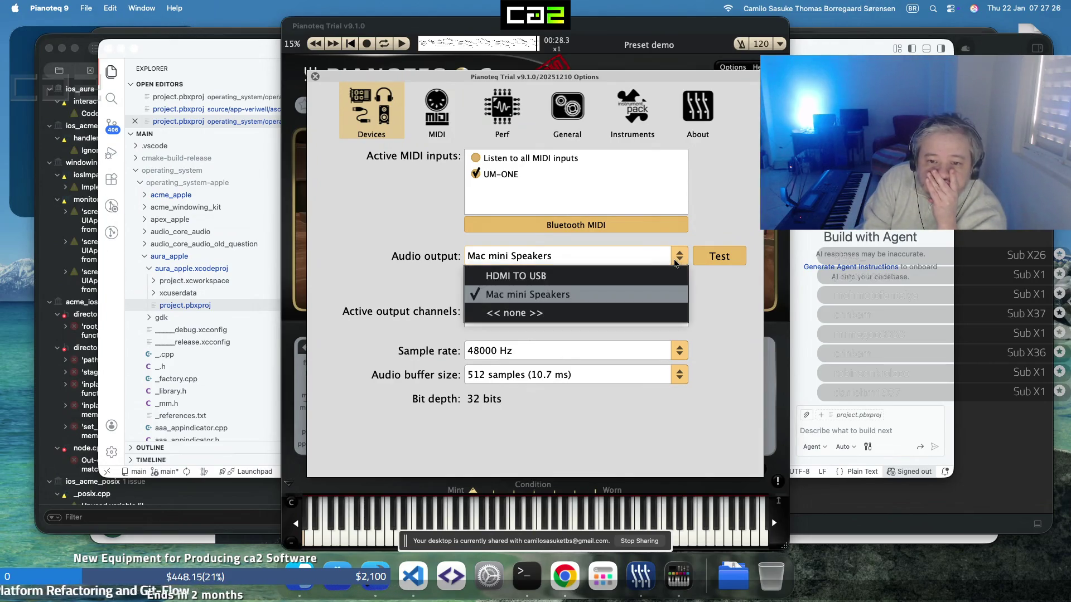
left_click(674, 277)
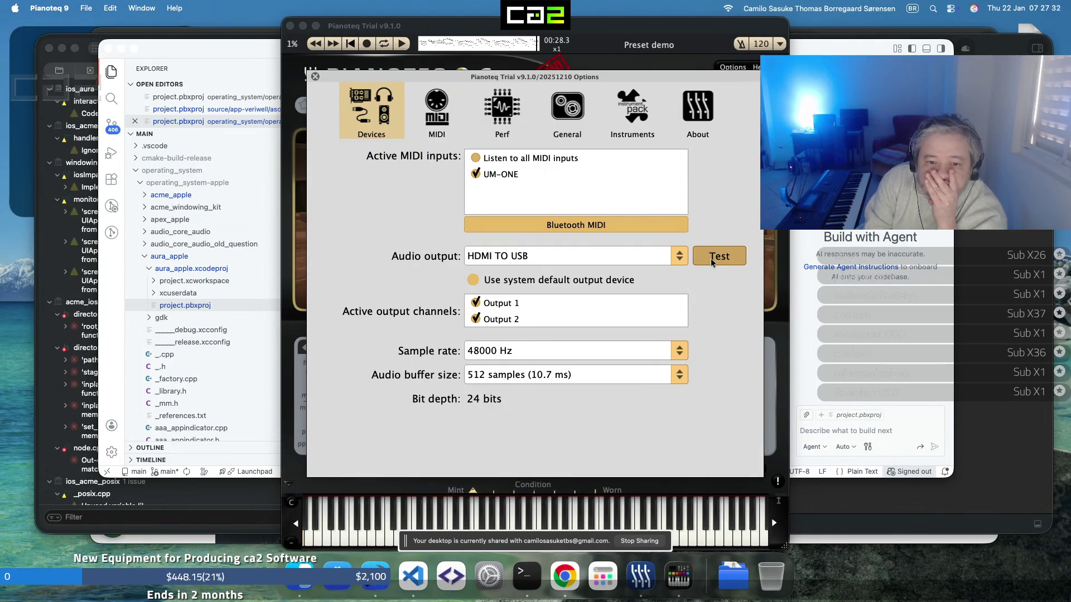
left_click(423, 103)
left_click(490, 112)
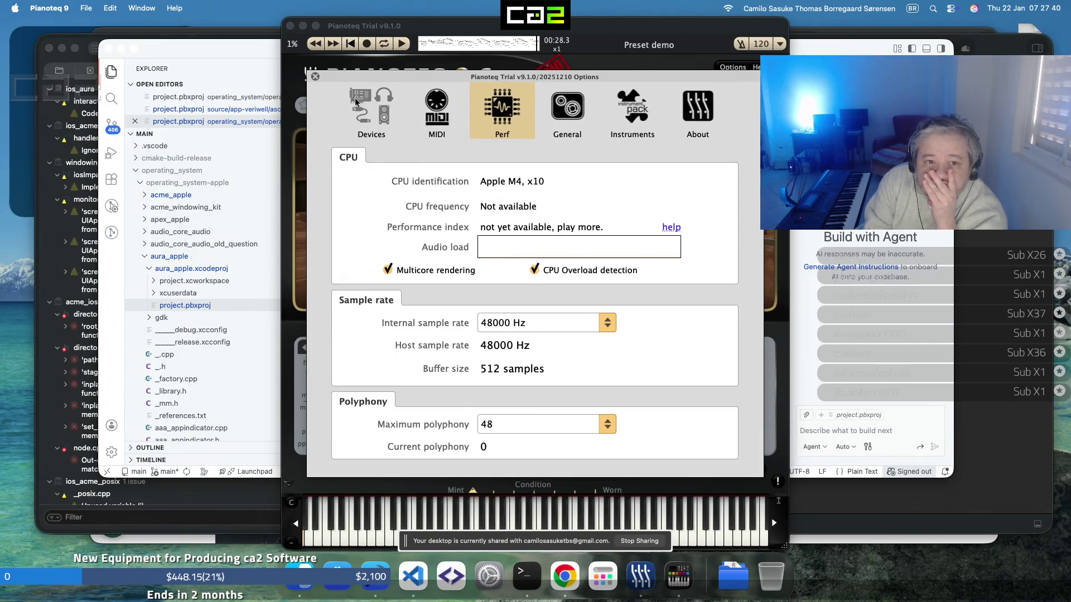
Close Pianoteq 9's Options after reviewing the Apple M4, 48000 Hz settings and return to the piano
left_click(316, 78)
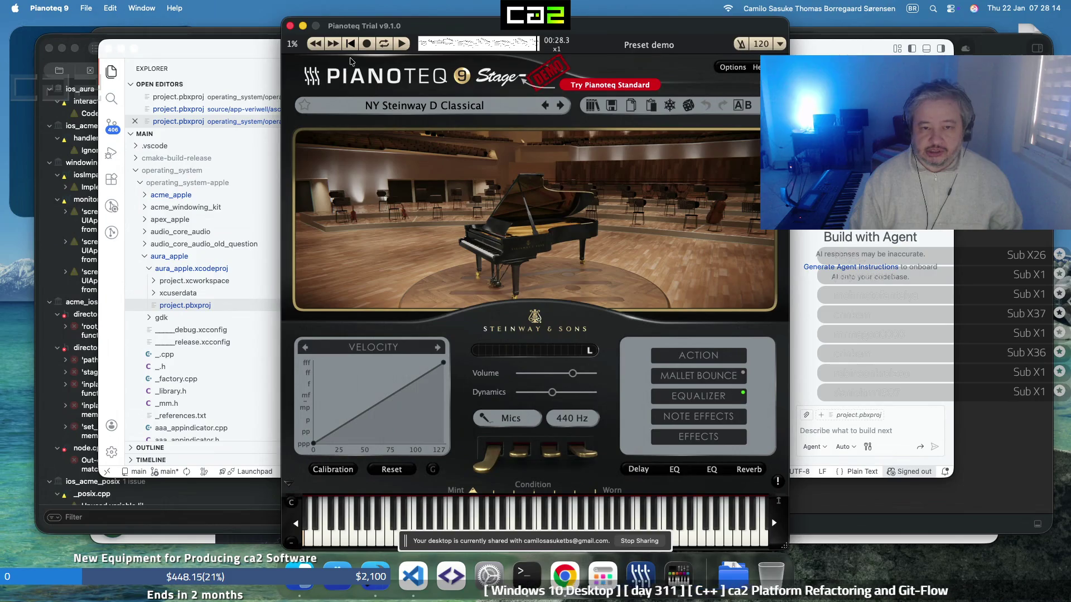
Close Pianoteq 9, then exit the remote session's full-screen view and minimize it
left_click(290, 26)
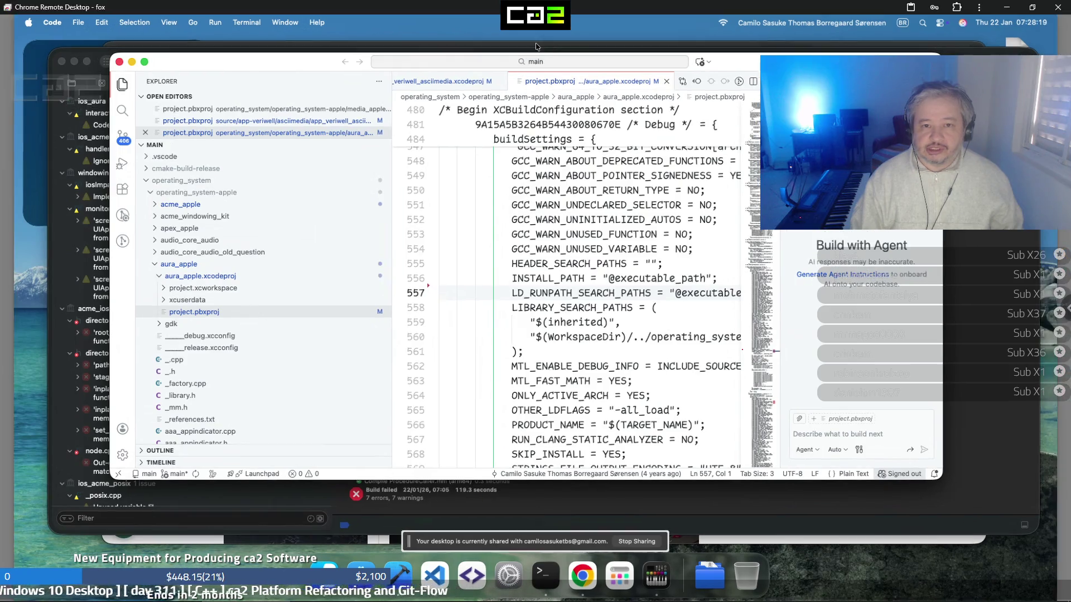
left_click(536, 38)
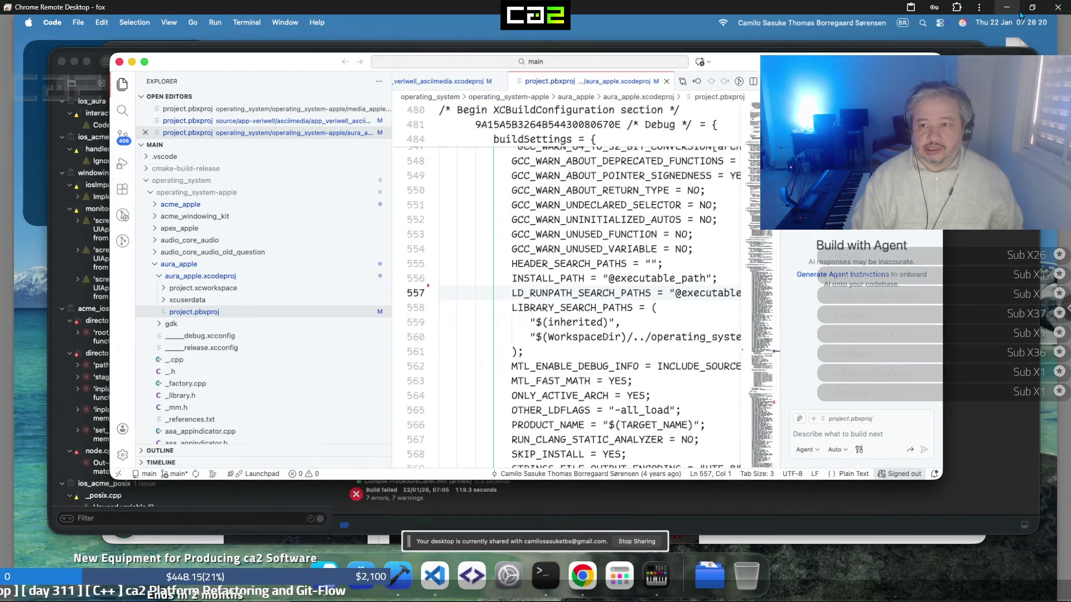
left_click(1005, 8)
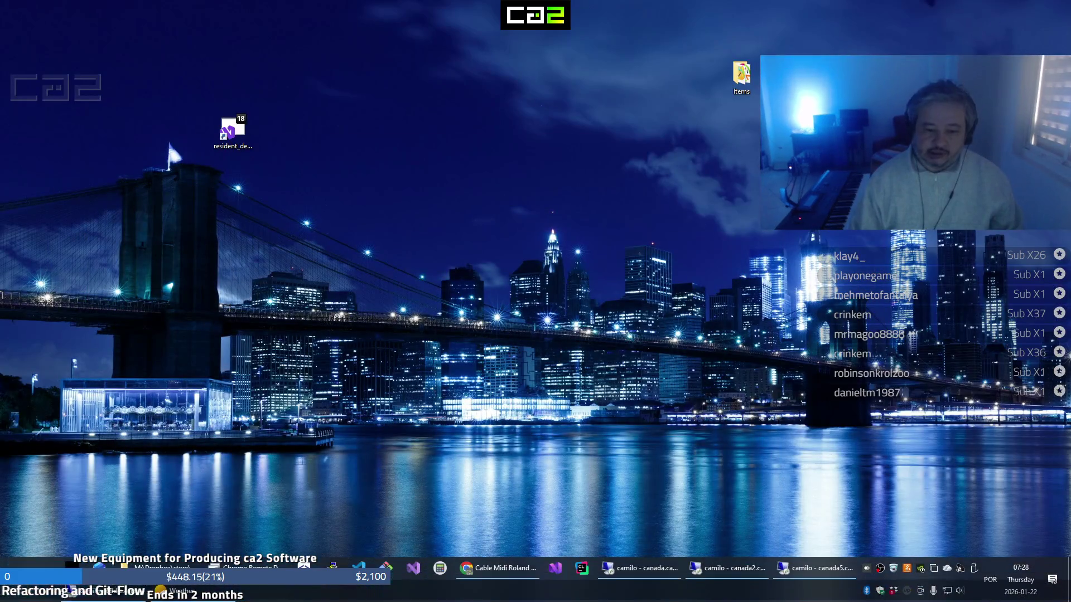
Launch Pianoteq 8 STAGE by searching 'pi' in the Windows Start menu
left_click(15, 588)
mouse_move(103, 593)
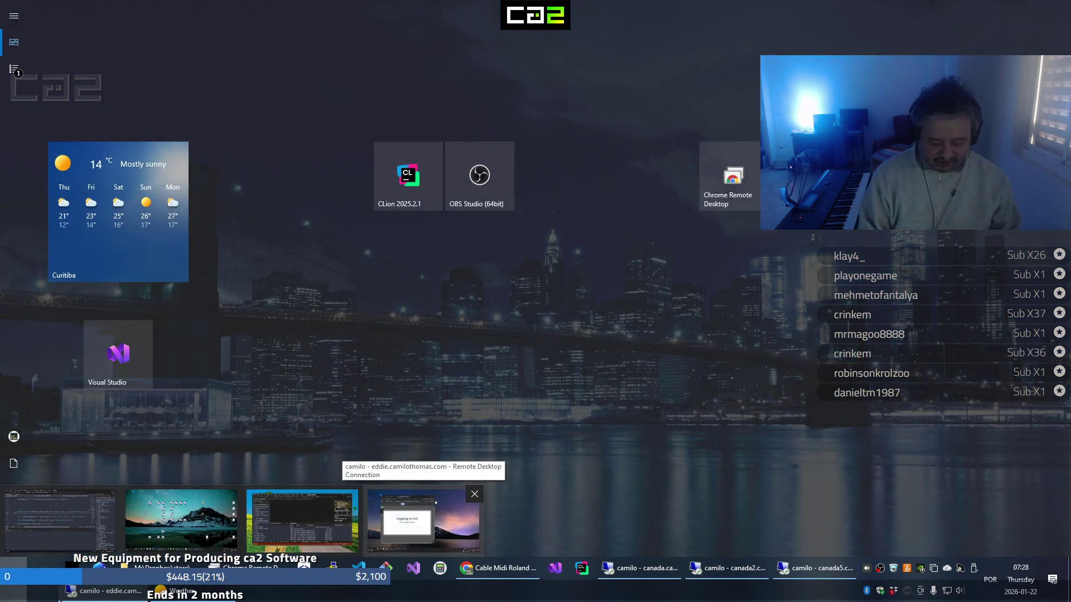
type("pa")
key("BackSpace")
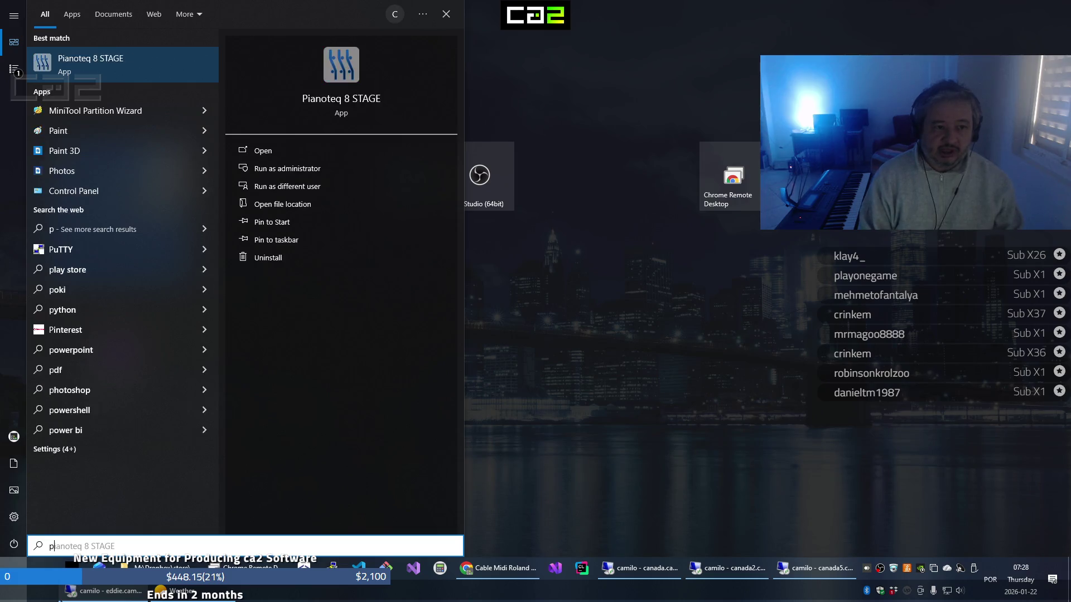
type("i")
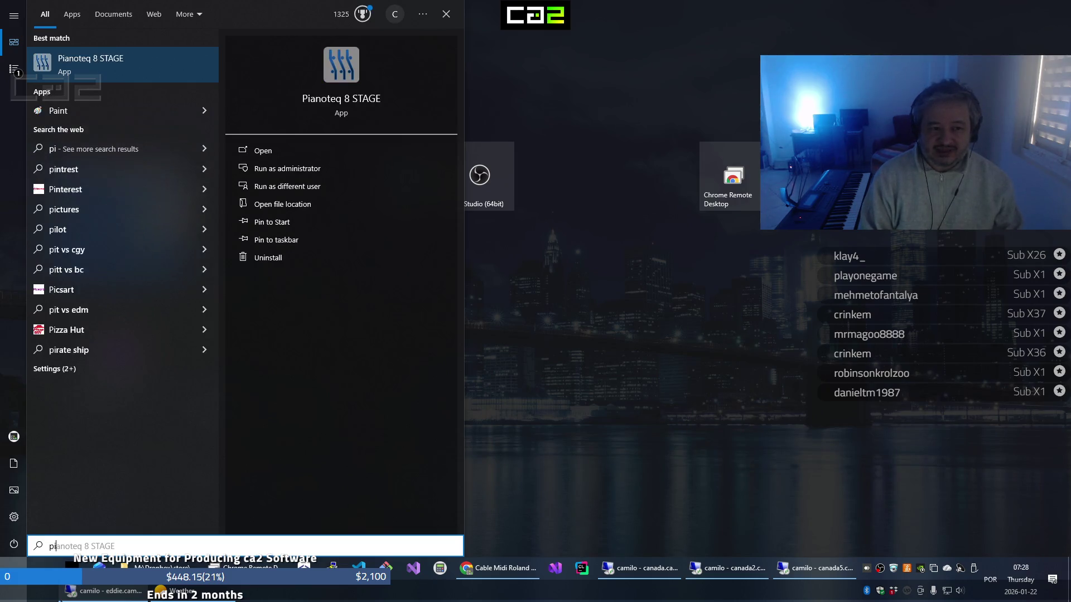
key("Return")
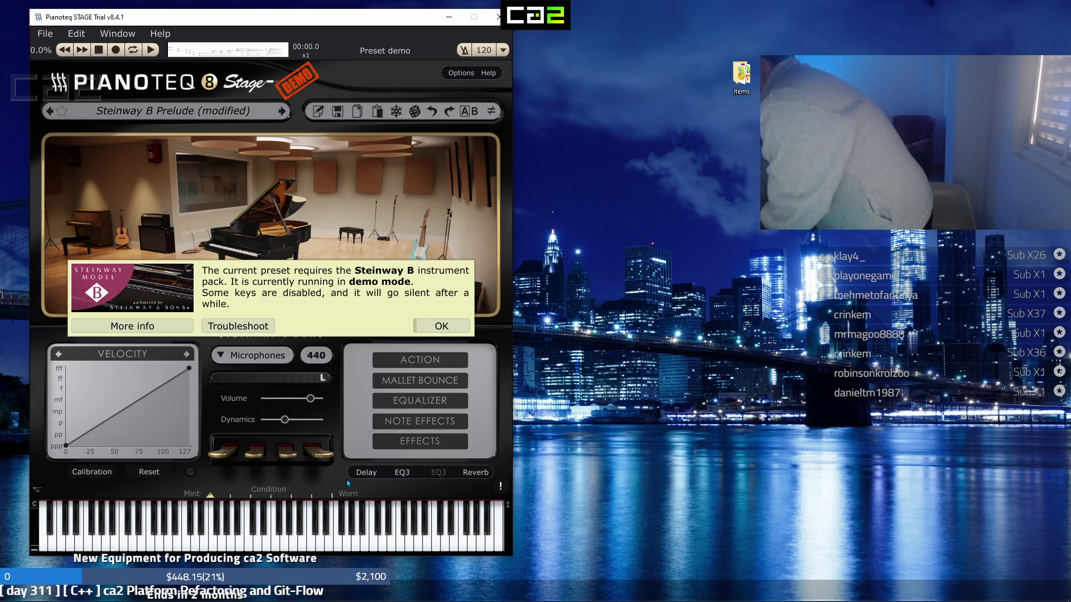
Dismiss the Steinway B demo-mode notice and open Pianoteq 8 STAGE's Devices options
key("Return")
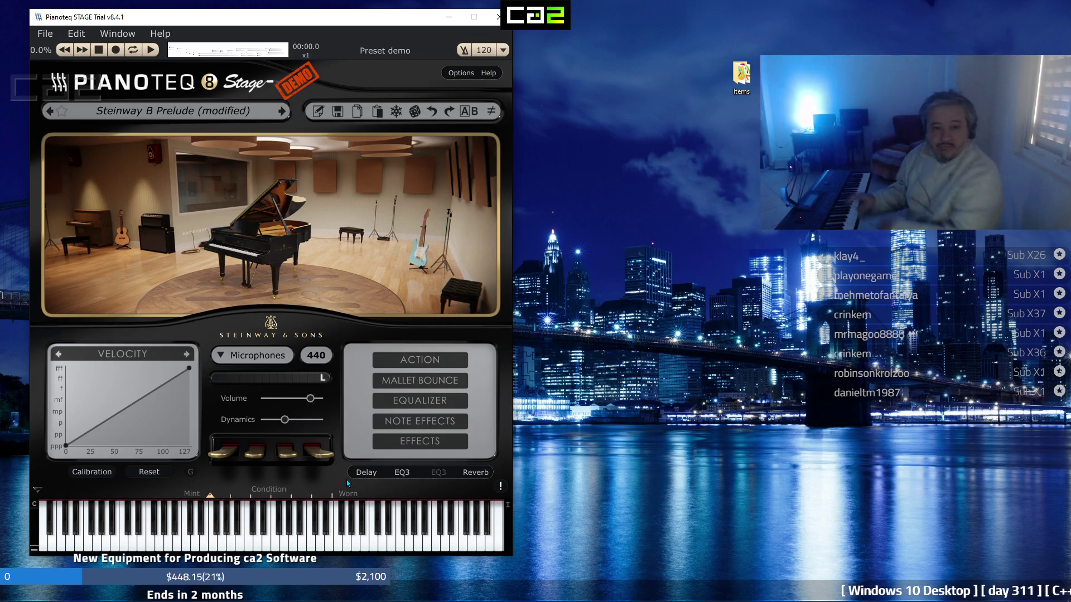
left_click(467, 74)
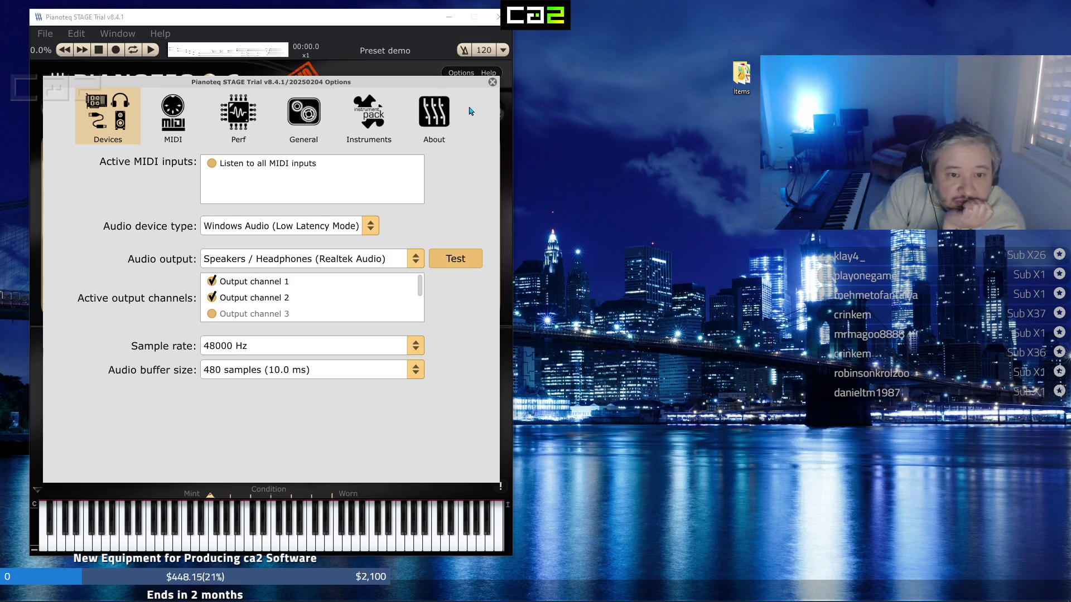
Close the device options, quit Pianoteq 8 STAGE, and relaunch it via a 'pianote' Start search
left_click(492, 82)
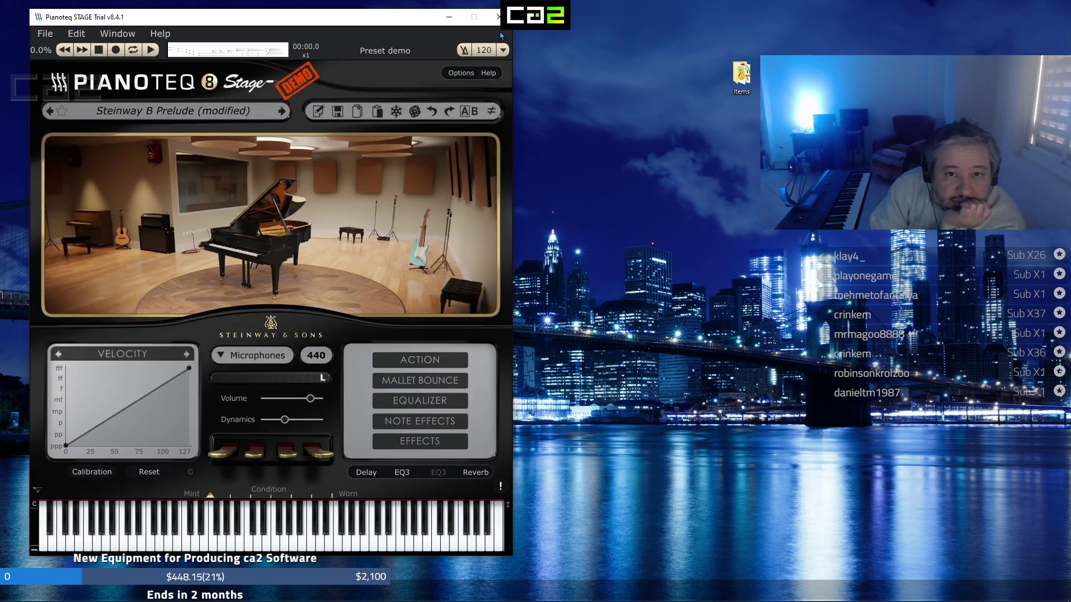
left_click(498, 17)
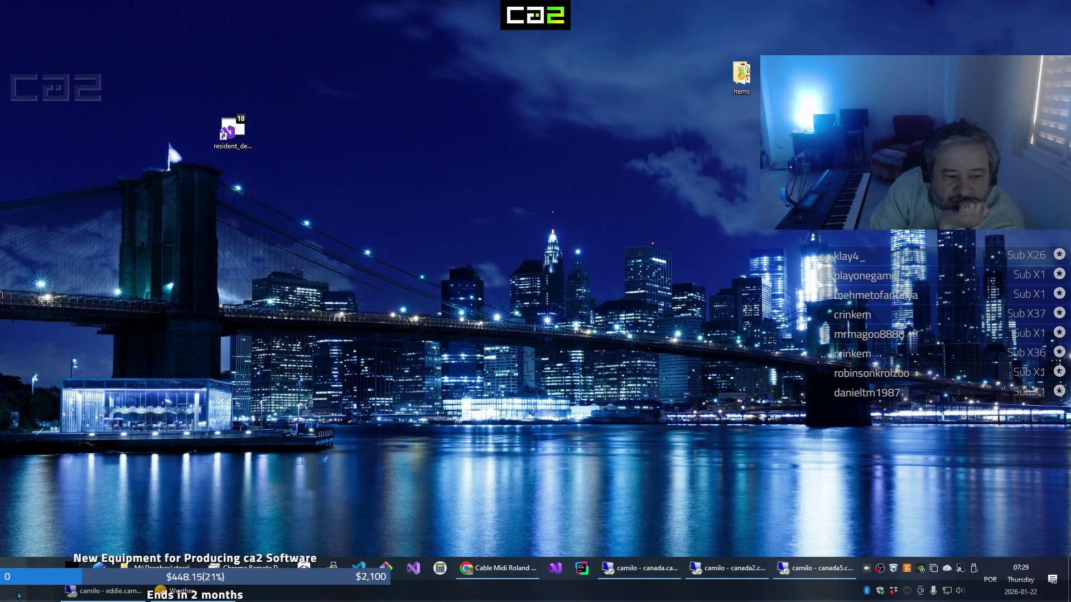
left_click(18, 596)
type("pian")
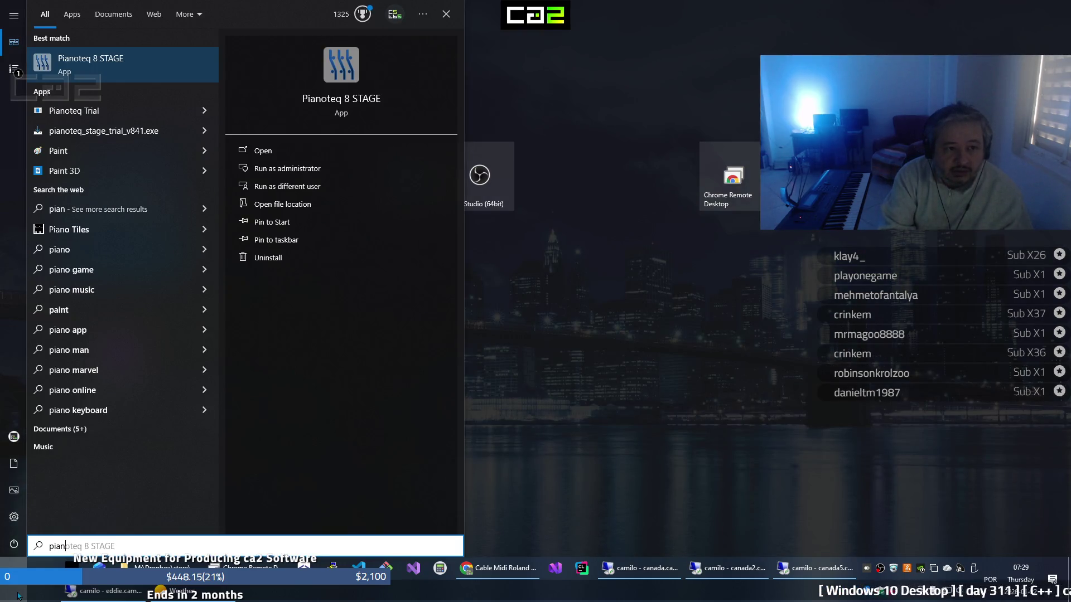
type("oteq")
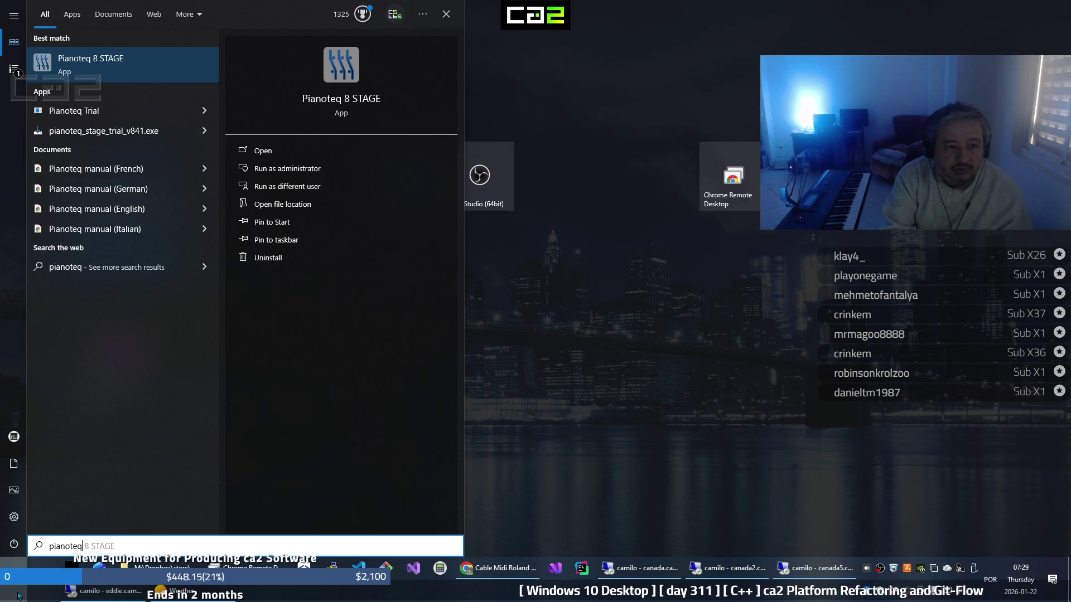
key("Return")
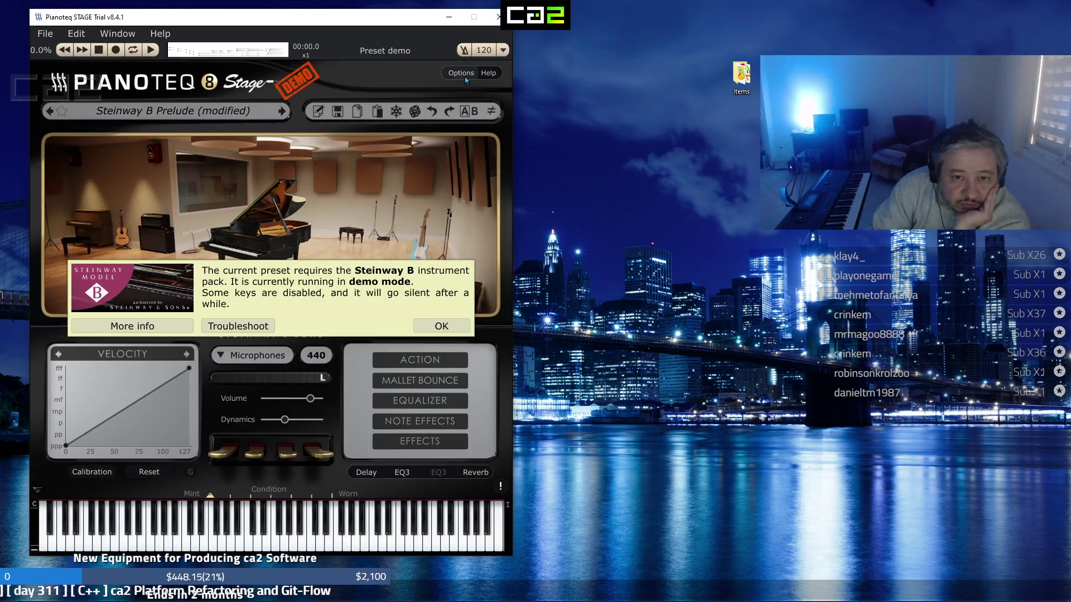
Recheck Pianoteq 8 STAGE's device options, then quit the program
left_click(462, 74)
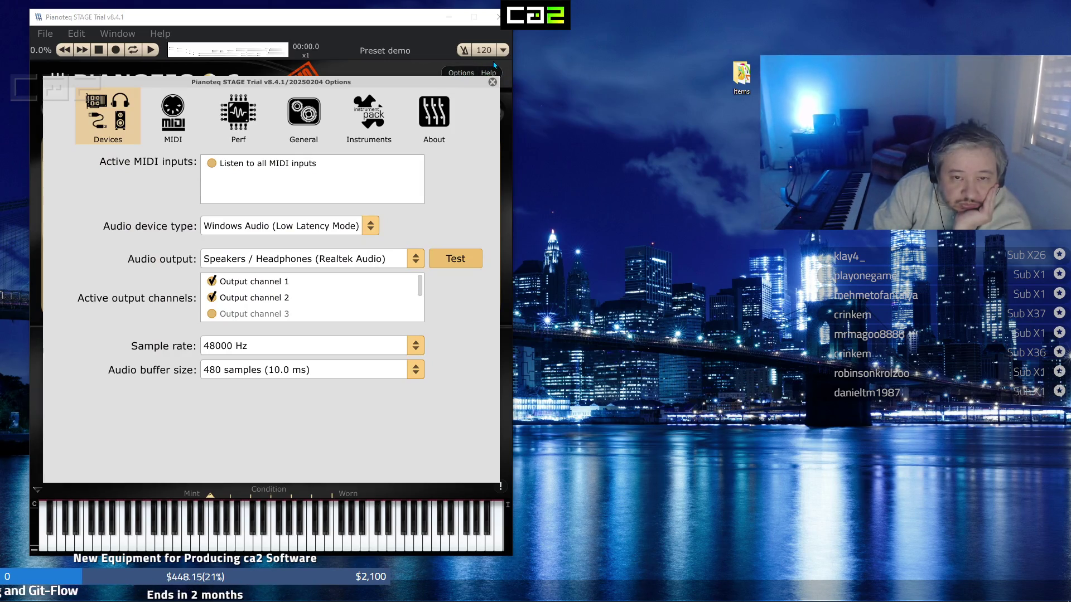
left_click(492, 82)
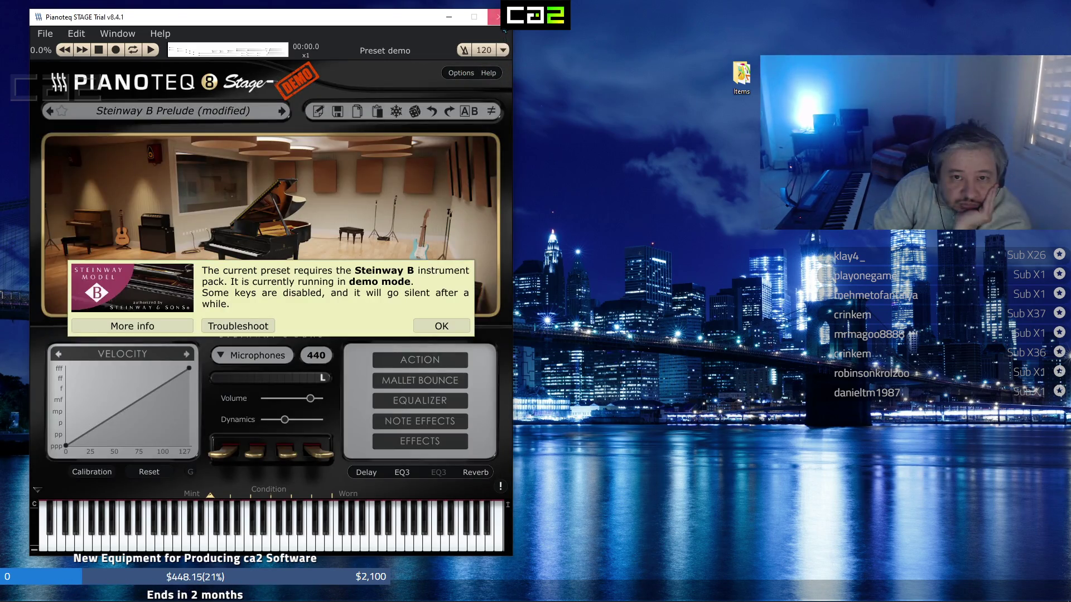
left_click(494, 16)
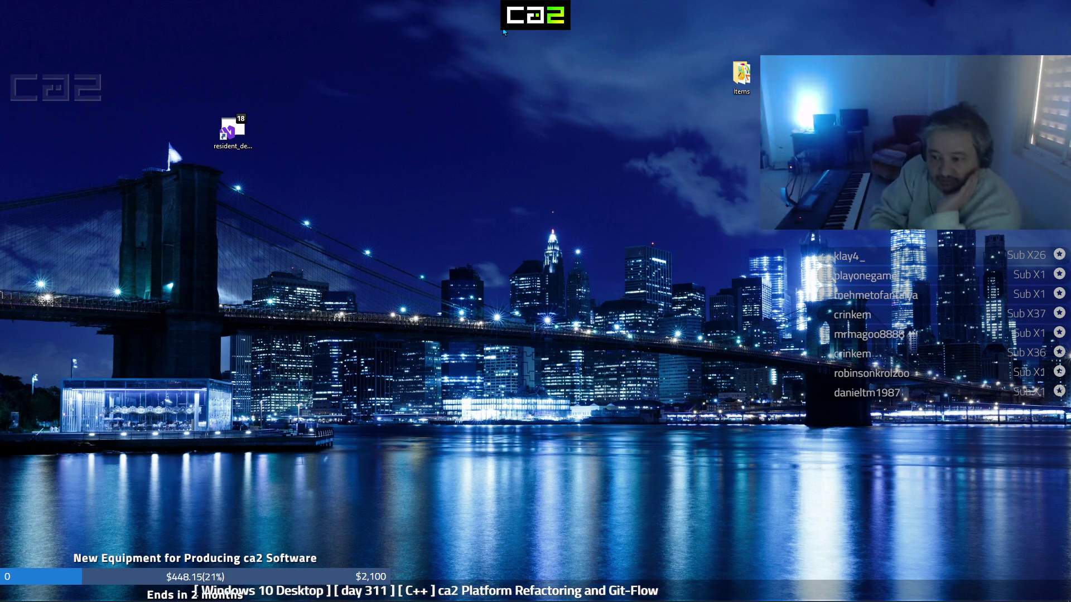
Relaunch Pianoteq 8 STAGE from a 'plia' Start search, minimize it, and return to the remote Mac session
mouse_move(250, 598)
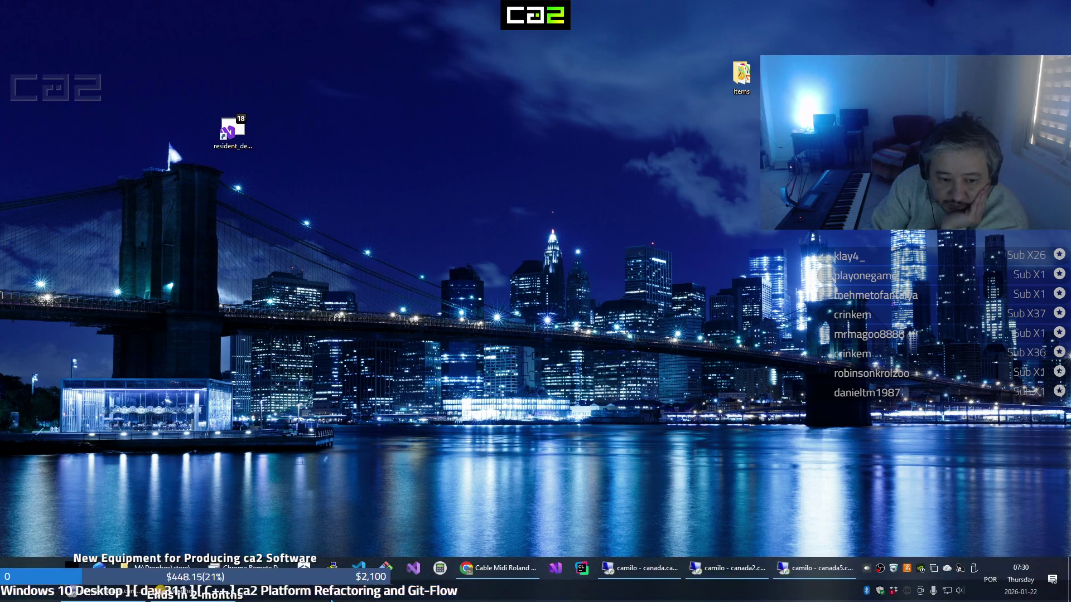
left_click(4, 595)
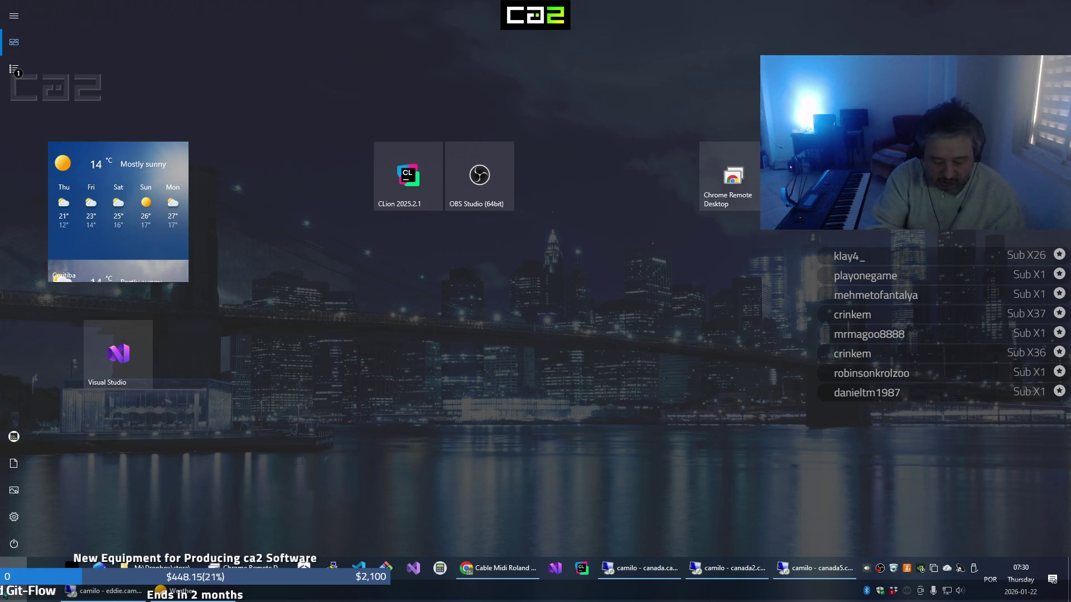
type("plia")
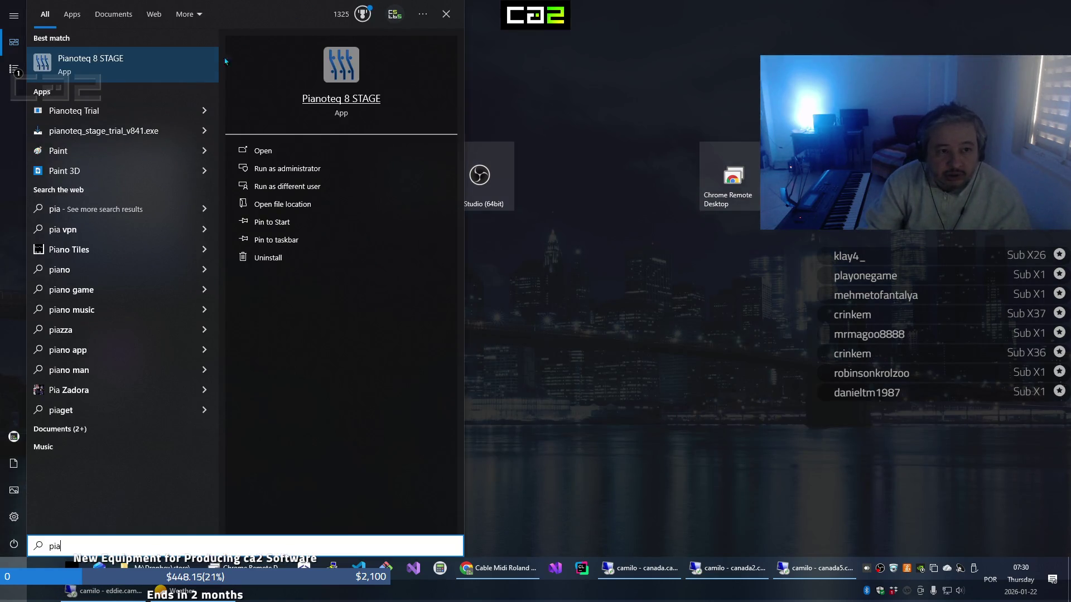
left_click(168, 76)
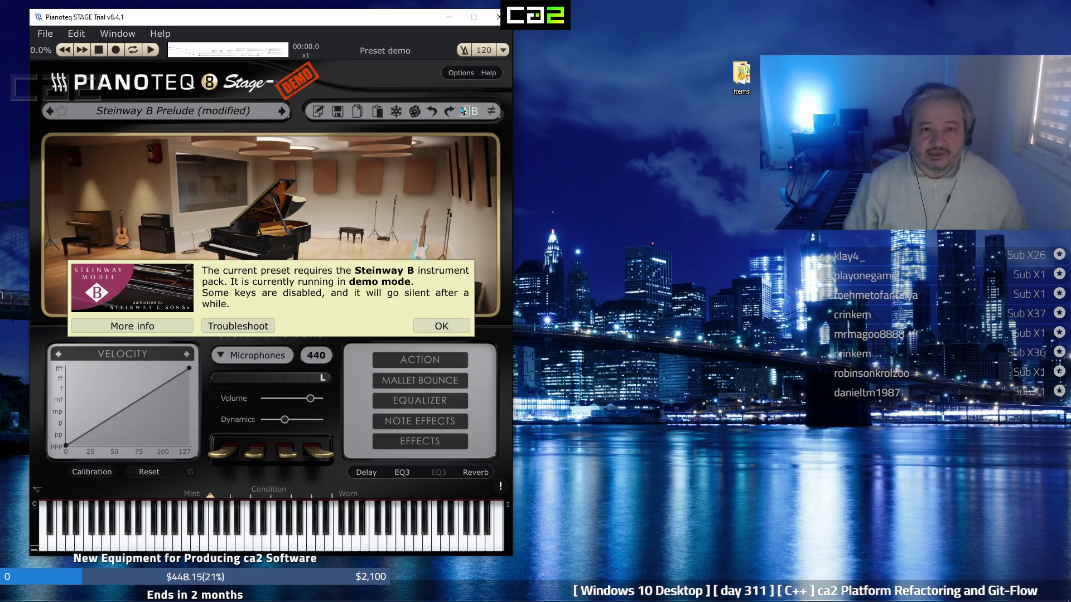
left_click(449, 17)
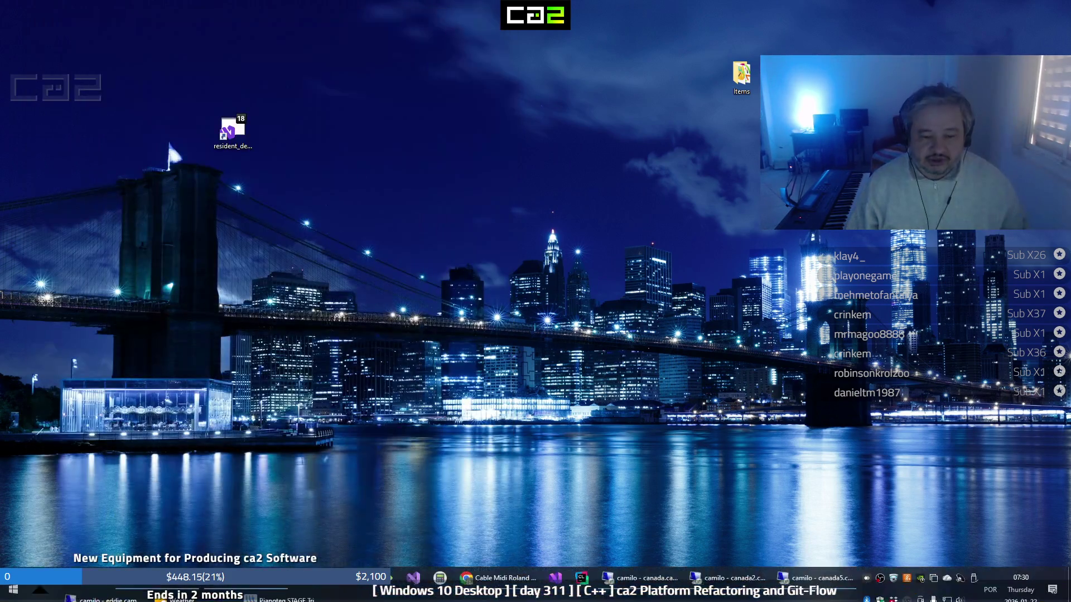
key("alt+Tab")
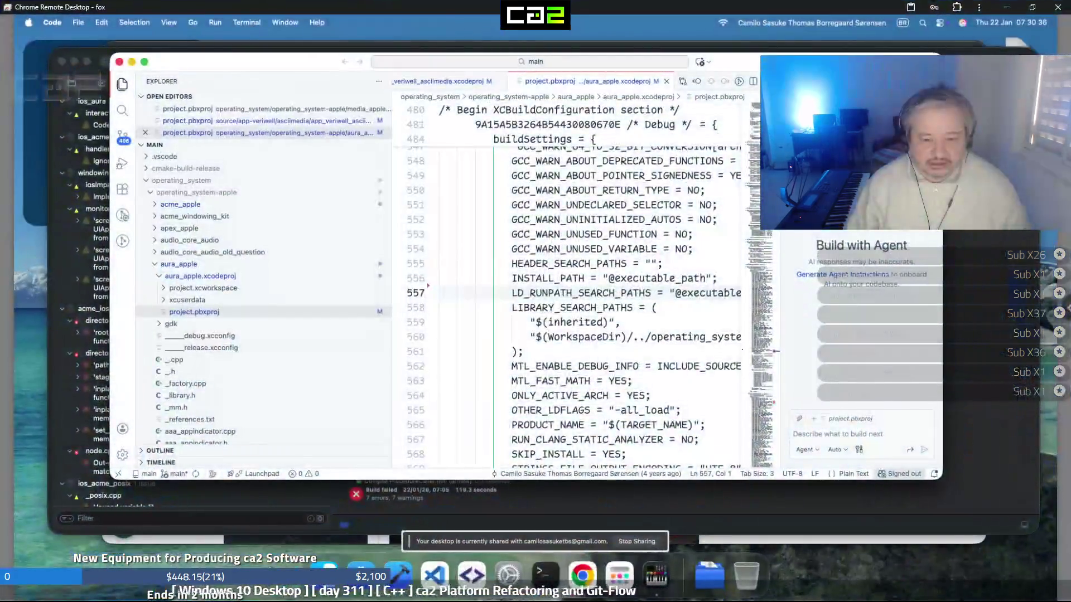
Open Audio MIDI Setup's MIDI Studio to check the UM-ONE and IAC Driver devices
left_click(647, 577)
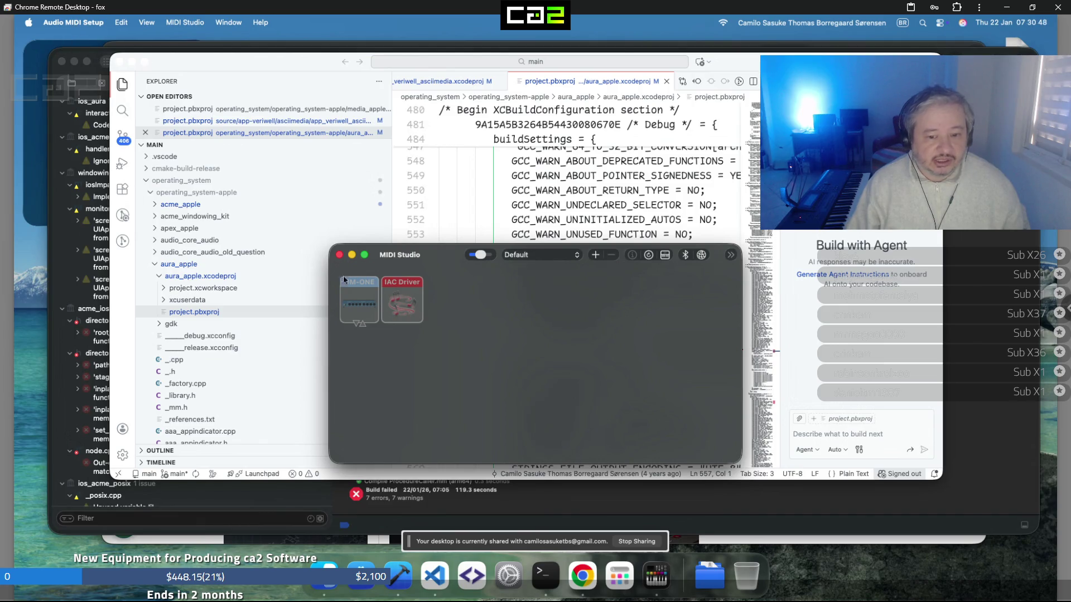
left_click(619, 575)
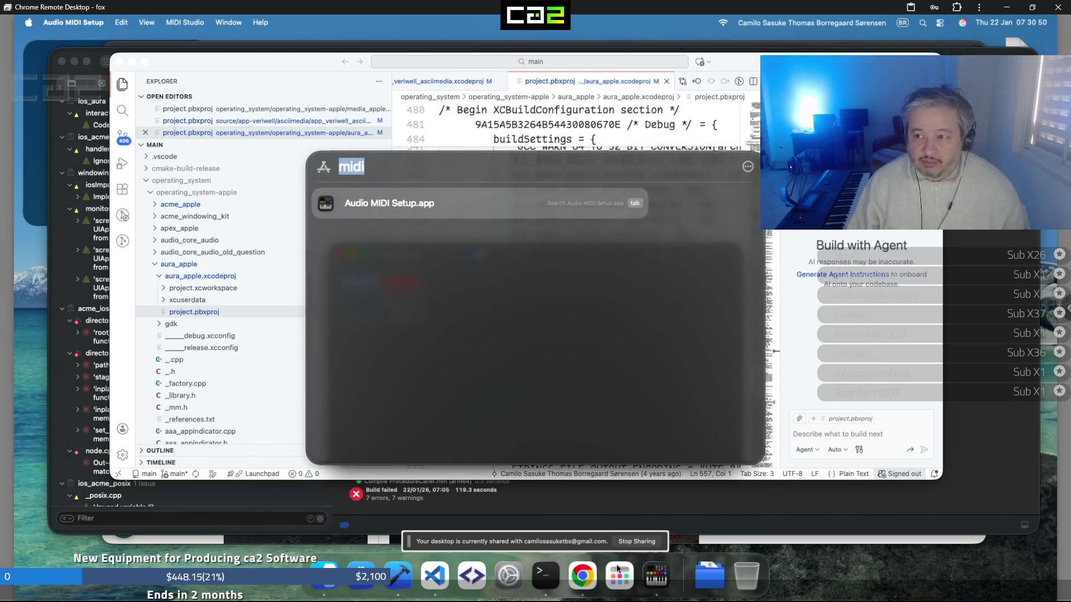
left_click(473, 202)
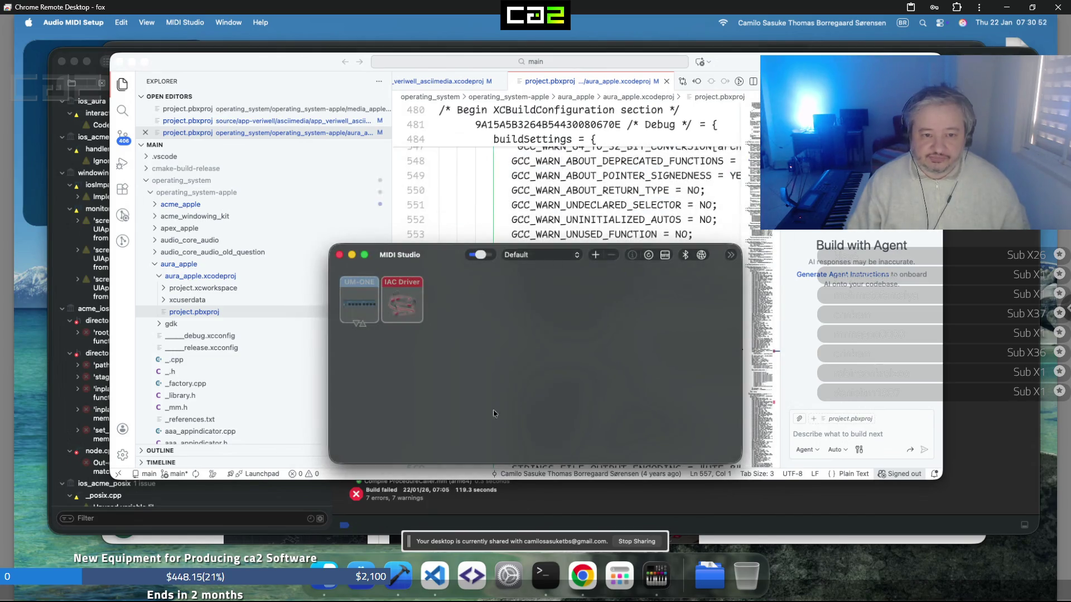
Launch Pianoteq 9 from a 'pia' Spotlight search and play a test note
left_click(611, 576)
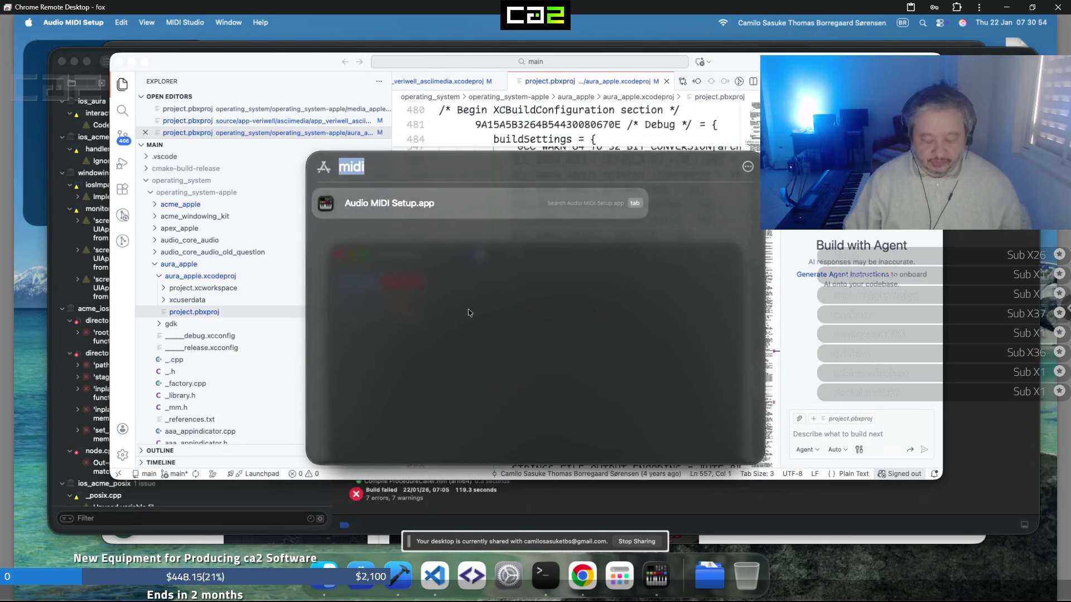
type("pia")
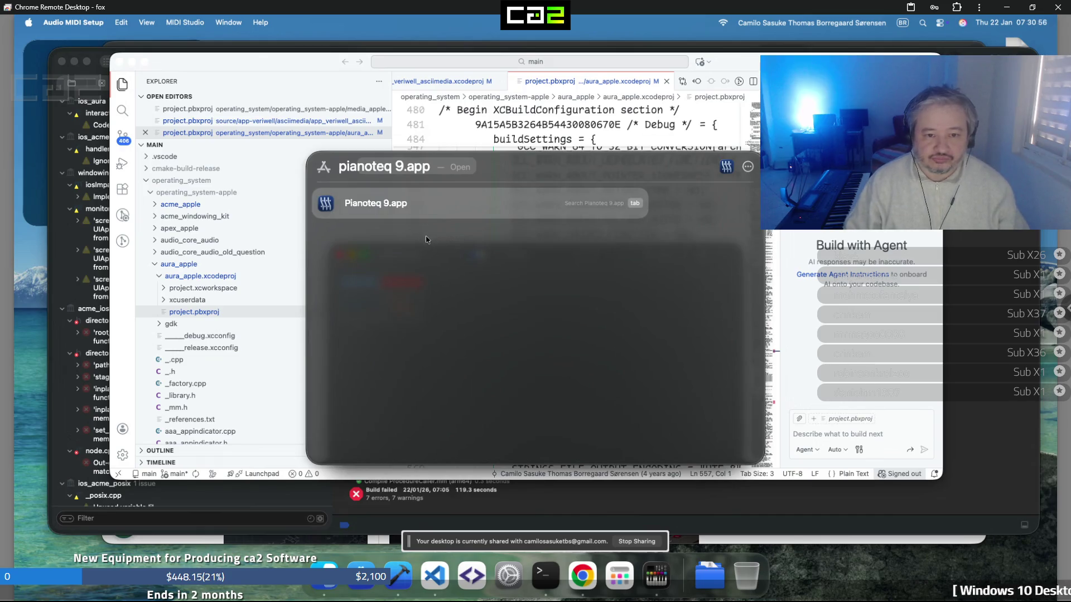
left_click(423, 206)
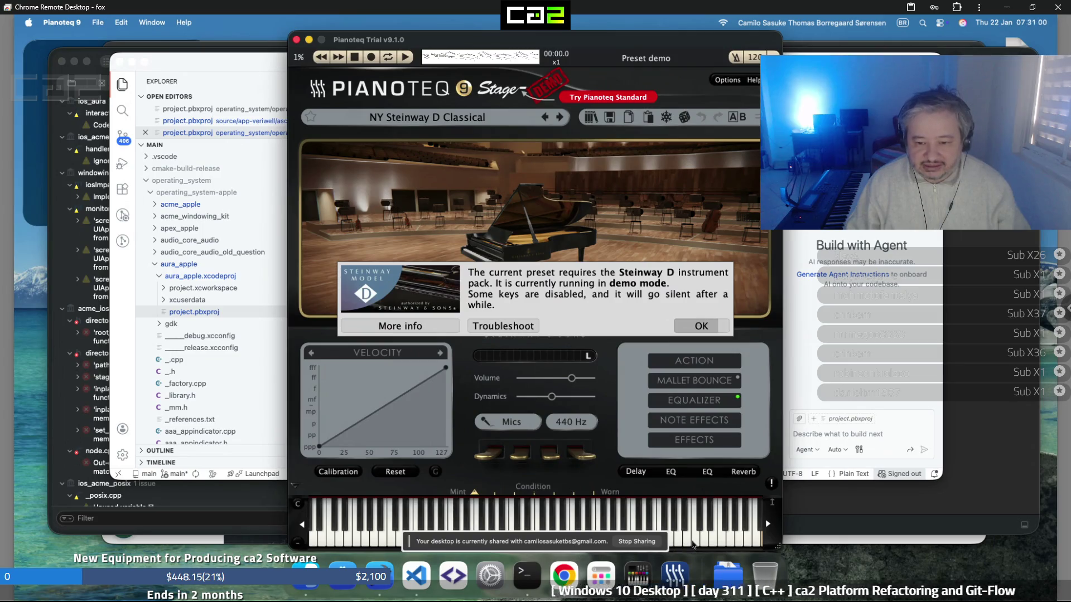
left_click(686, 544)
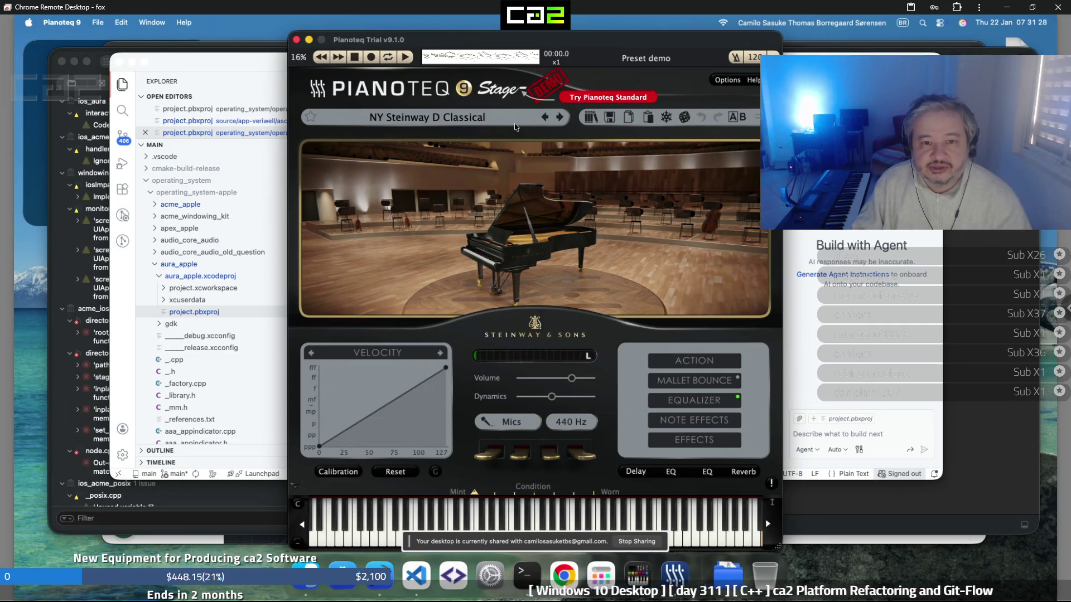
Load the Steinway B Prelude preset, move Pianoteq 9 left, and bring Chrome's Roland page forward
left_click(423, 238)
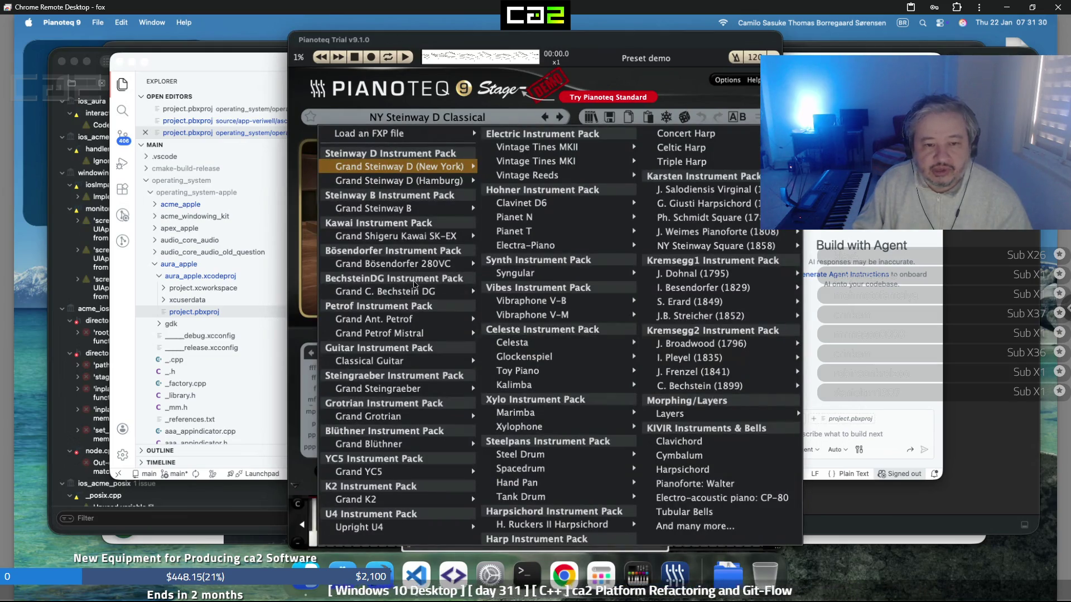
mouse_move(440, 208)
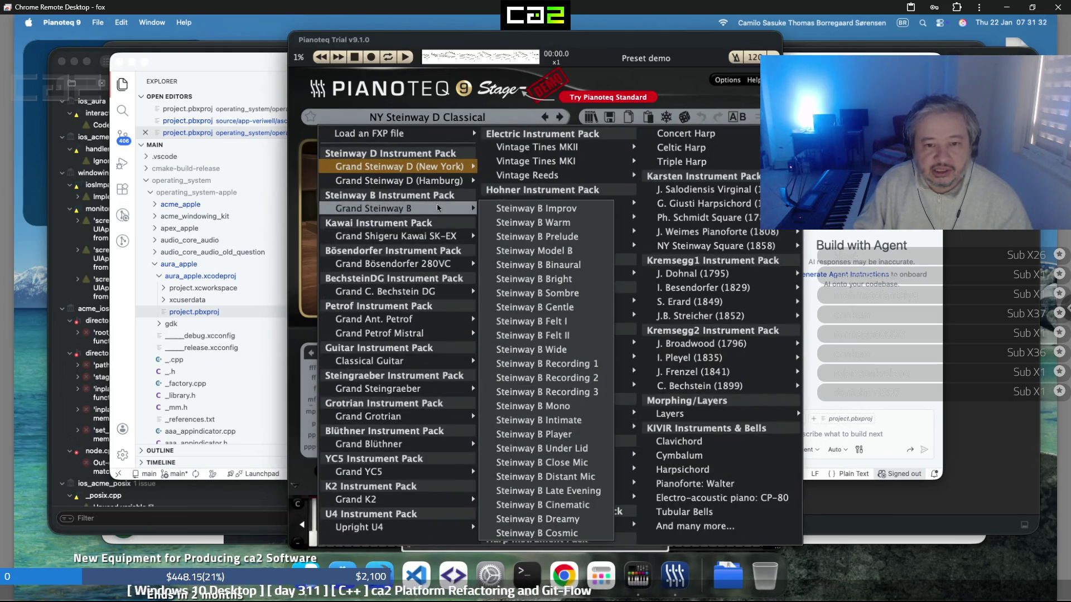
left_click(550, 236)
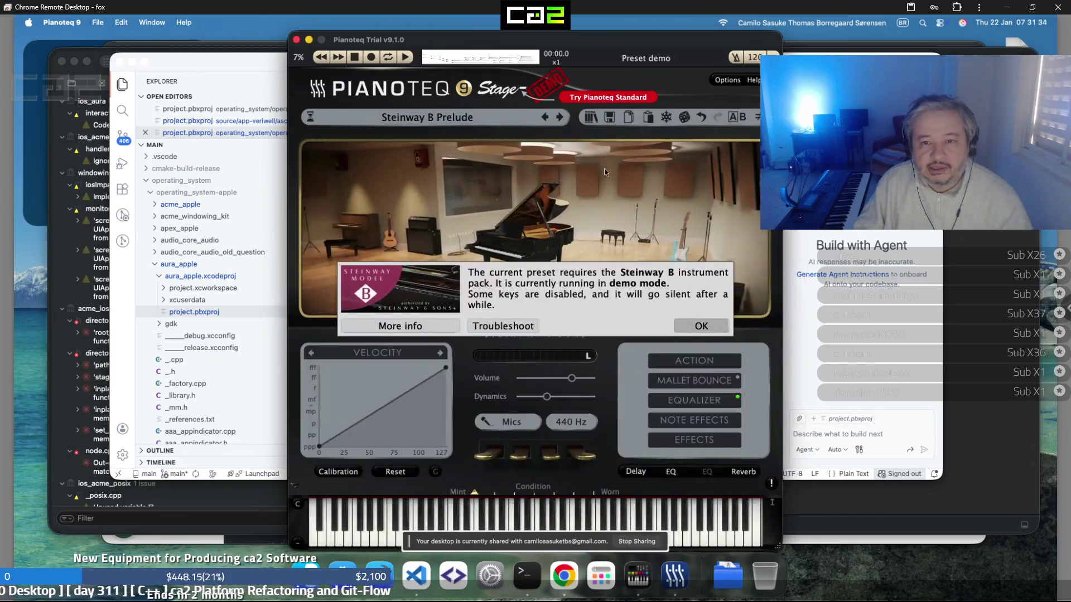
left_click_drag(635, 43, 402, 43)
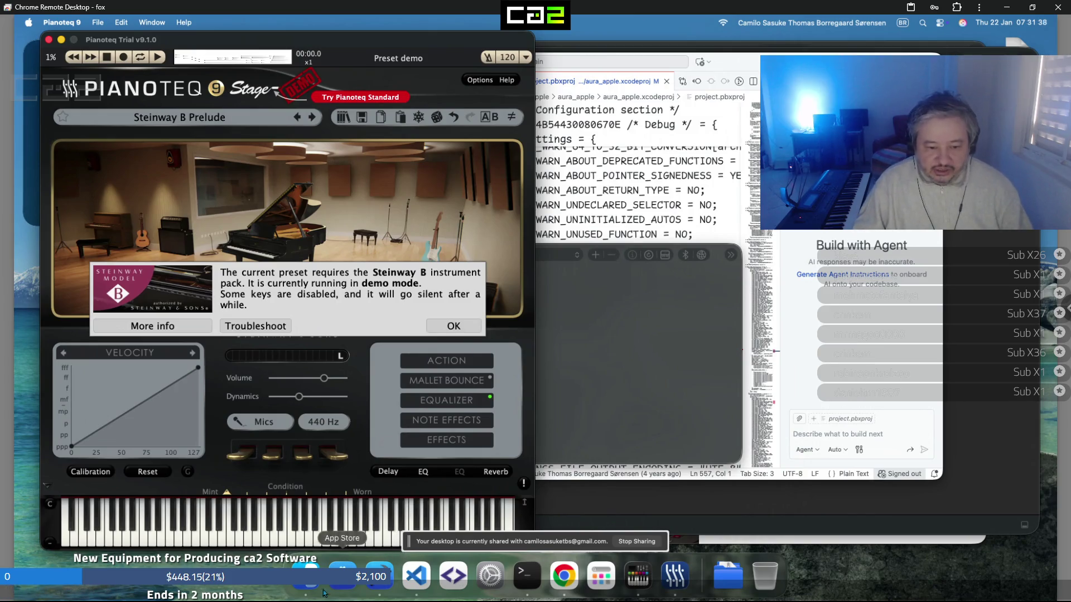
left_click(563, 575)
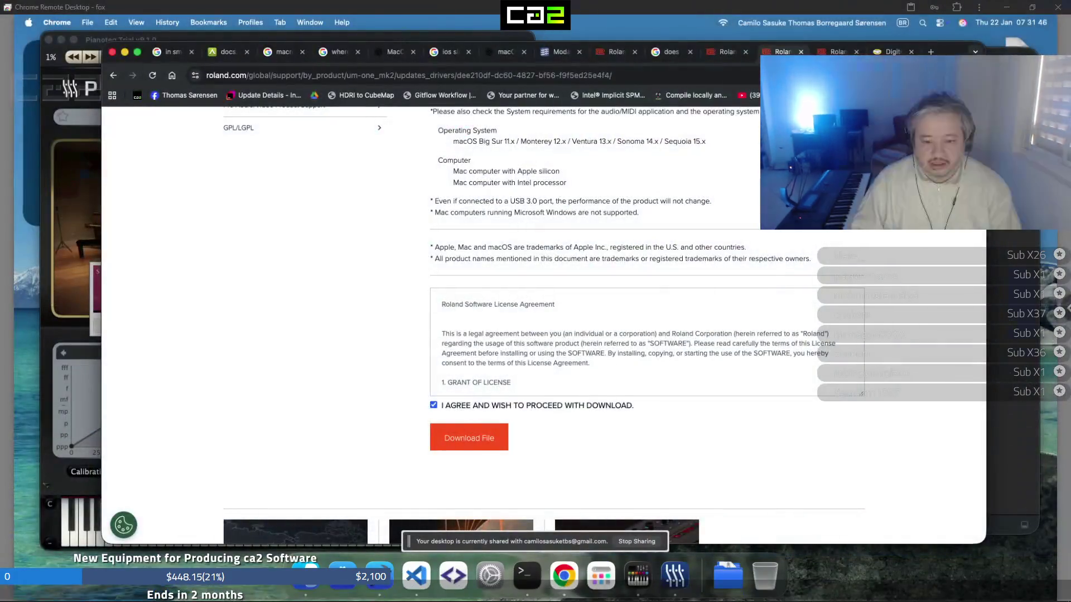
Search Google for 'addictive keys' in a new Chrome tab
mouse_move(774, 586)
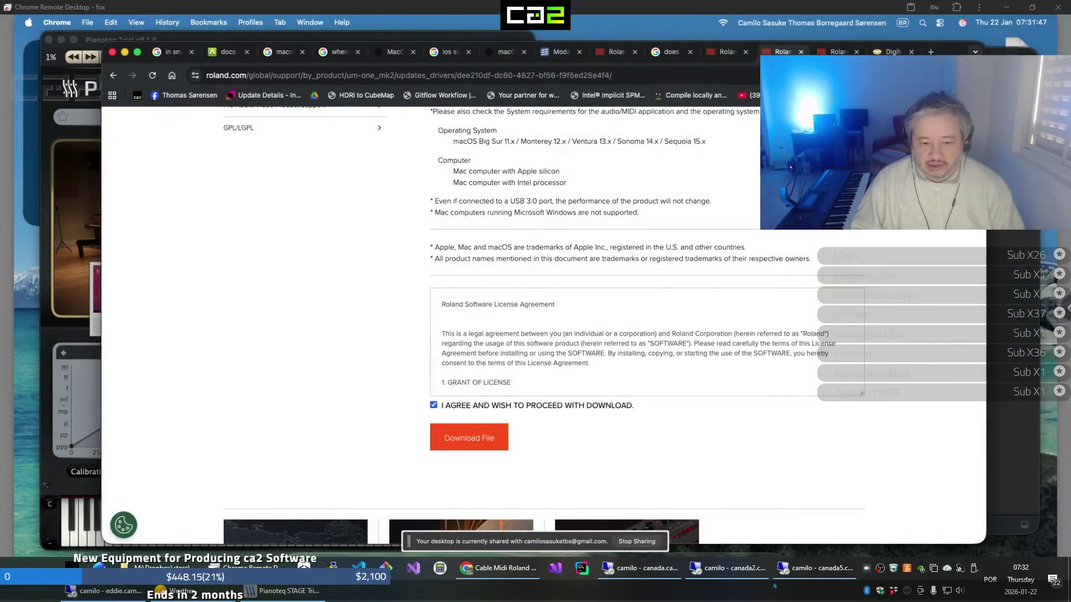
left_click(1062, 324)
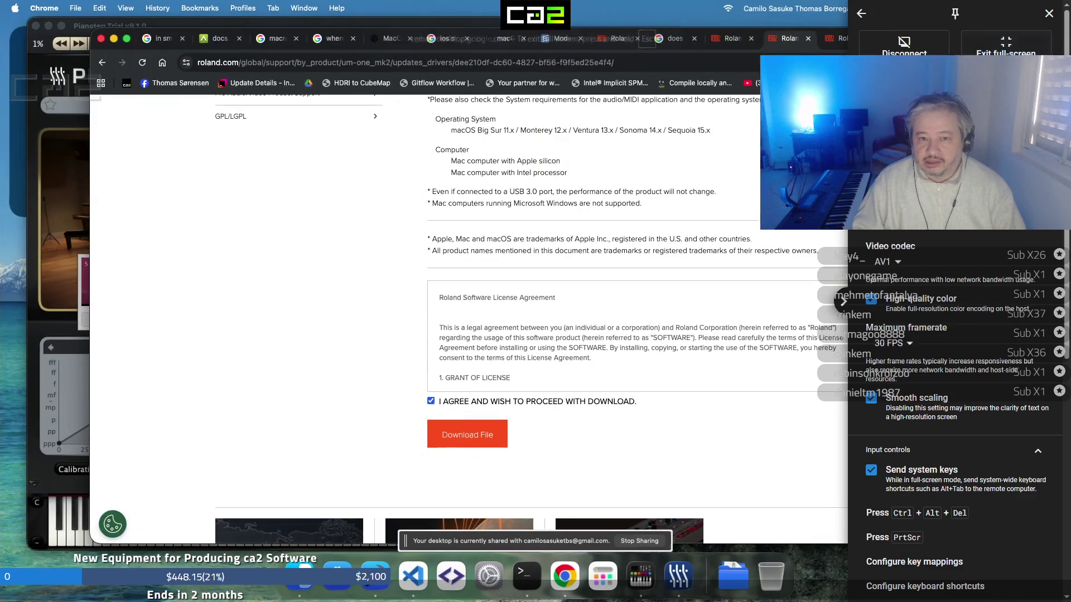
left_click(353, 231)
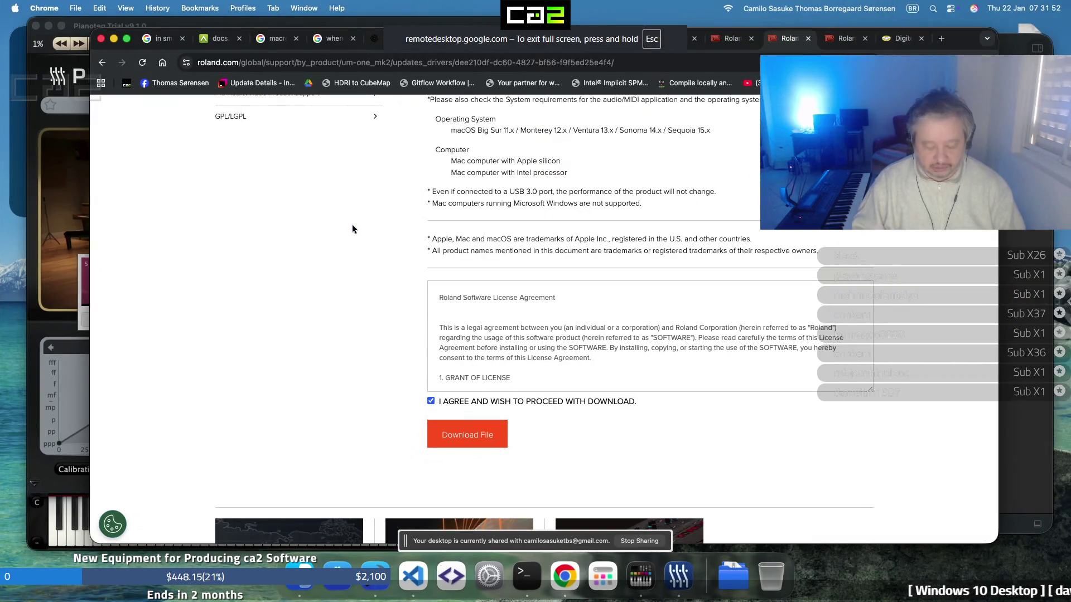
key("super+t")
type("ad")
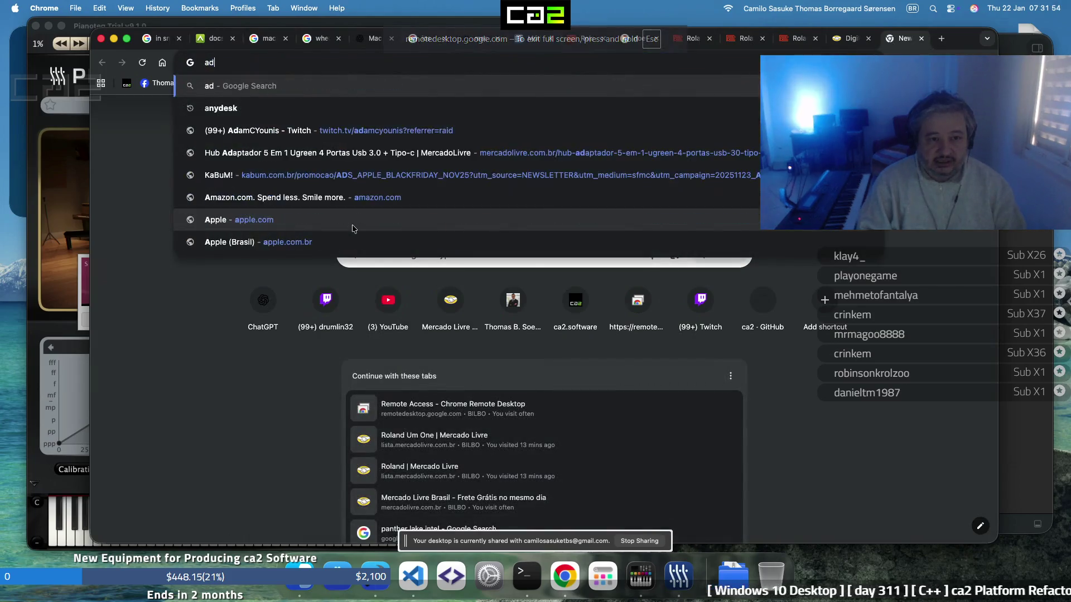
type("dictiv")
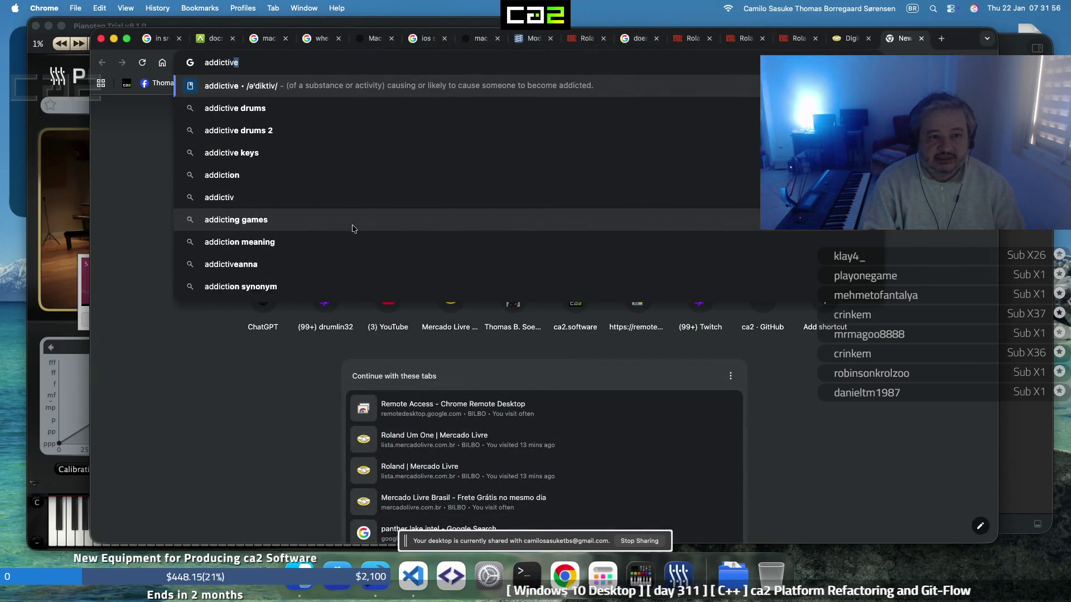
type("e keys")
key("Return")
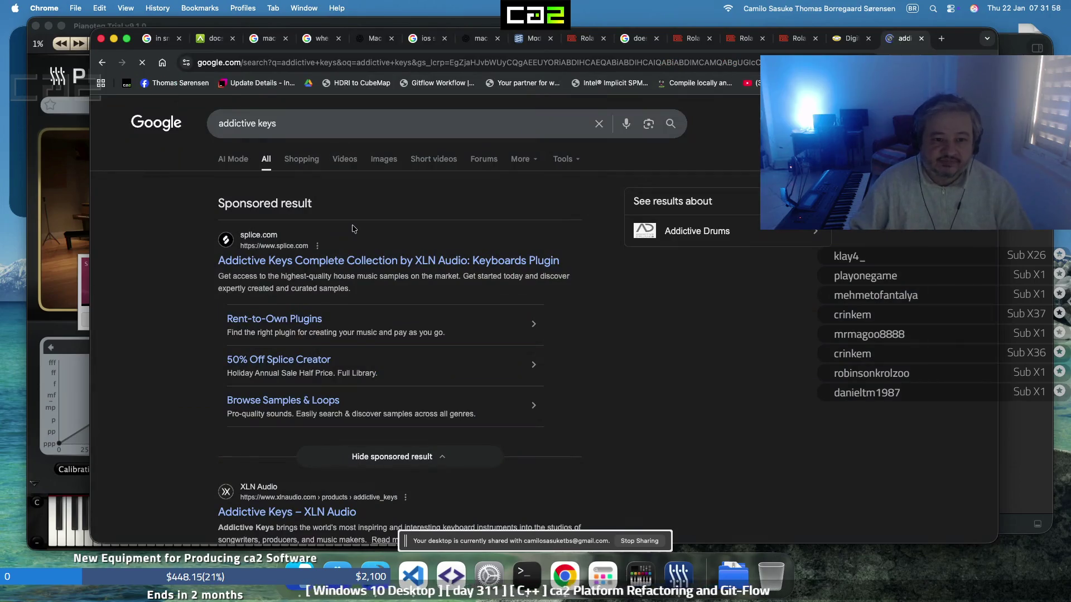
Open XLN Audio's Addictive Keys page, accept all cookies, and go to the free-trials page
left_click(326, 517)
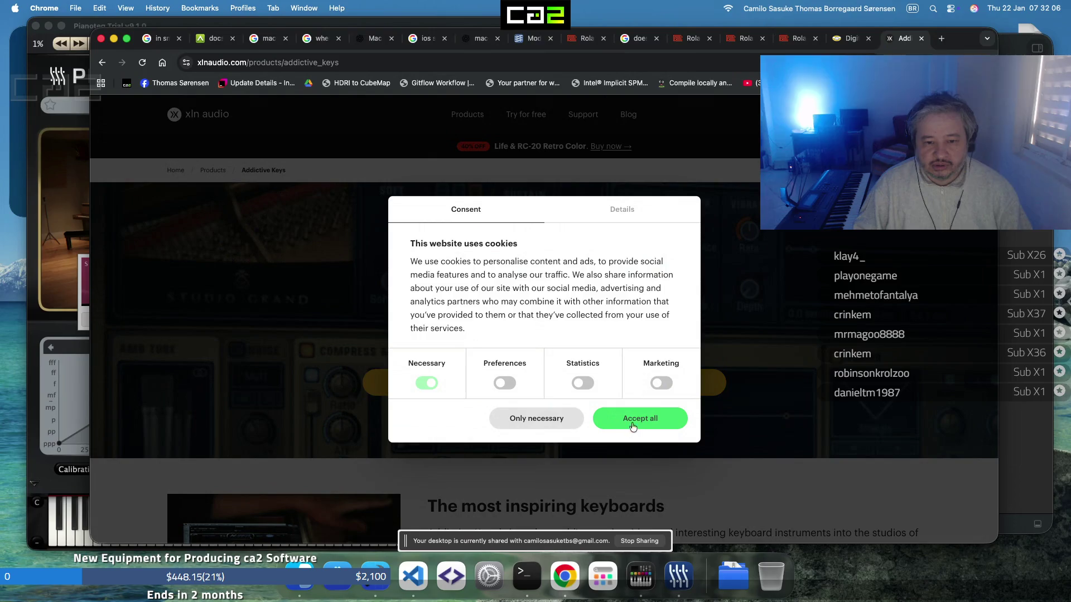
left_click(668, 381)
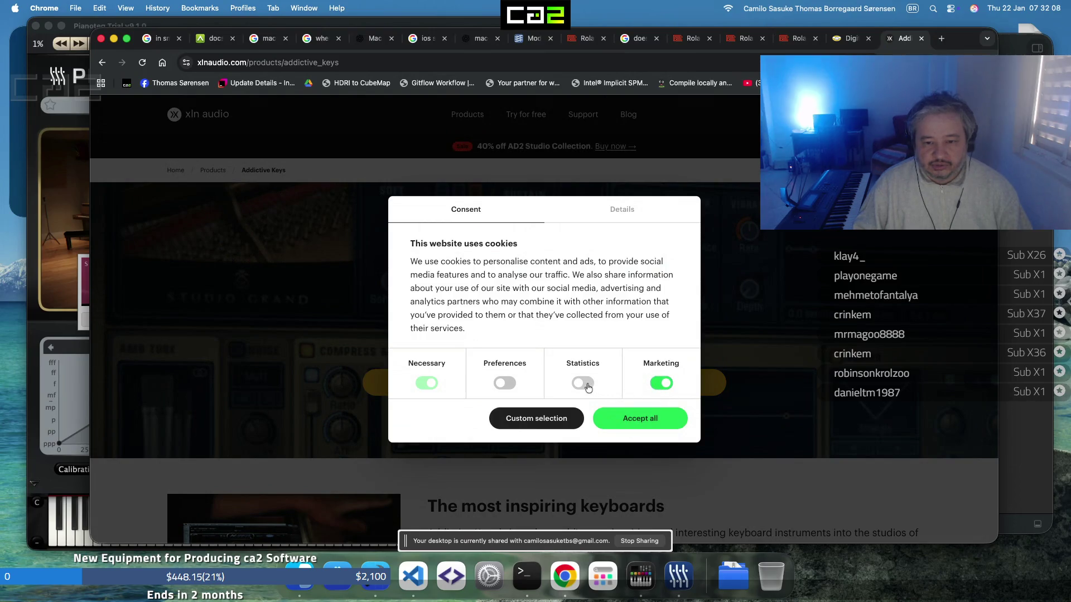
left_click(634, 424)
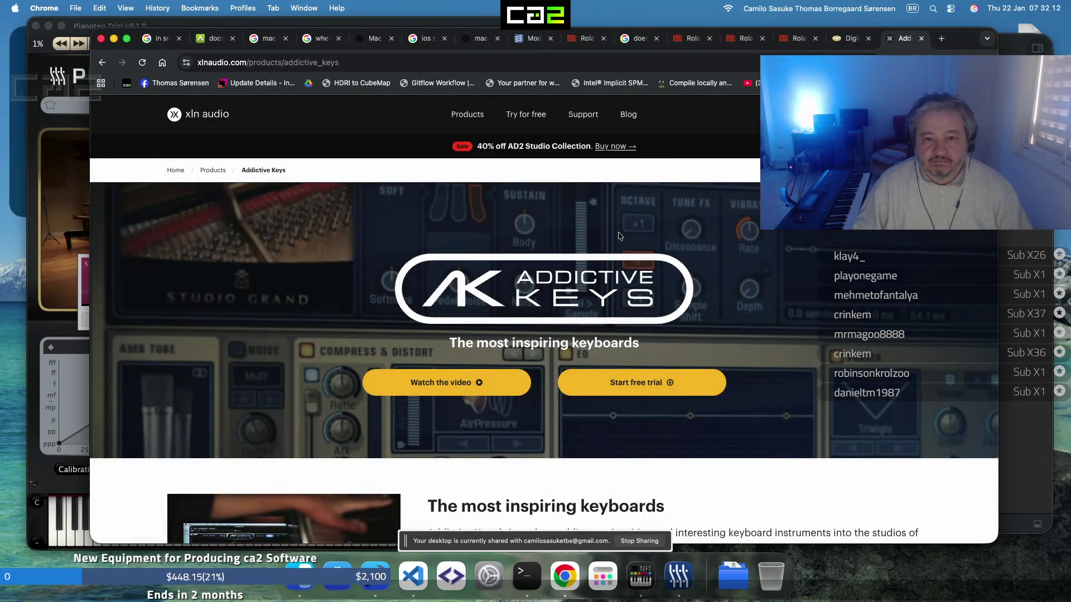
left_click(537, 129)
scroll(447, 304, "down", 2)
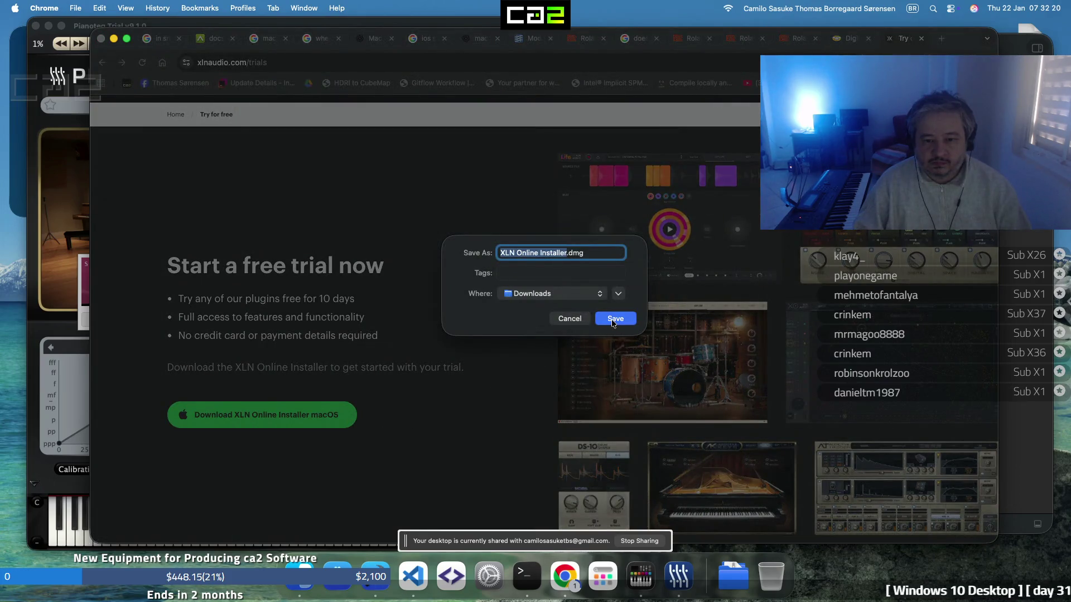
Save XLN Online Installer.dmg to Downloads and open it from the Downloads stack
left_click(613, 319)
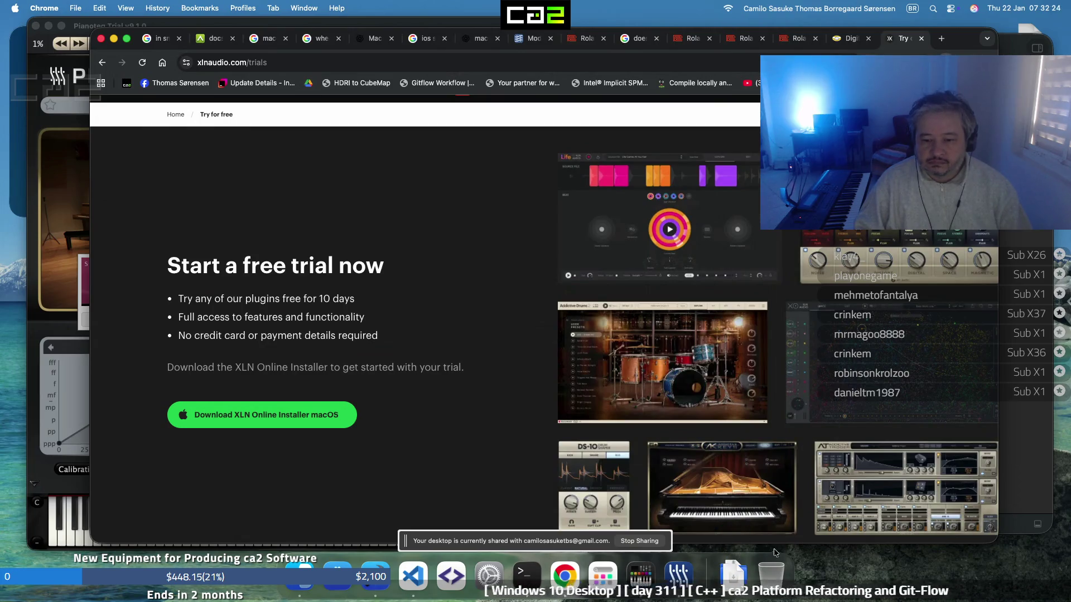
left_click(728, 568)
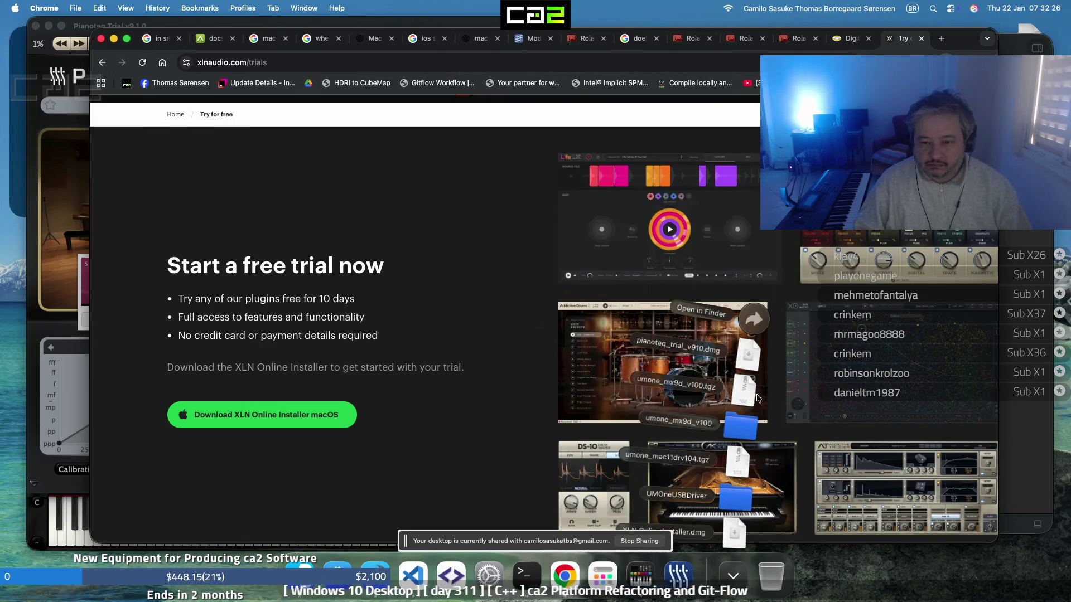
left_click(735, 534)
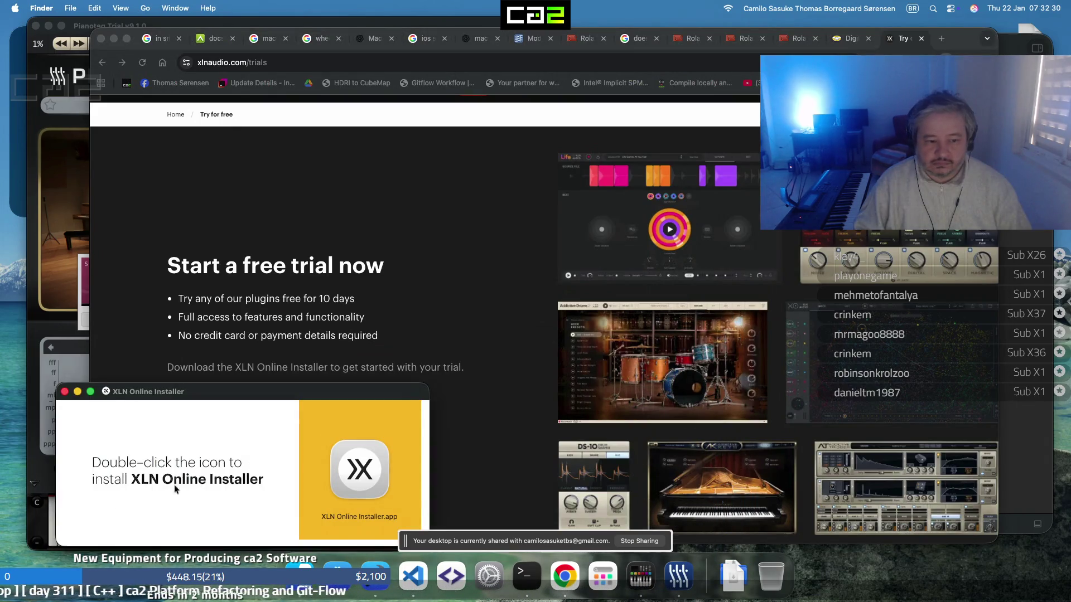
Launch XLN Online Installer.app and confirm opening it despite the internet-download warning
left_click(358, 463)
double_click(359, 462)
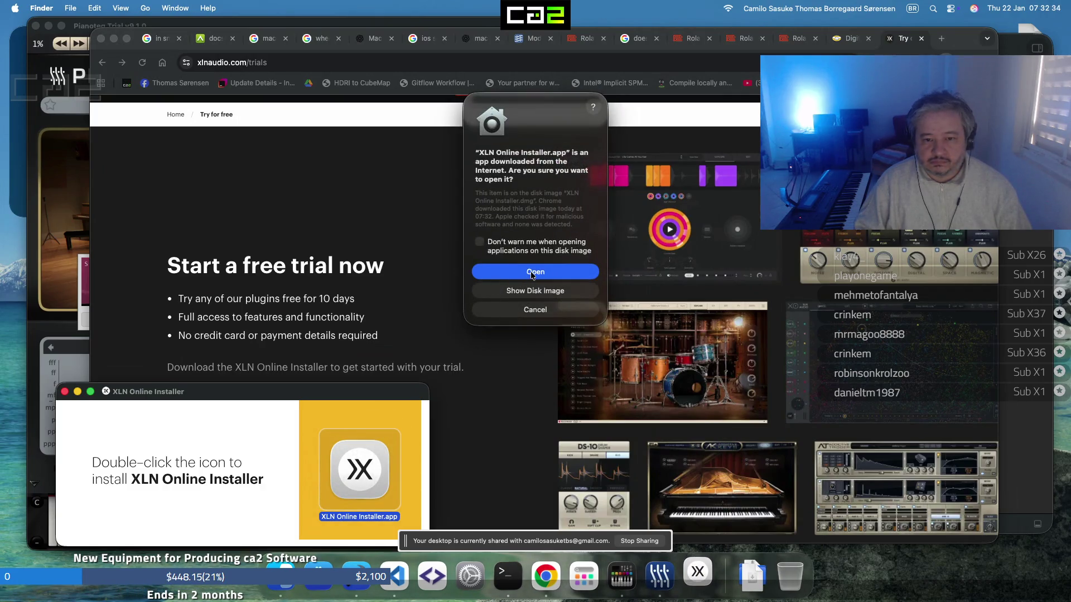
left_click(533, 274)
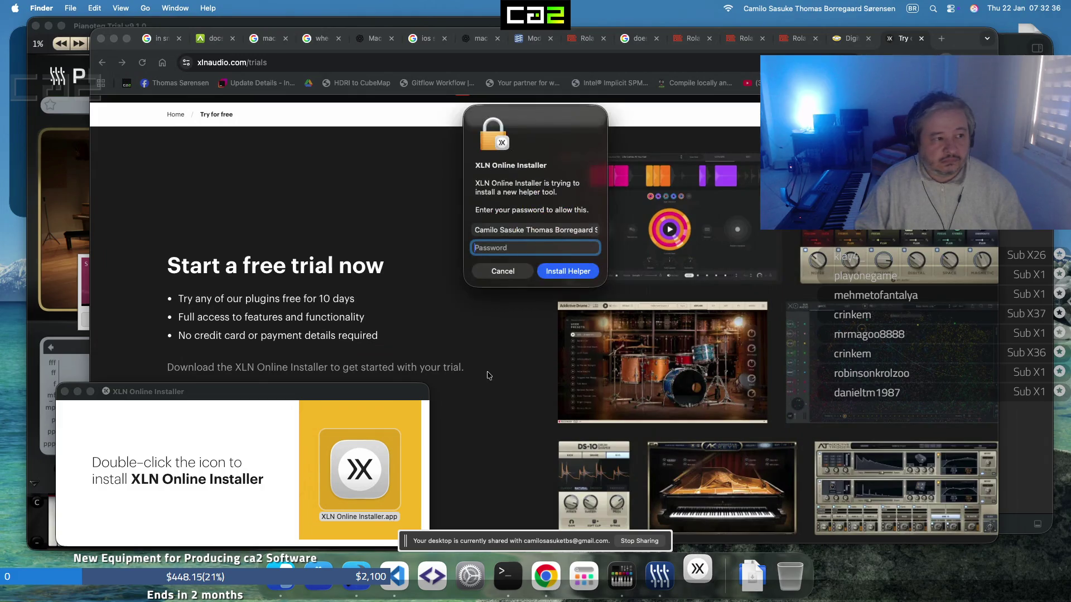
Enter the Mac password to install the helper tool, then again to allow the installer's changes
type("•")
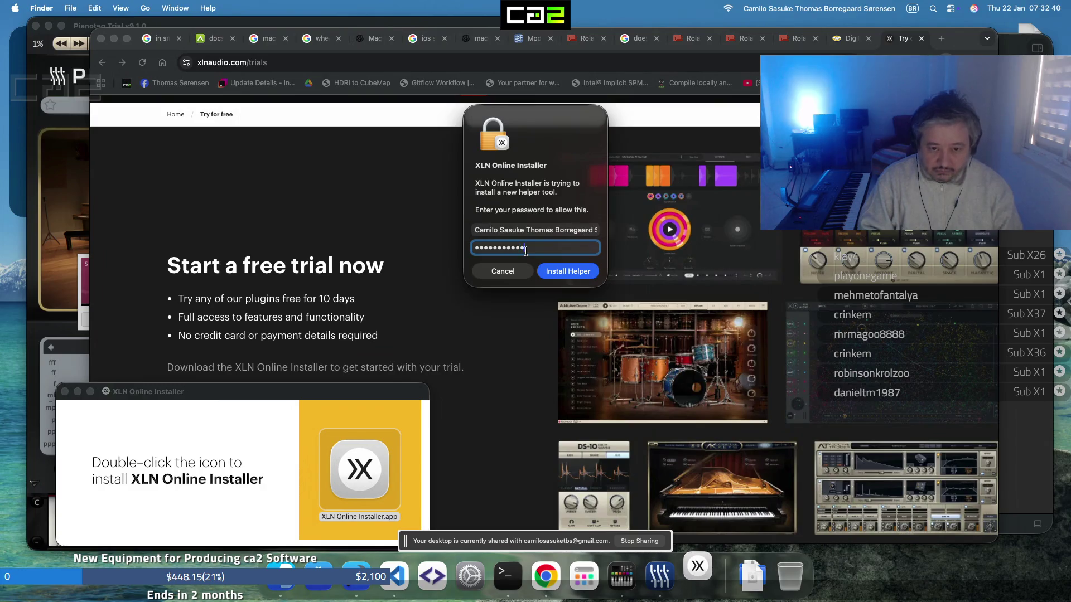
key("Return")
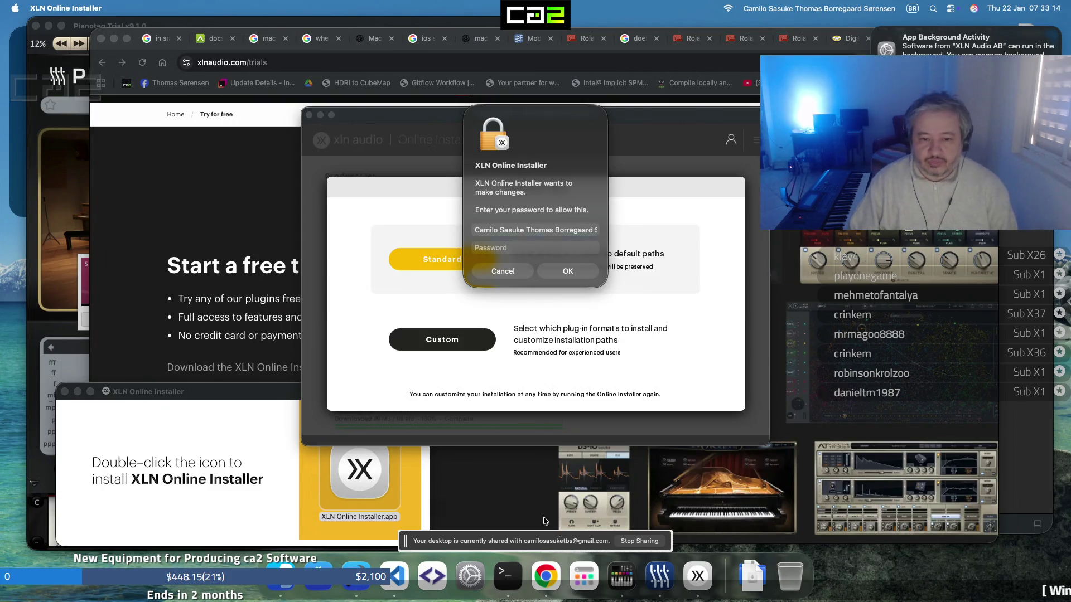
left_click(513, 247)
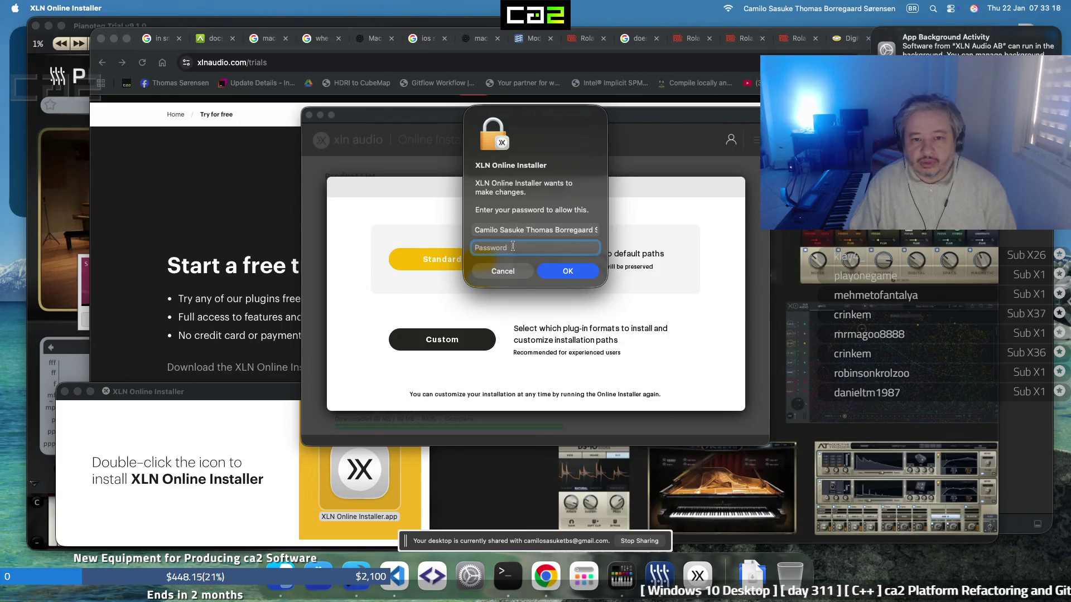
type("••••••••••••")
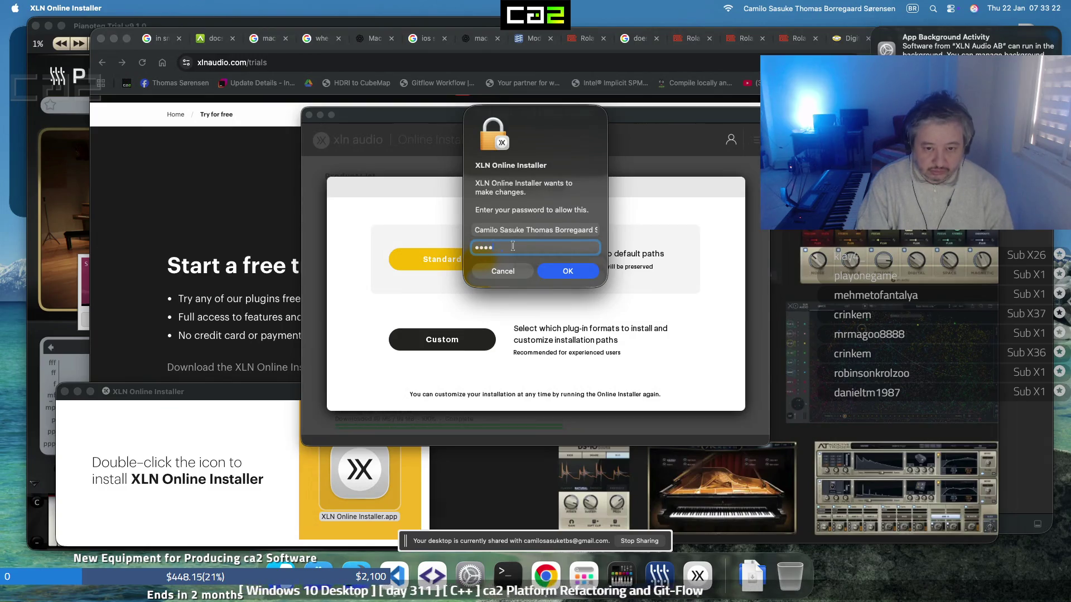
key("Return")
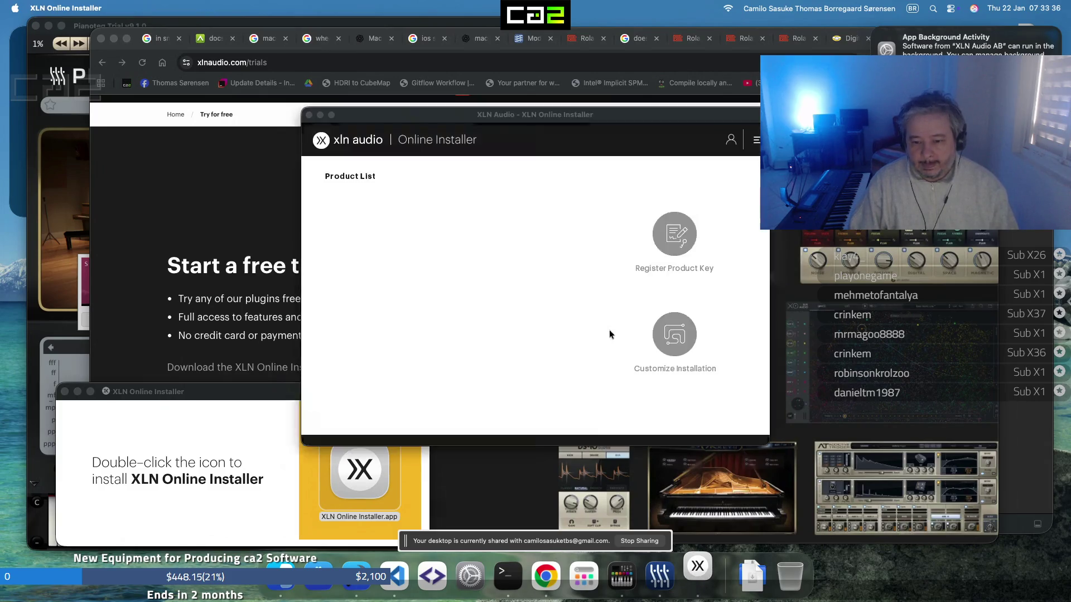
Log in to XLN Audio with the Google account, grant access, and hand off to XLN Online Installer
left_click(587, 300)
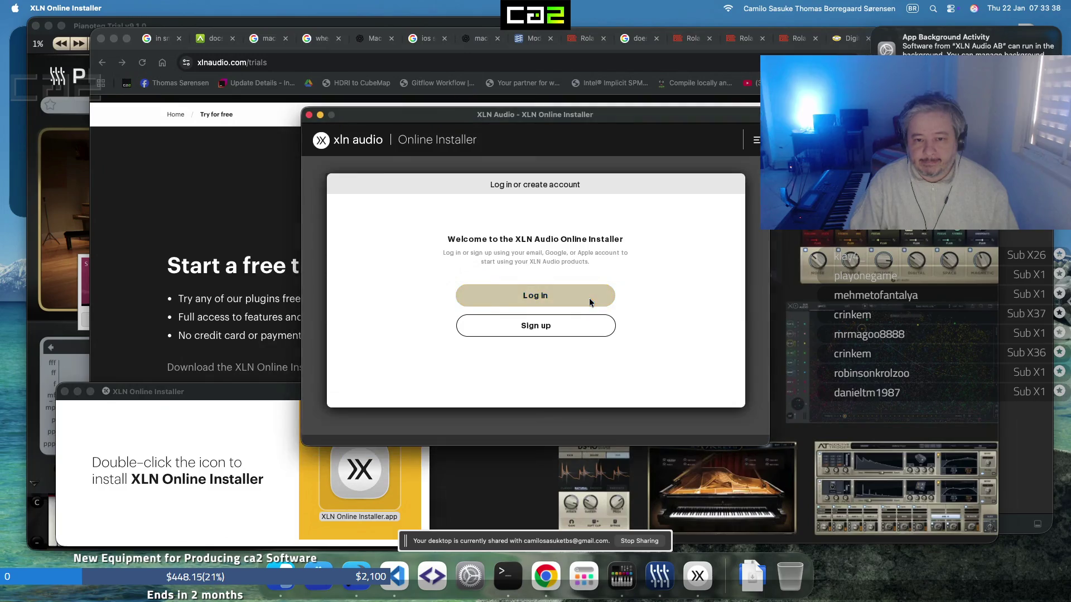
left_click(592, 308)
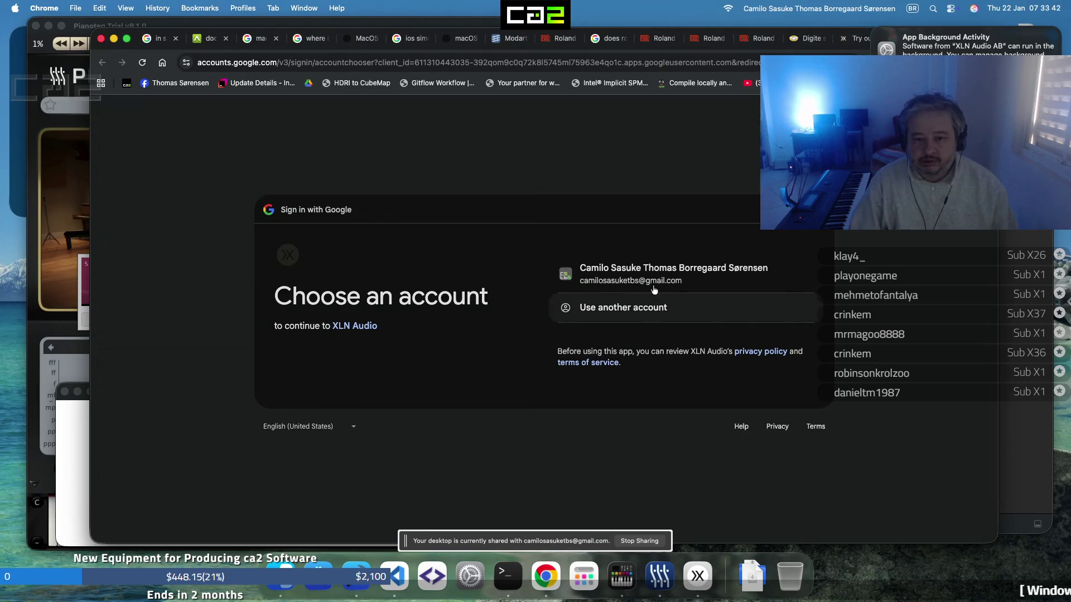
left_click(655, 288)
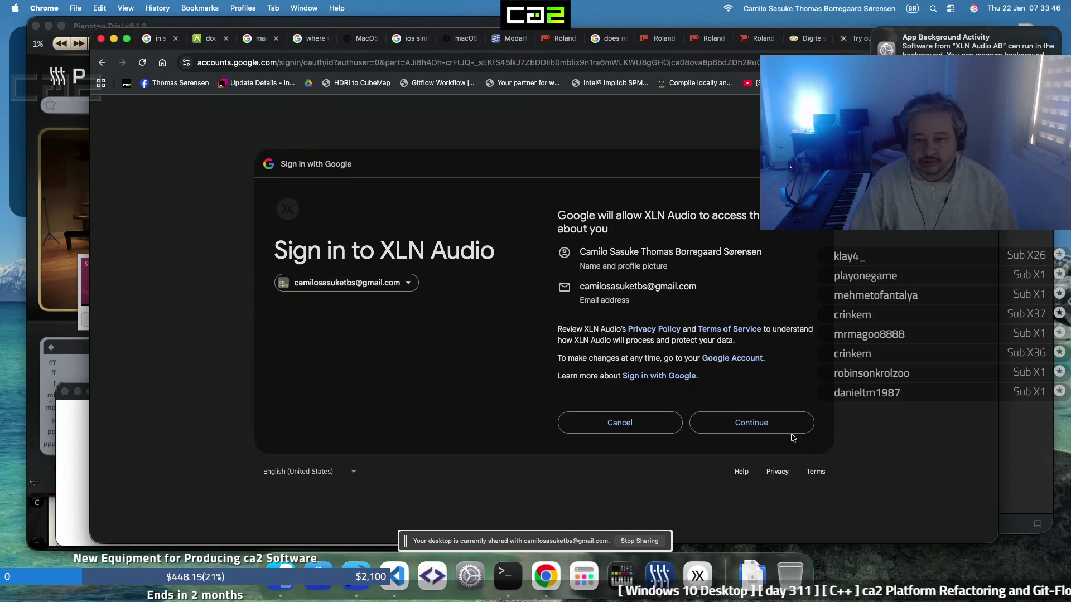
left_click(770, 424)
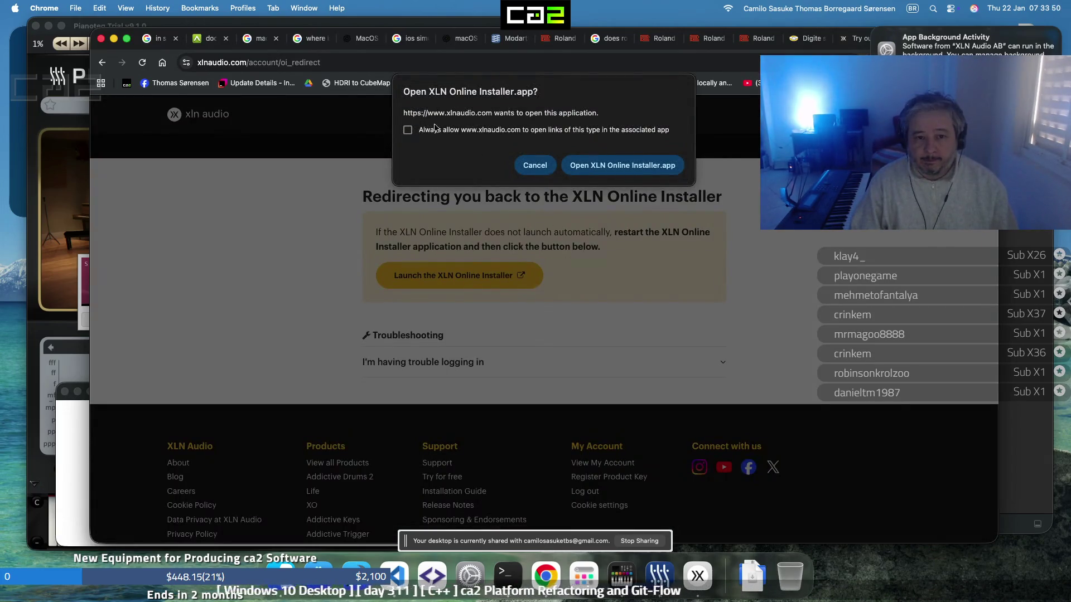
left_click(622, 165)
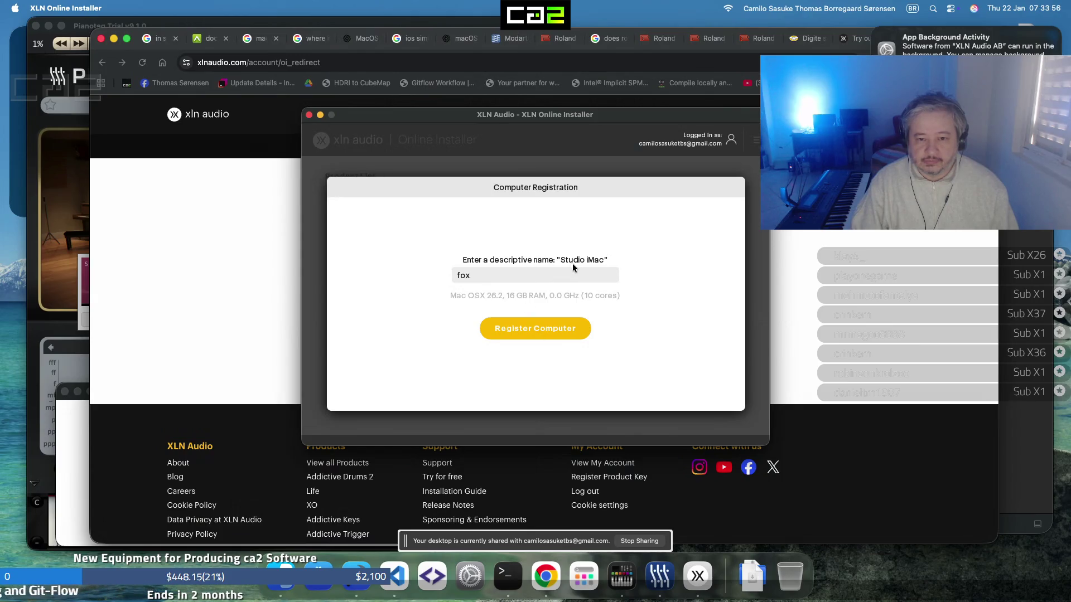
Register the computer as fox, choose Standard installation, and install the 3 pending products
left_click(561, 329)
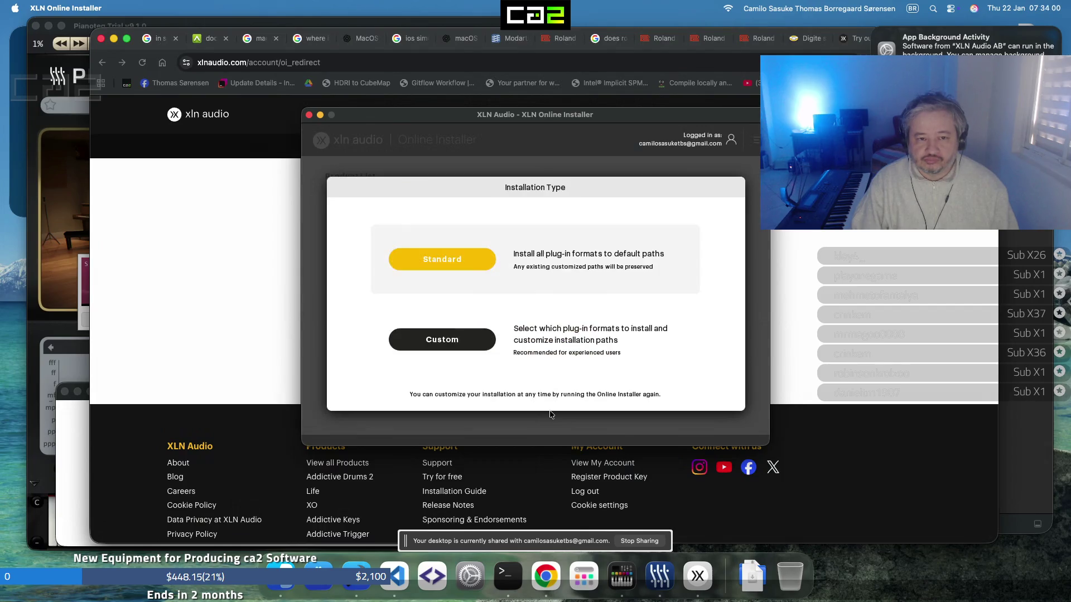
left_click(463, 261)
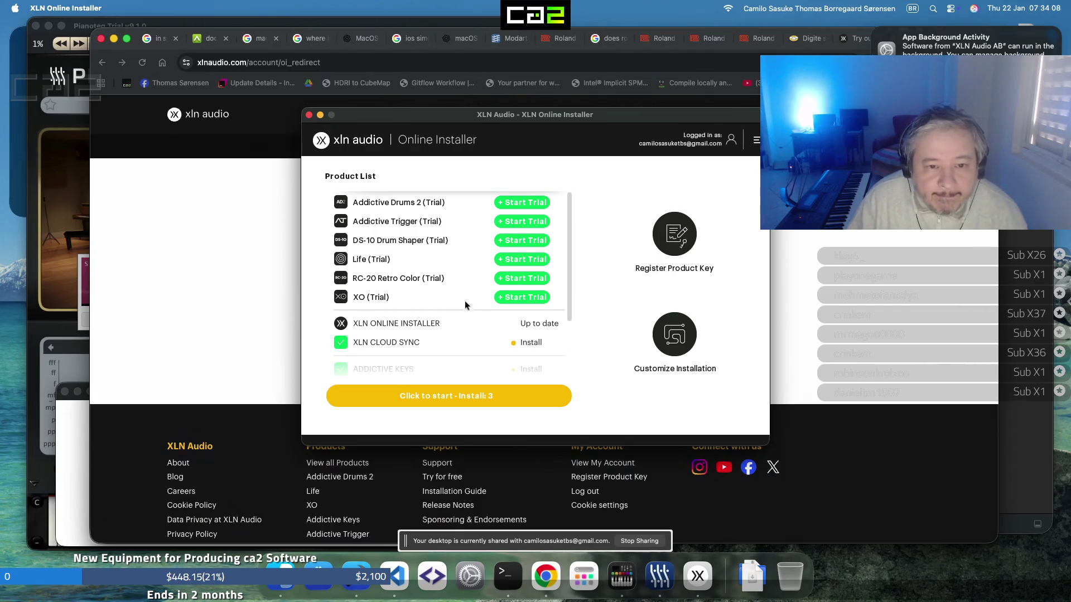
scroll(449, 241, "down", 3)
left_click(497, 398)
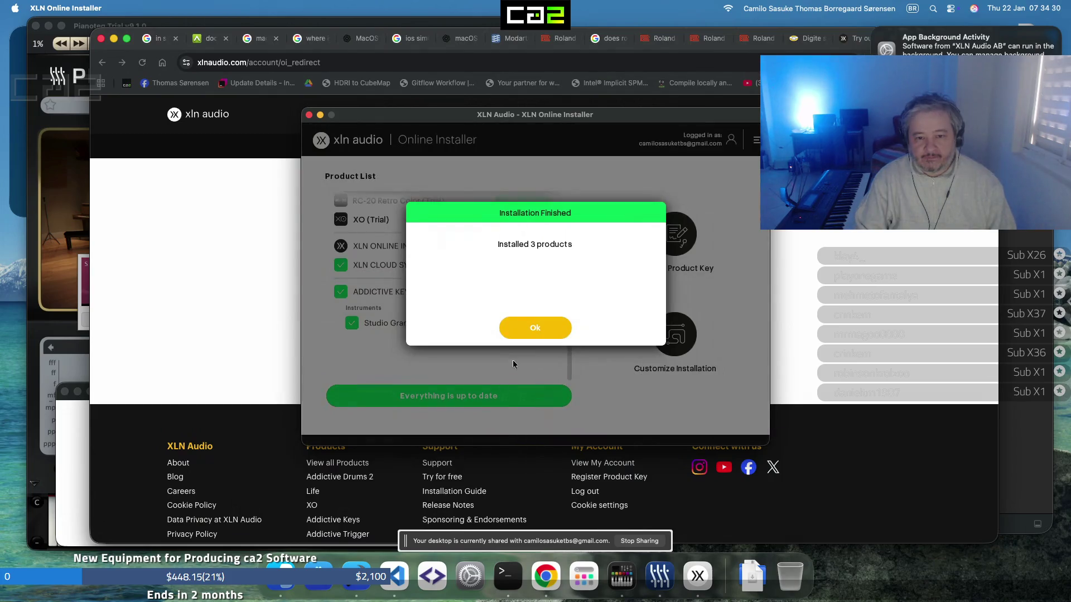
left_click(546, 332)
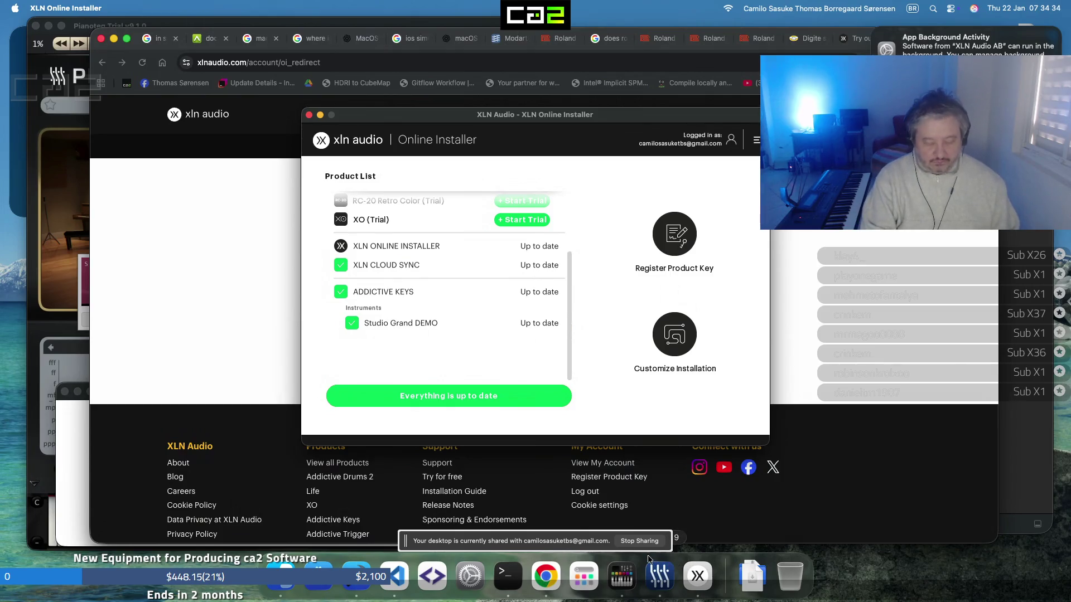
Search Spotlight for Addictive Keys, then cancel the search
key("super+space")
type("ddictive")
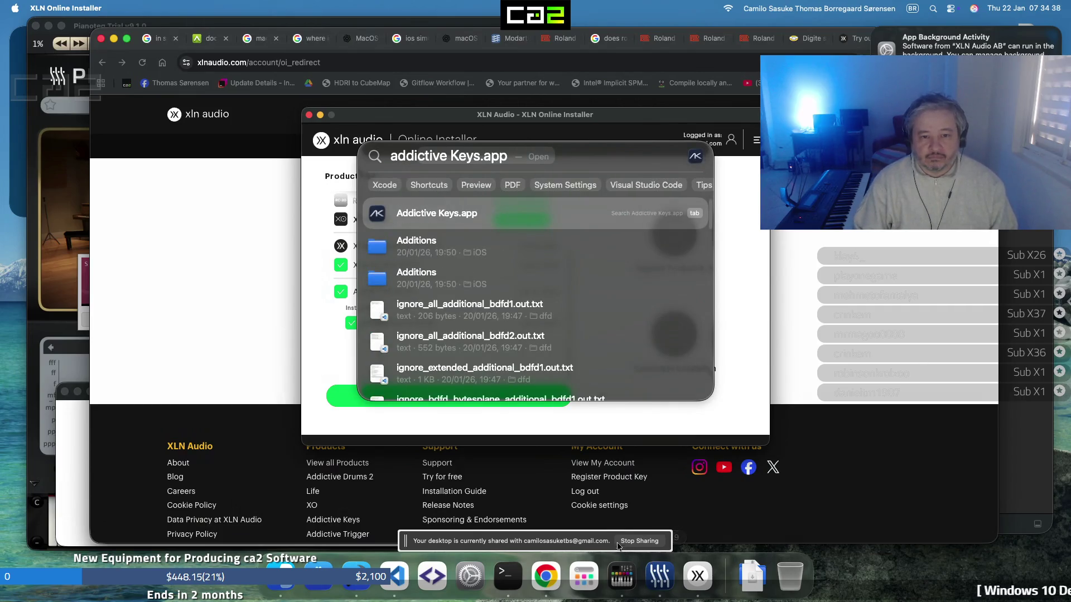
key("BackSpace")
key("BackSpace")
key("BackSpace")
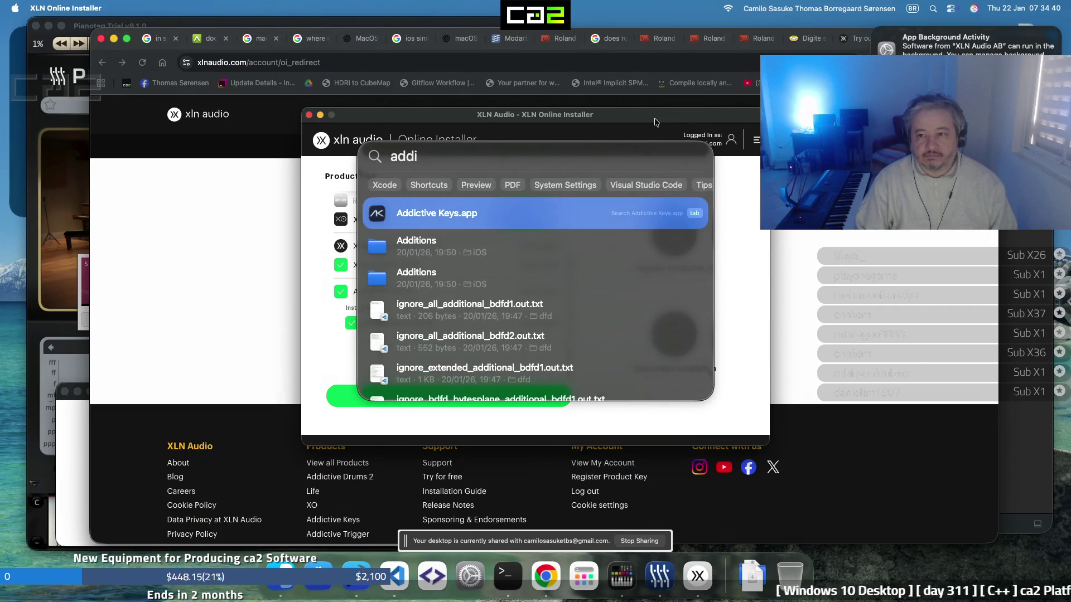
key("Escape")
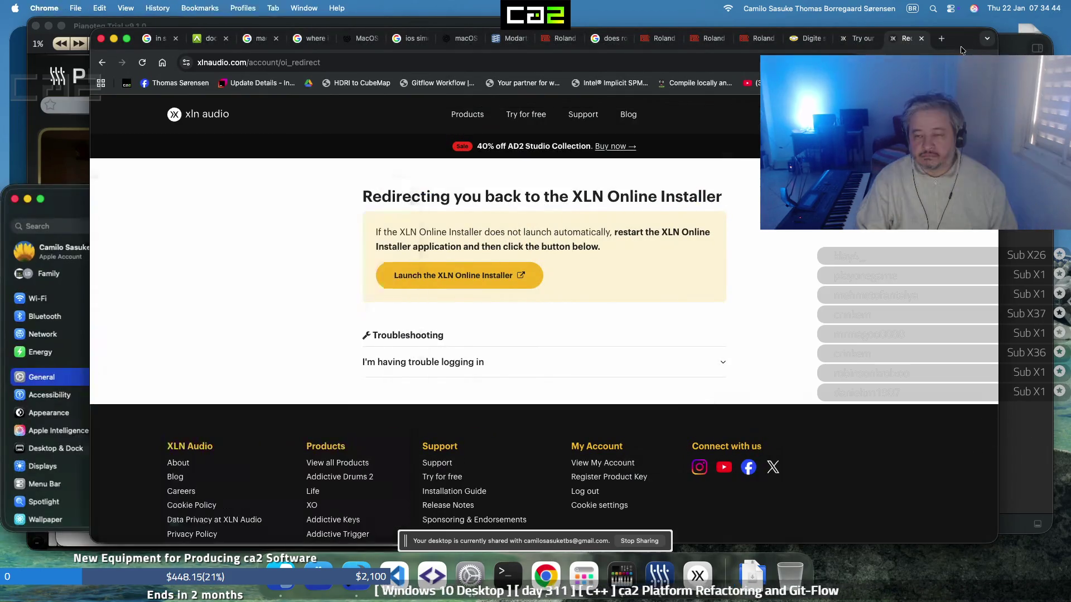
Move the XLN Online Installer window aside and close it, then close Login Items settings
left_click(268, 131)
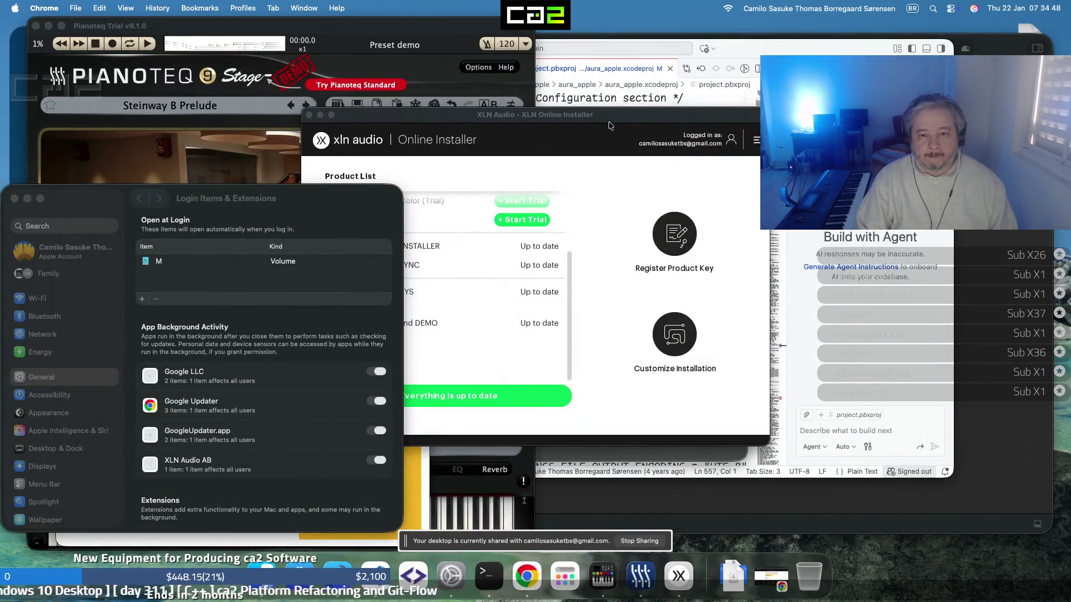
left_click(574, 216)
left_click_drag(575, 221, 537, 324)
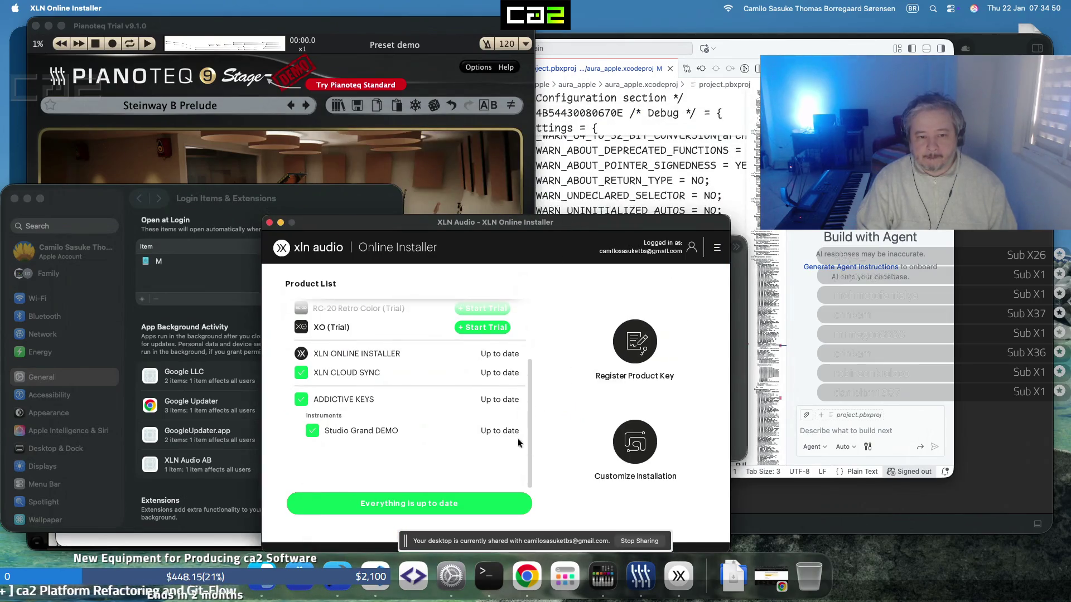
left_click(268, 222)
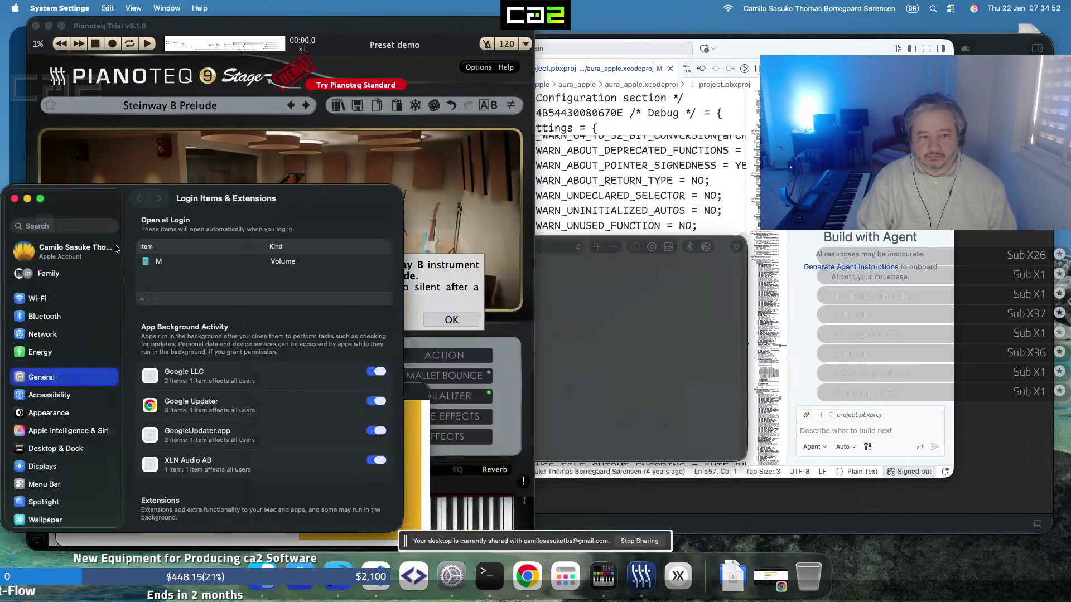
left_click(14, 199)
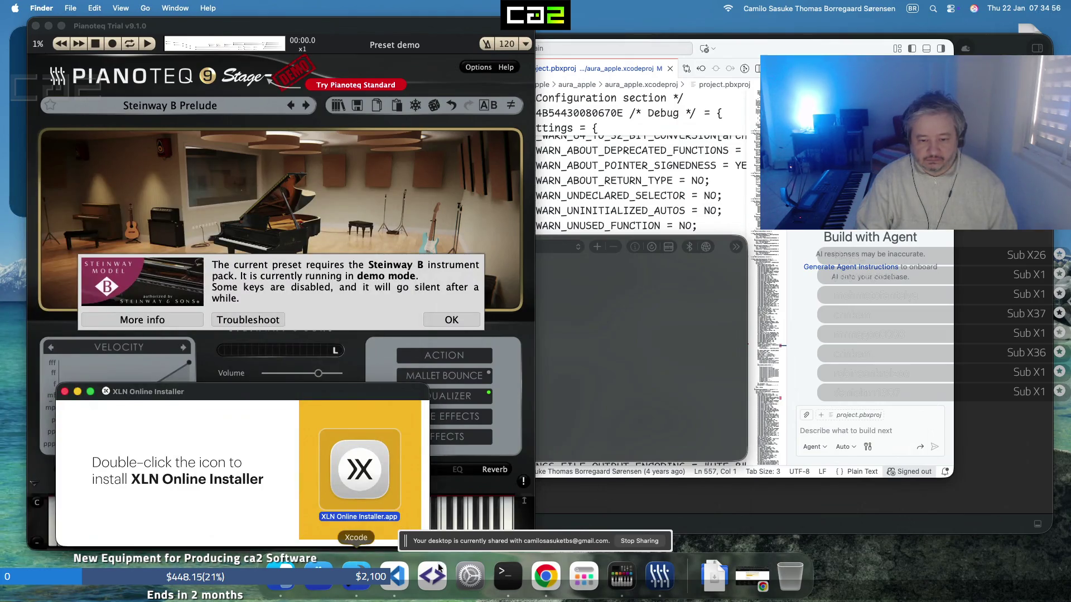
Close the installer disk window, dismiss Pianoteq's Steinway B demo notice, and set volume to 0 dB
left_click(66, 392)
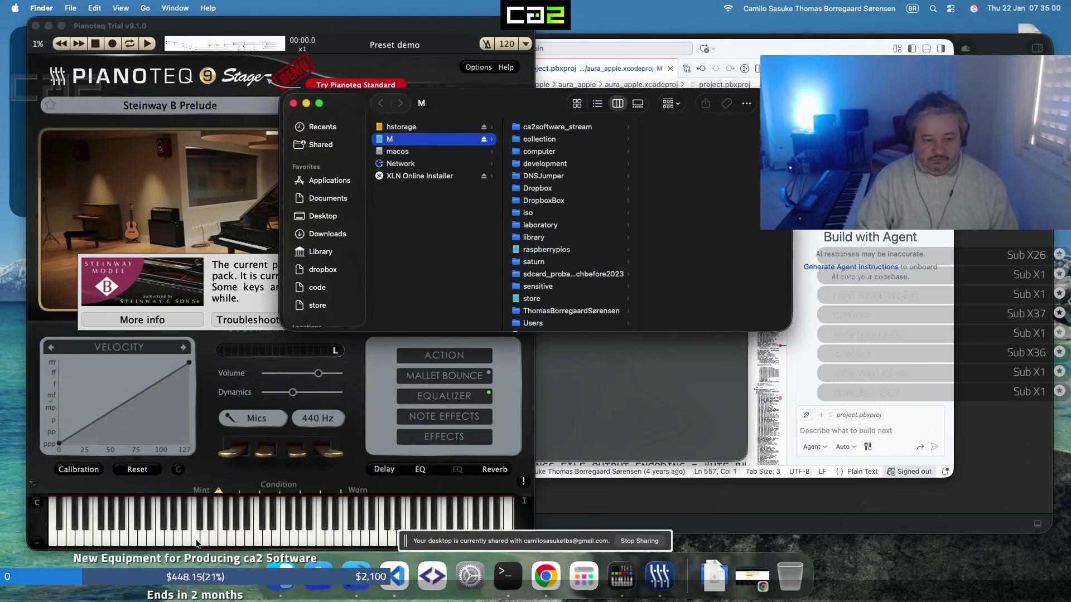
left_click(196, 543)
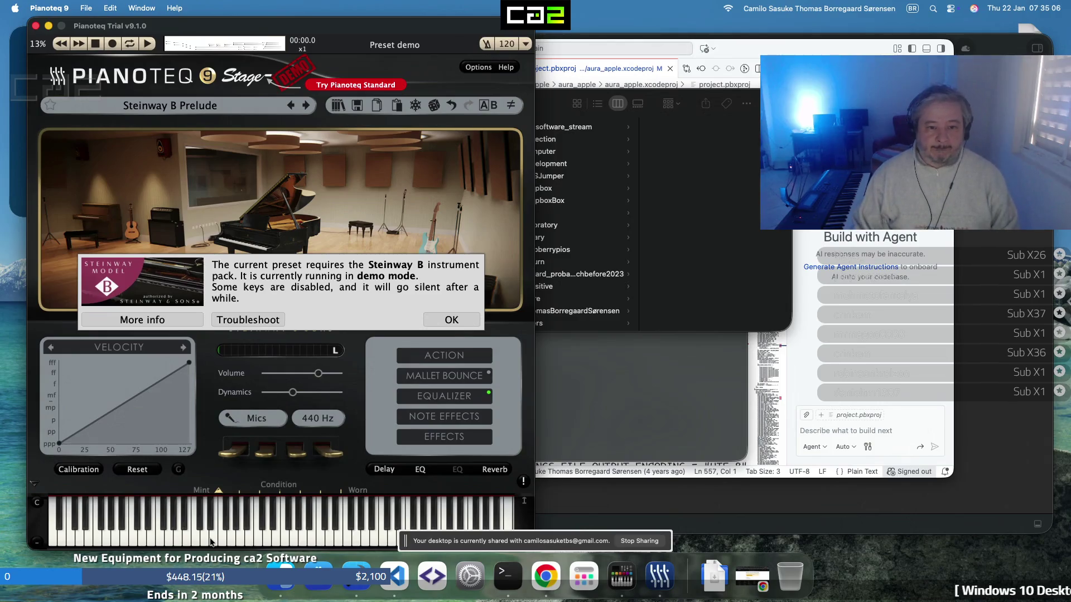
left_click(469, 321)
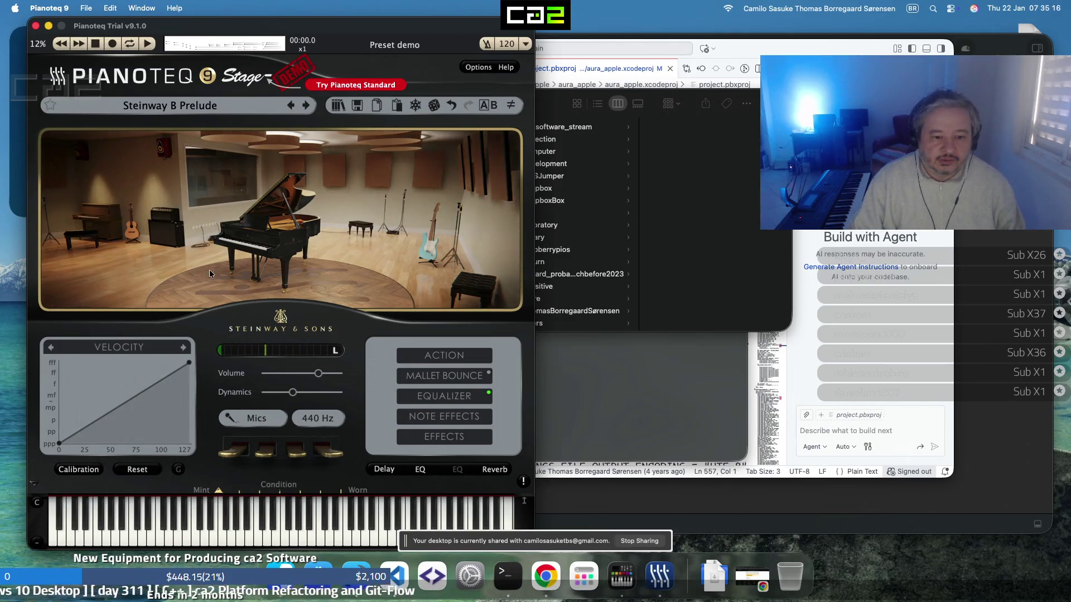
left_click(328, 375)
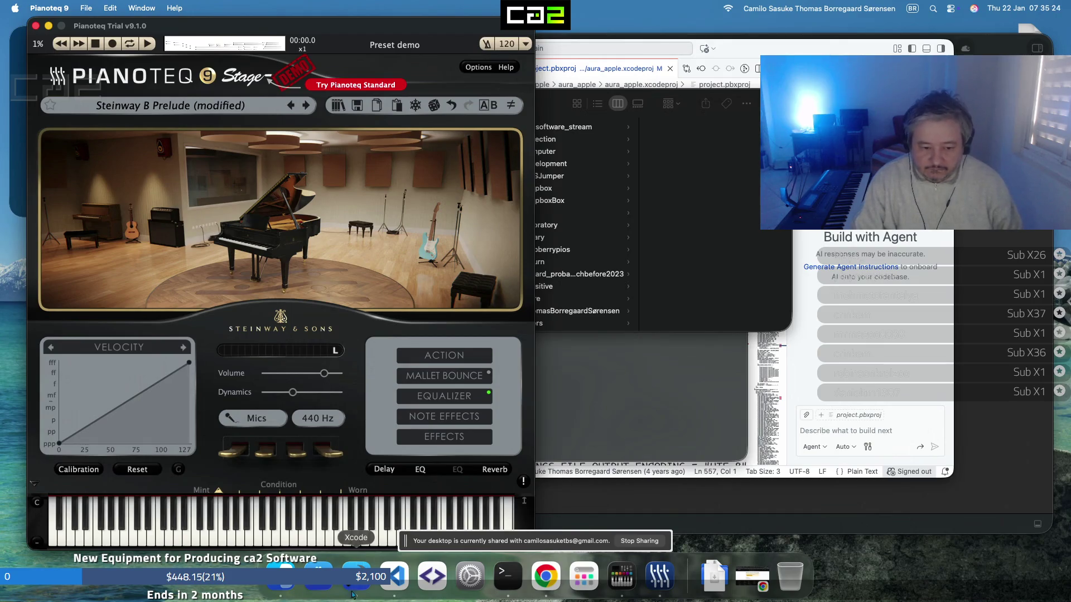
key("super+space")
Launch Addictive Keys, show its FX page, move it right, and raise Master to 7.27 dB
type("addressbook")
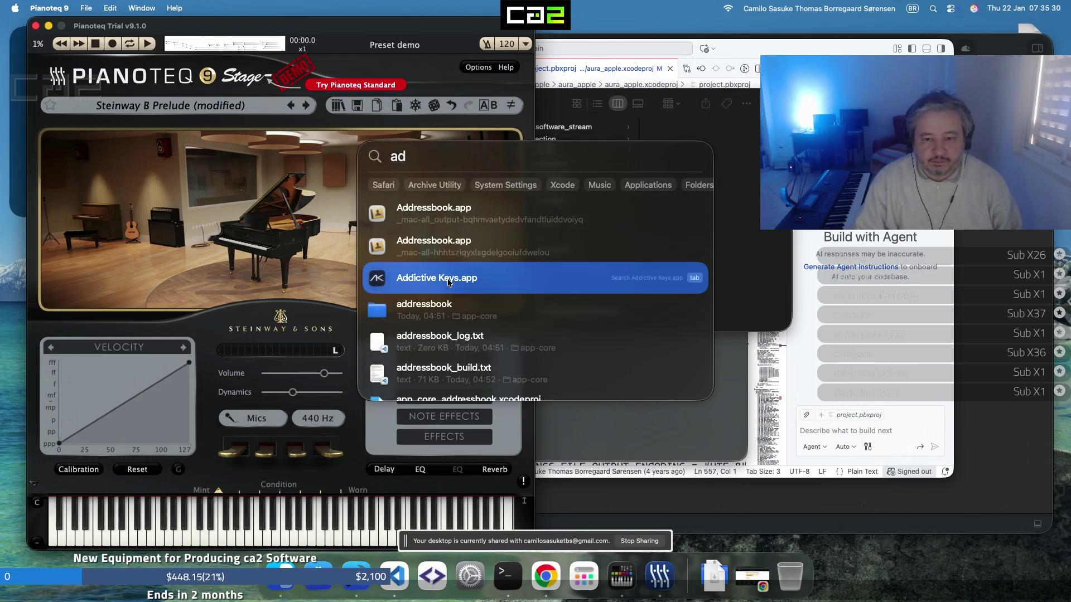
left_click(448, 282)
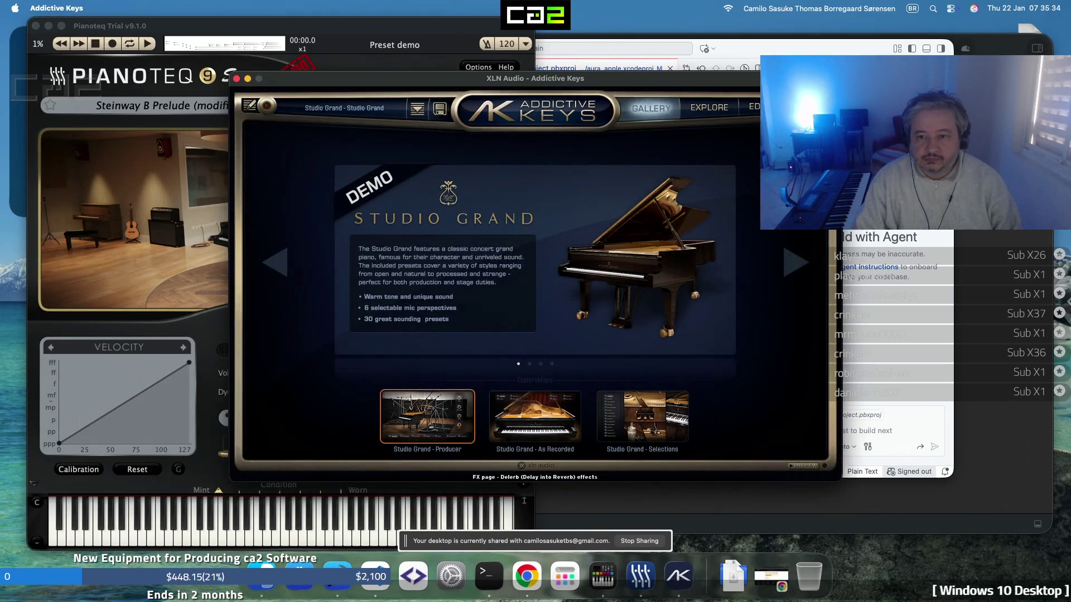
left_click(803, 107)
left_click_drag(535, 78, 677, 34)
left_click_drag(940, 367, 942, 350)
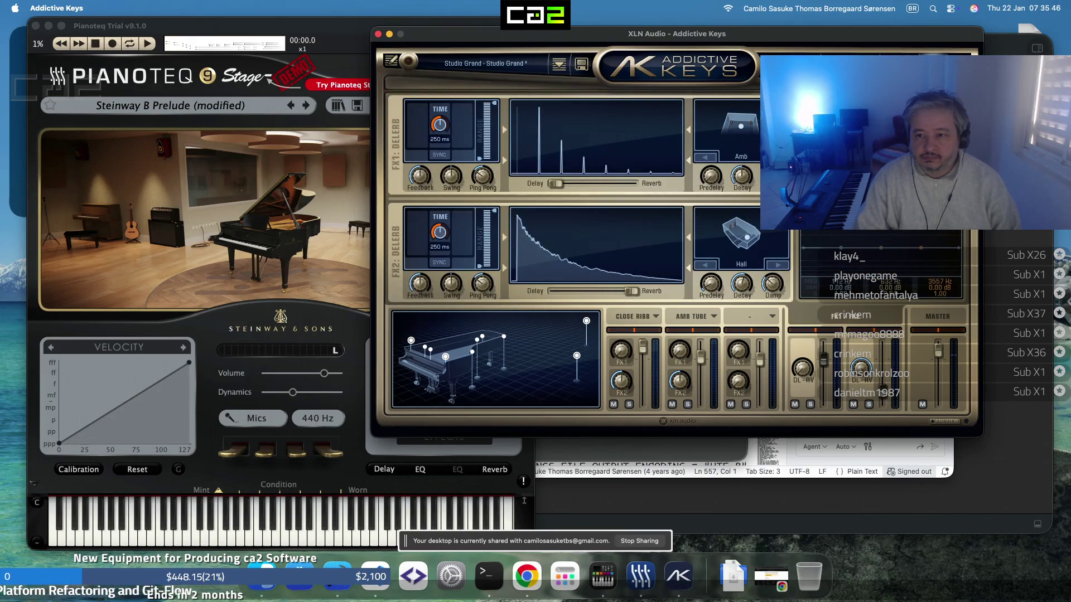
key("super+comma")
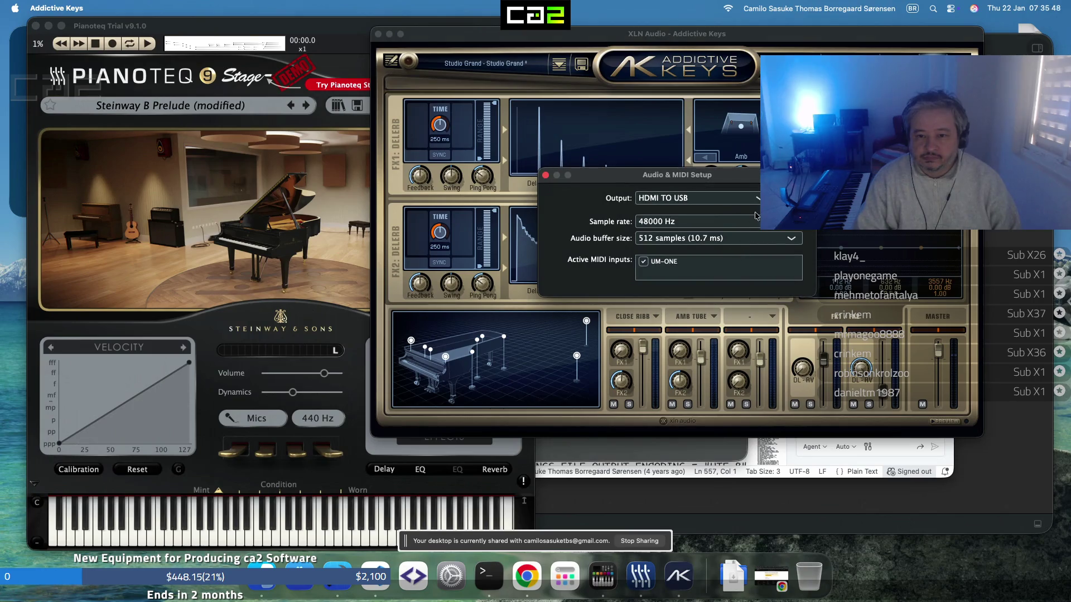
Keep HDMI TO USB as the Addictive Keys audio output and close Audio & MIDI Setup
left_click(697, 198)
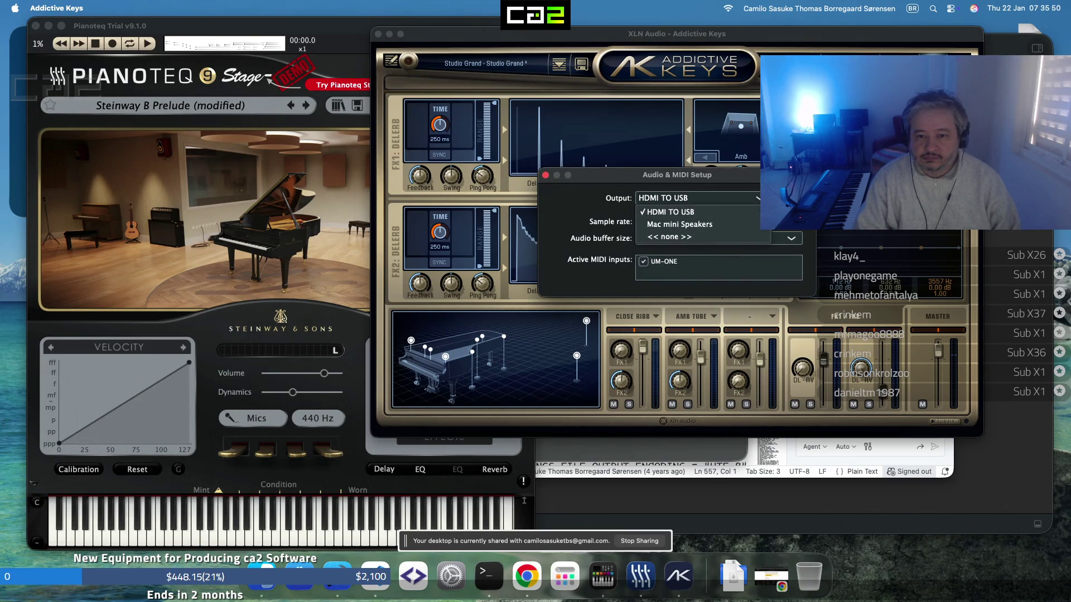
left_click(759, 199)
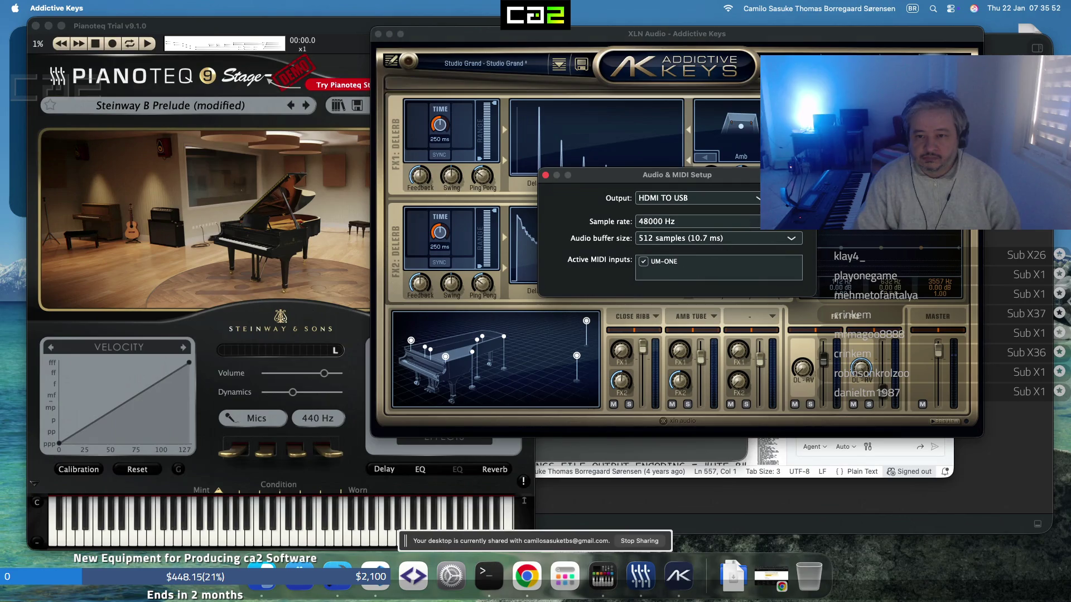
left_click(546, 176)
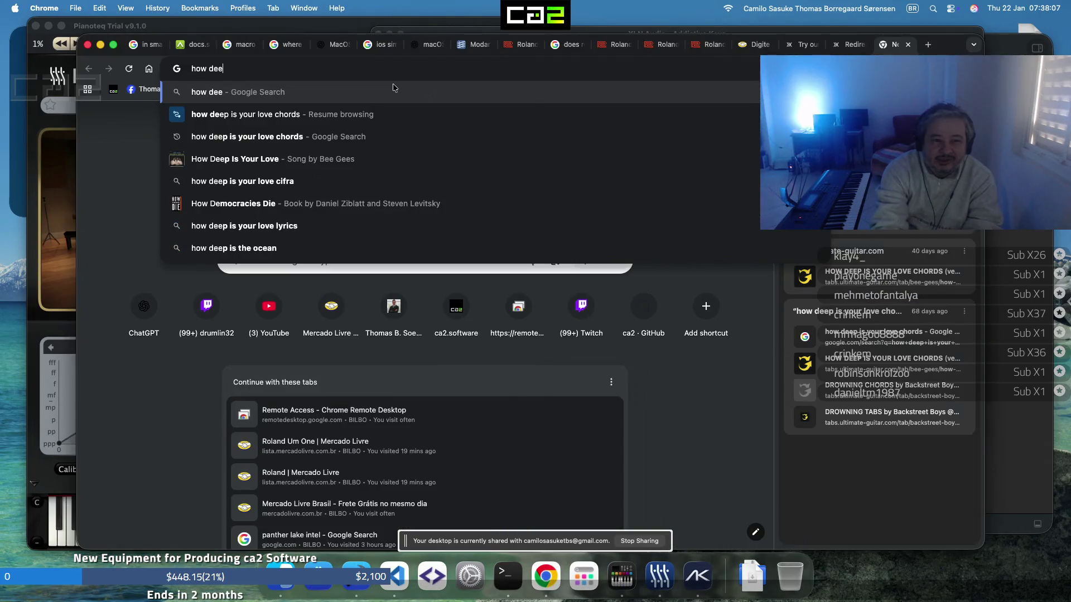
Clear the chords search, then shrink Chrome and drag it down to uncover Pianoteq
key("Down")
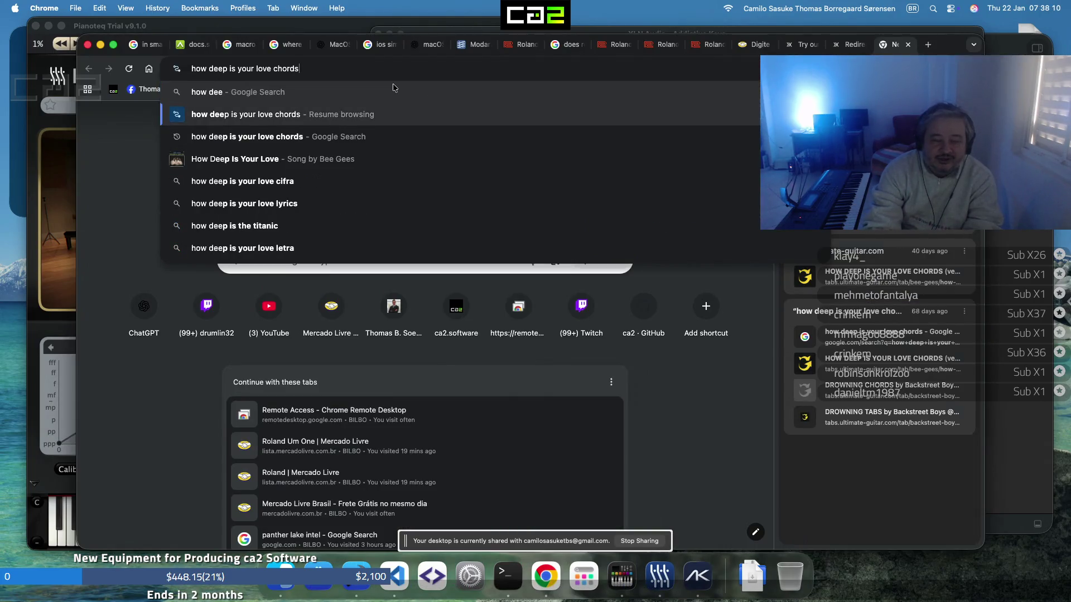
key("Escape")
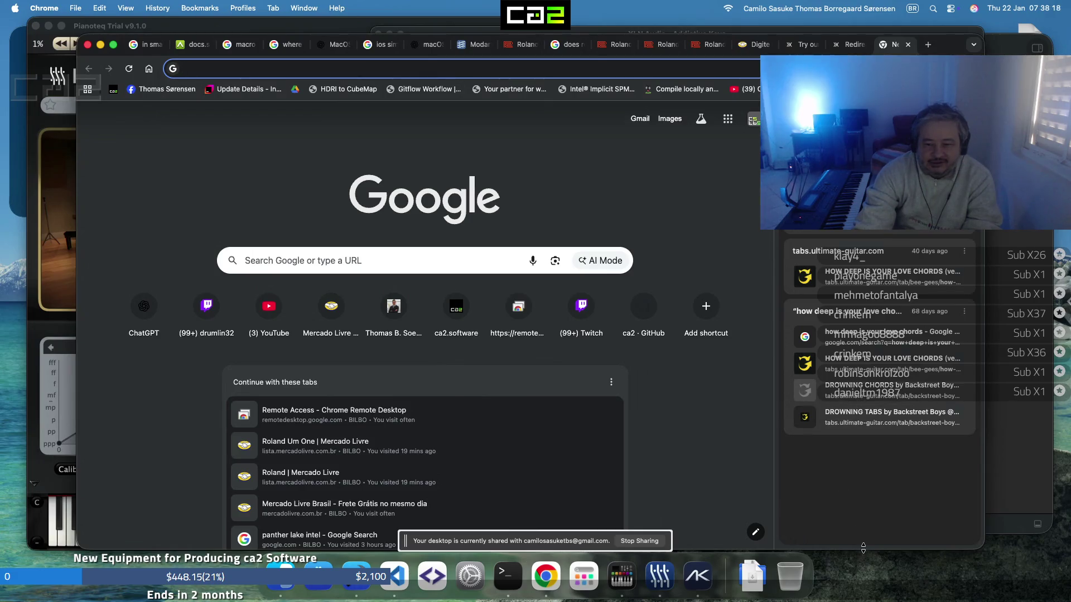
left_click_drag(870, 549, 877, 359)
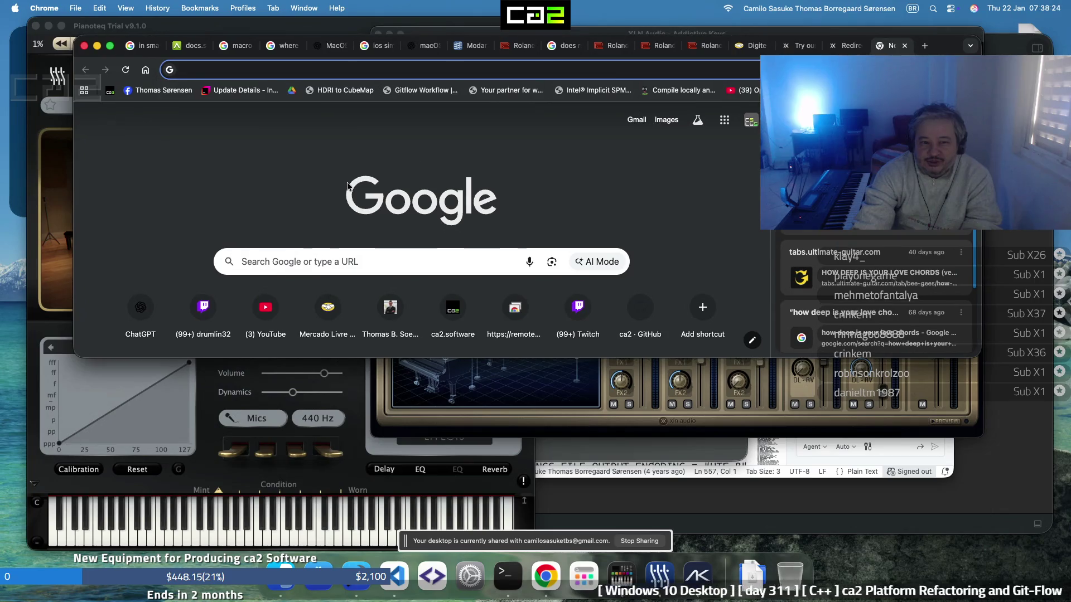
left_click_drag(950, 48, 353, 182)
left_click_drag(532, 244, 555, 335)
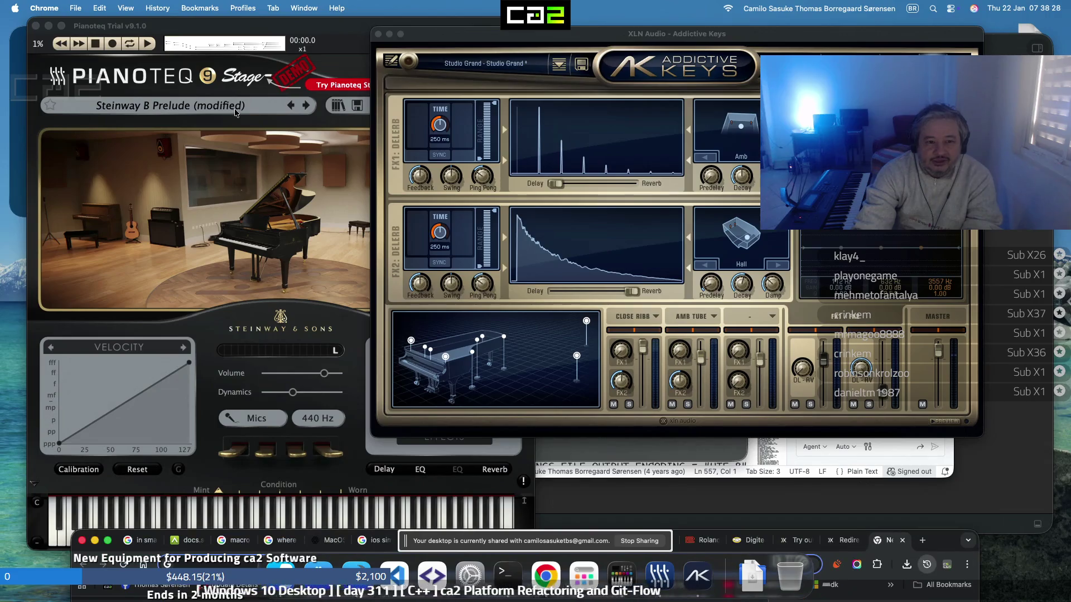
Load Pianoteq's Clavinet D6 Basic preset and dismiss the Hohner demo notice
left_click(235, 110)
left_click(236, 110)
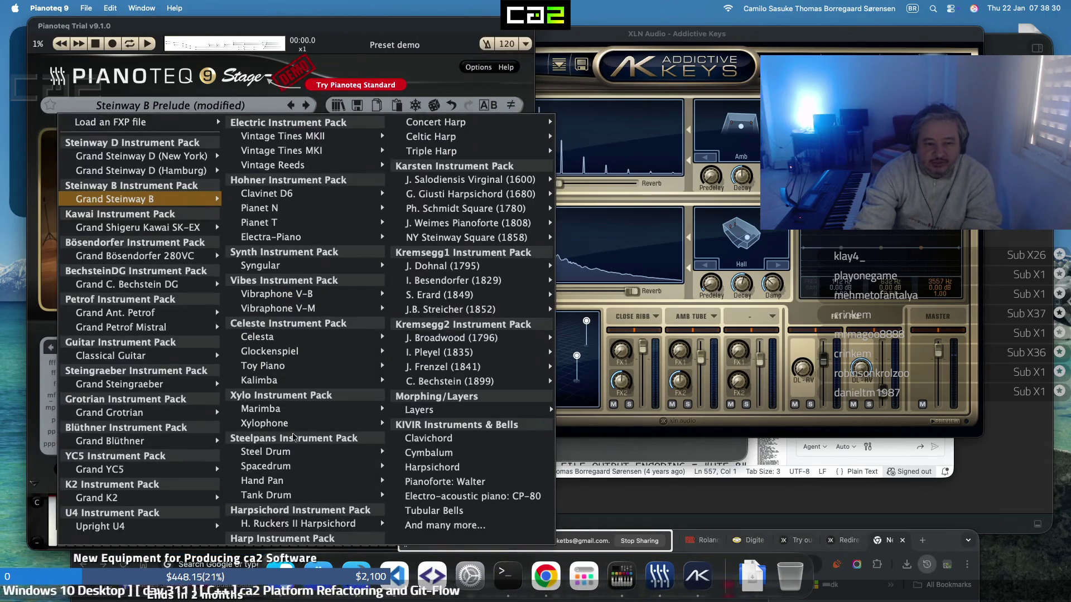
mouse_move(268, 423)
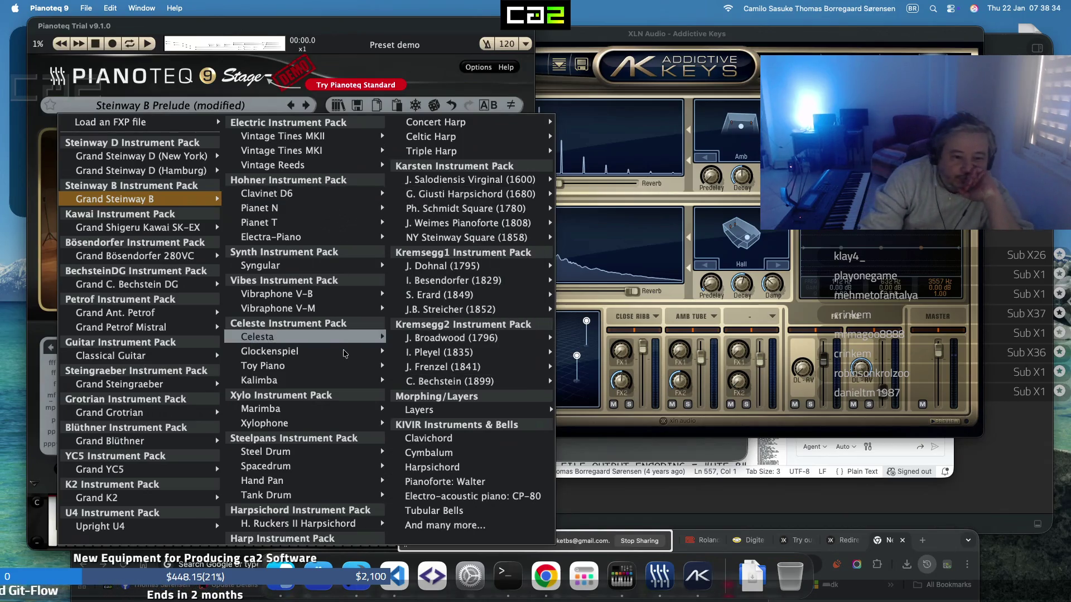
mouse_move(339, 366)
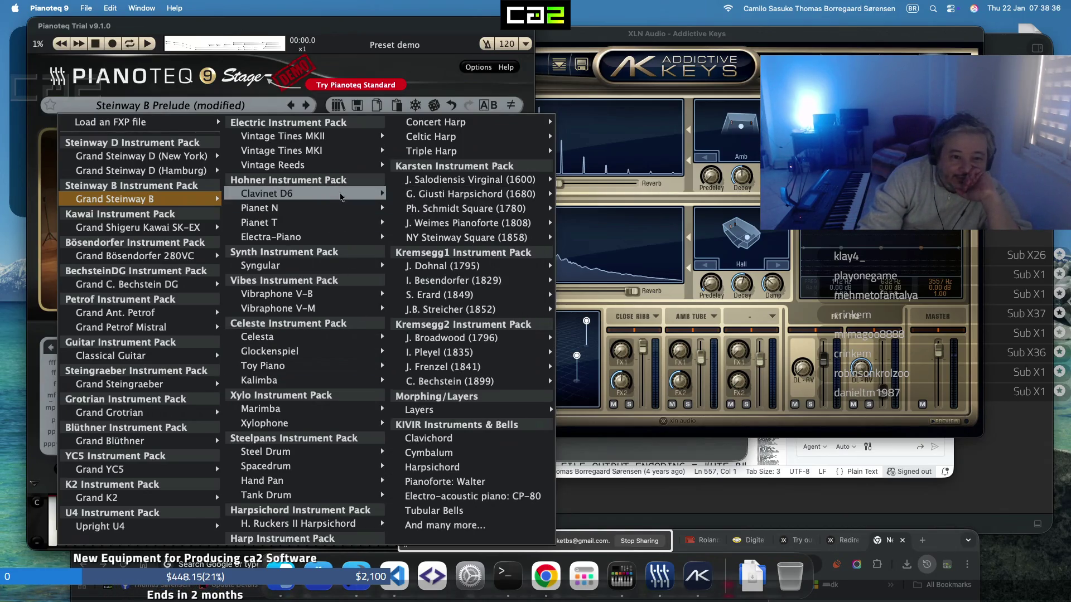
mouse_move(343, 197)
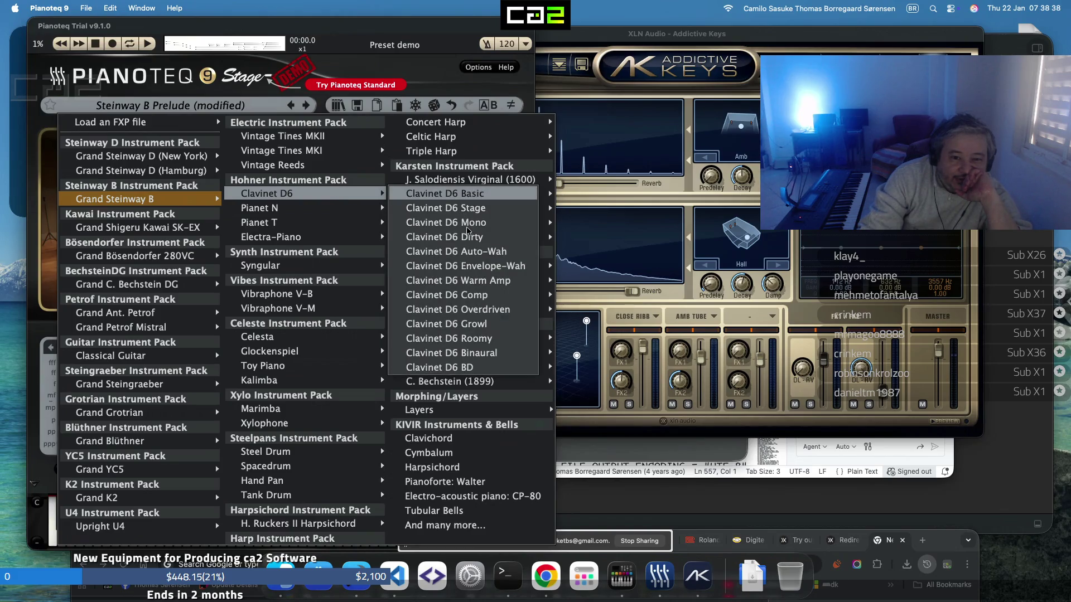
left_click(474, 196)
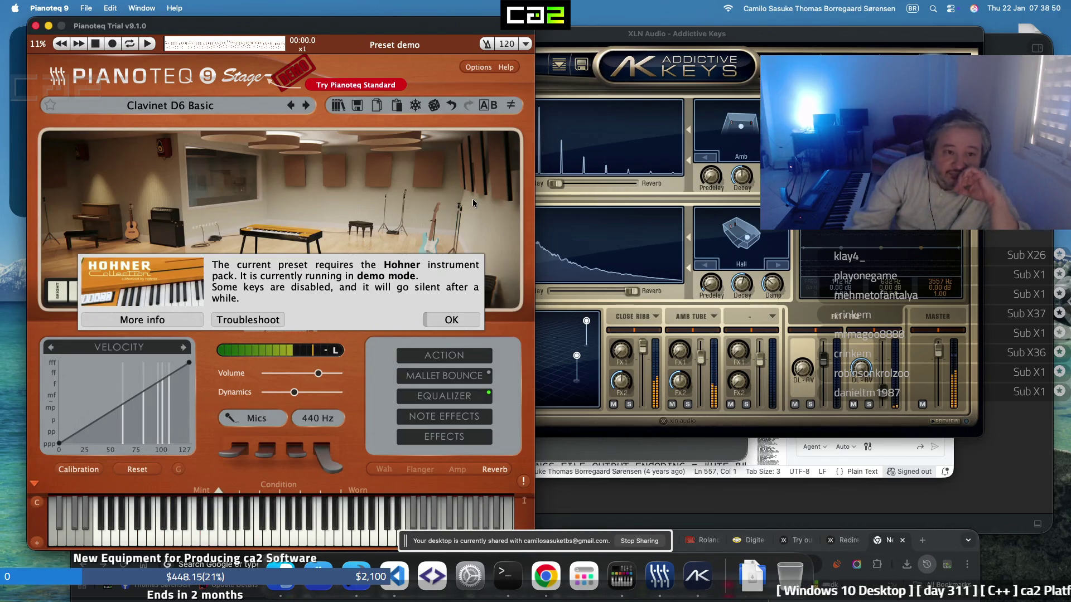
left_click(451, 319)
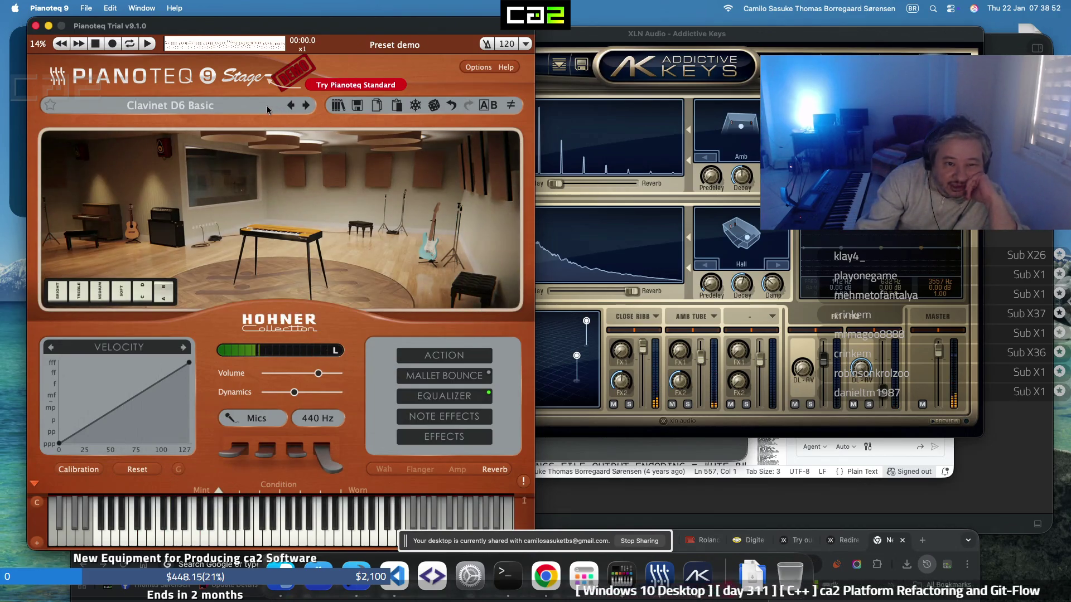
Switch Pianoteq to the Vintage Tines MKII > MKII Soft preset and nudge its volume up
left_click(268, 107)
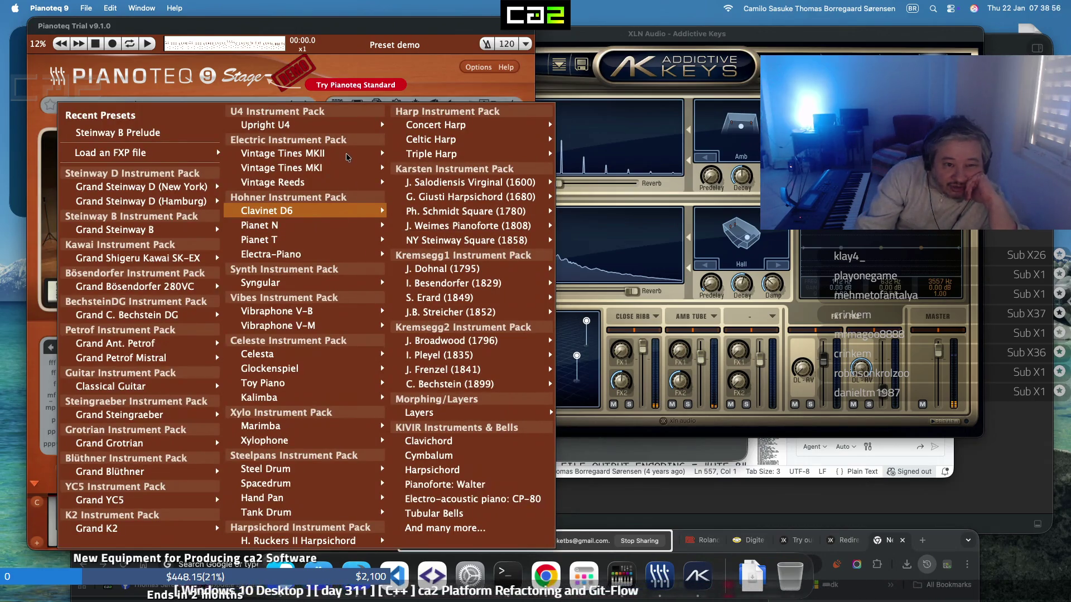
mouse_move(350, 154)
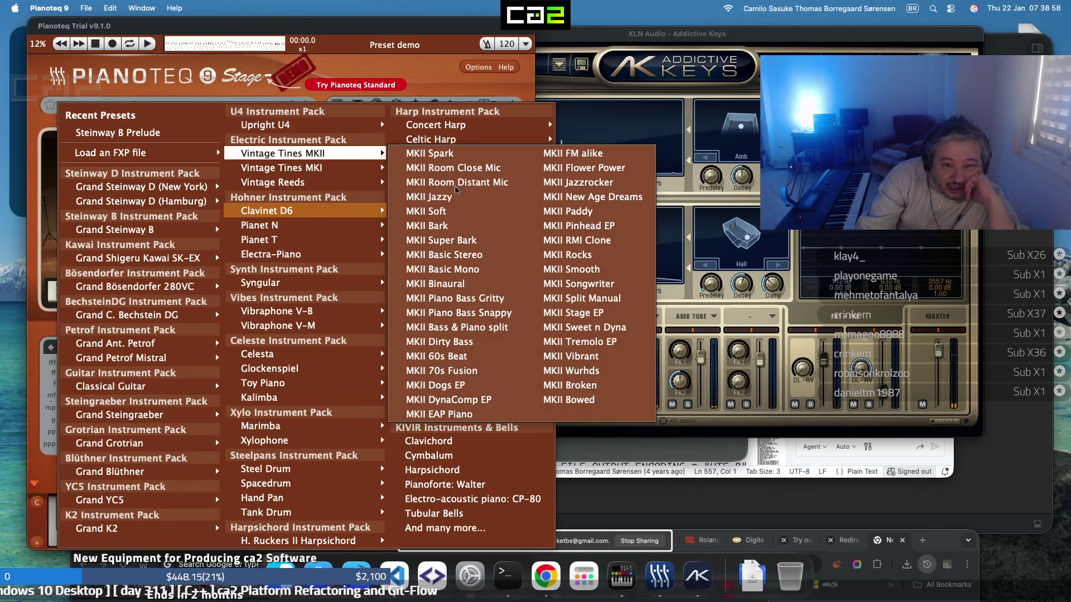
left_click(457, 211)
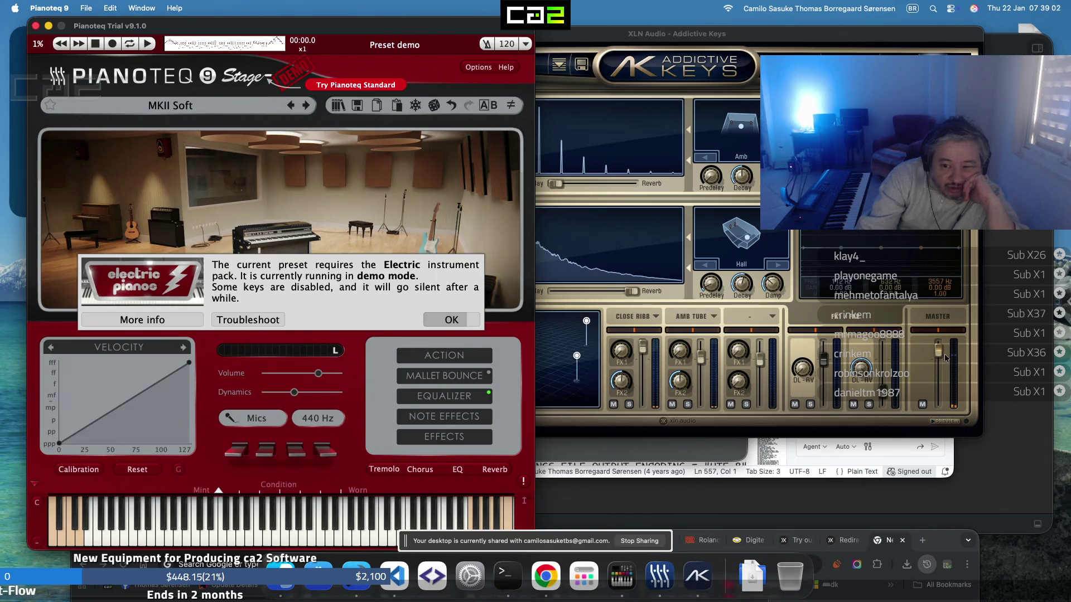
left_click(943, 399)
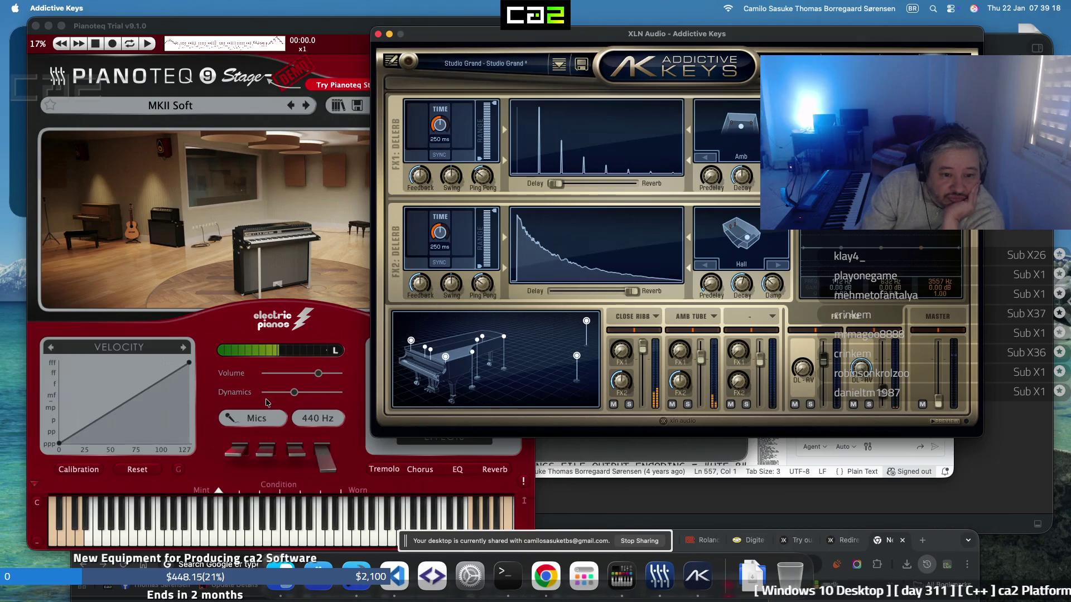
left_click_drag(320, 377, 328, 377)
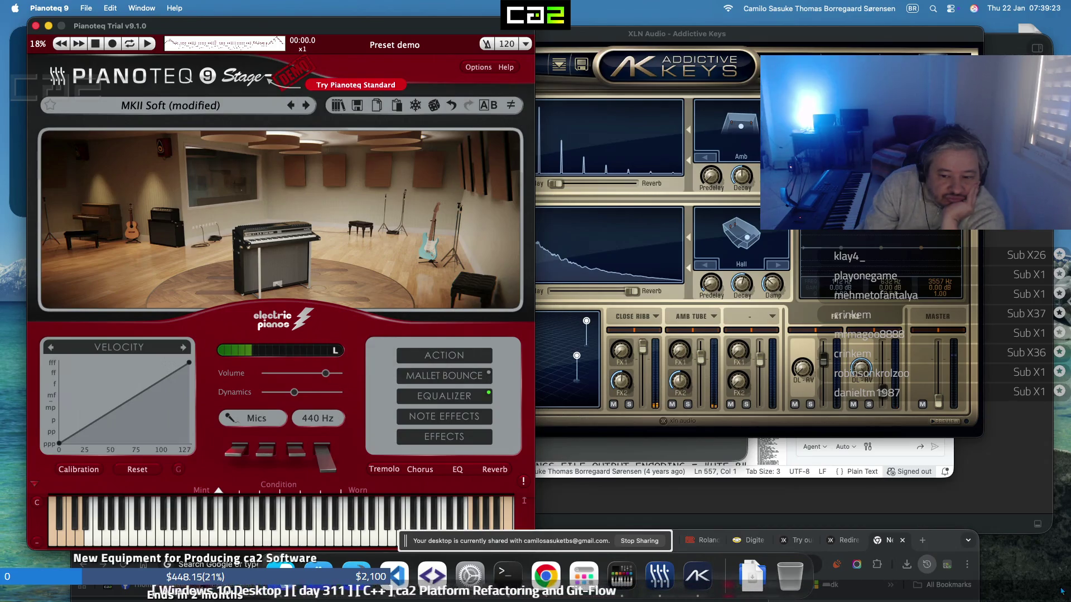
left_click_drag(950, 544, 964, 116)
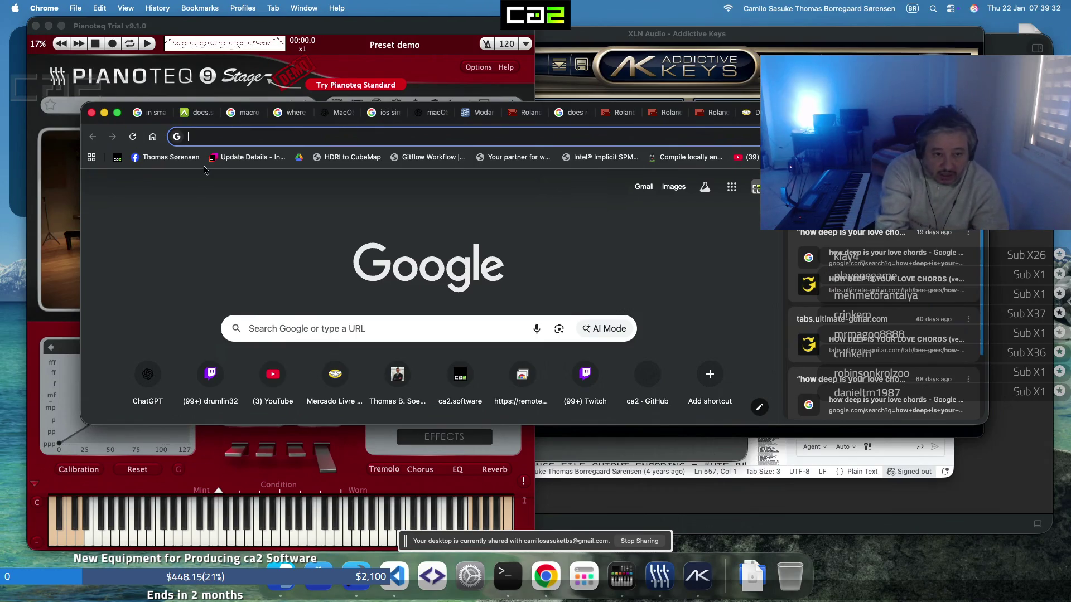
Type 'how dee' in the address bar twice, dismissing the suggestions each time
type("how ")
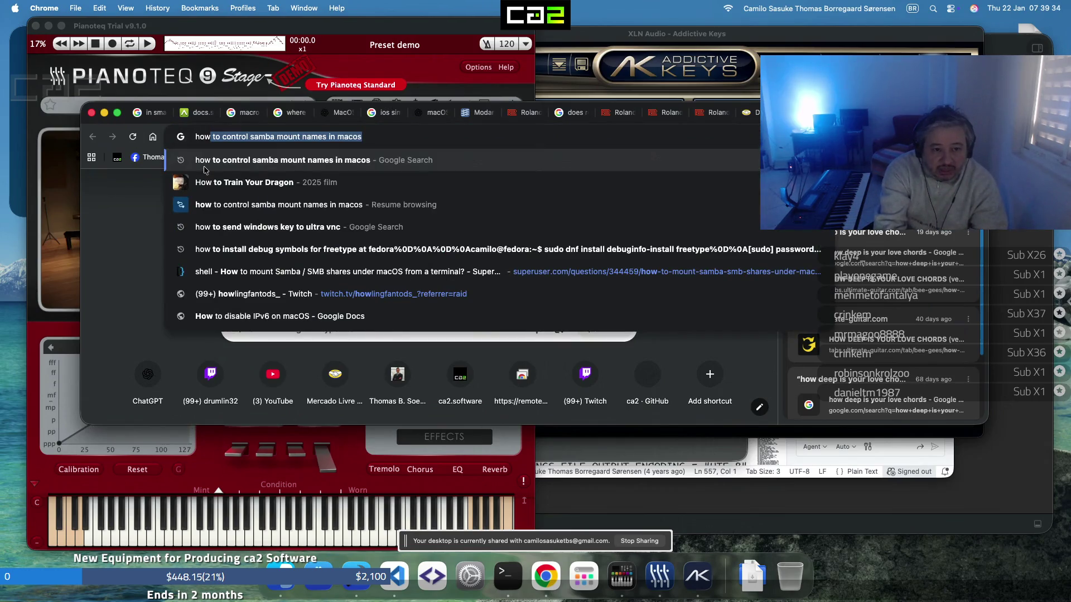
type("dee")
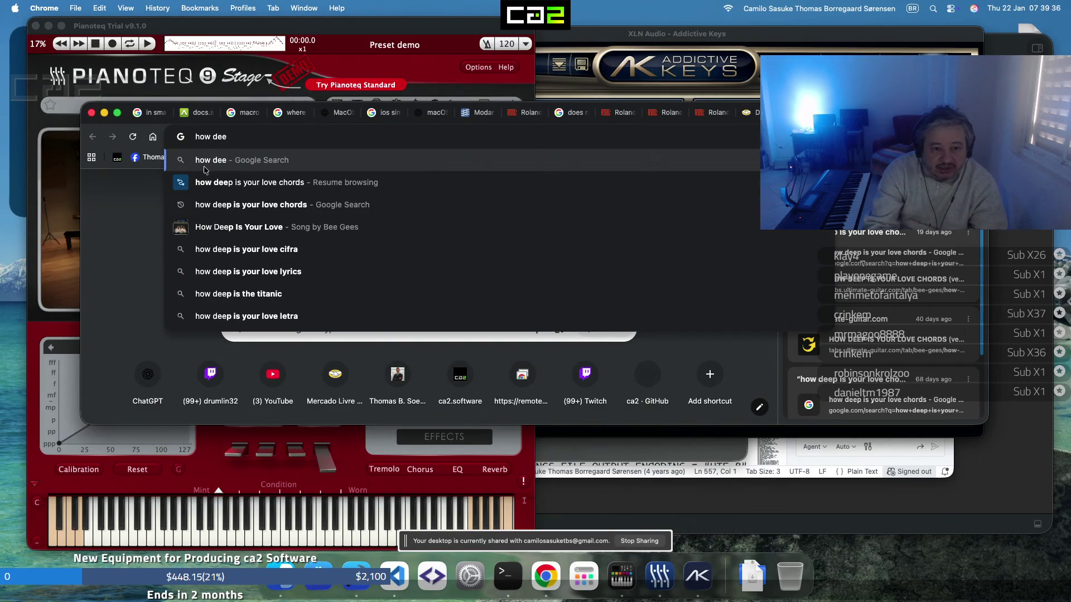
key("Escape")
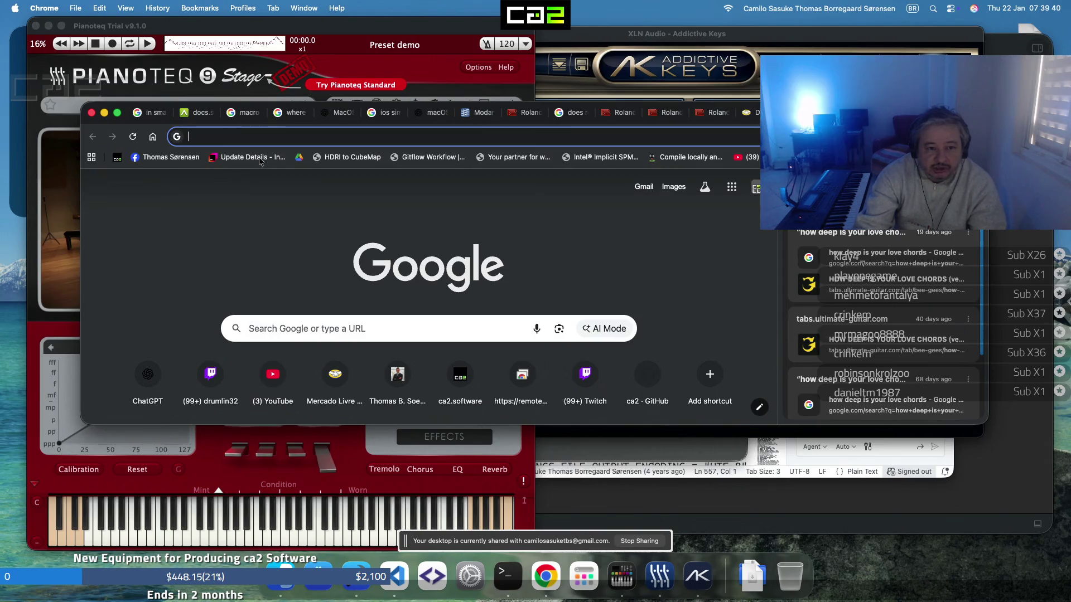
left_click(265, 140)
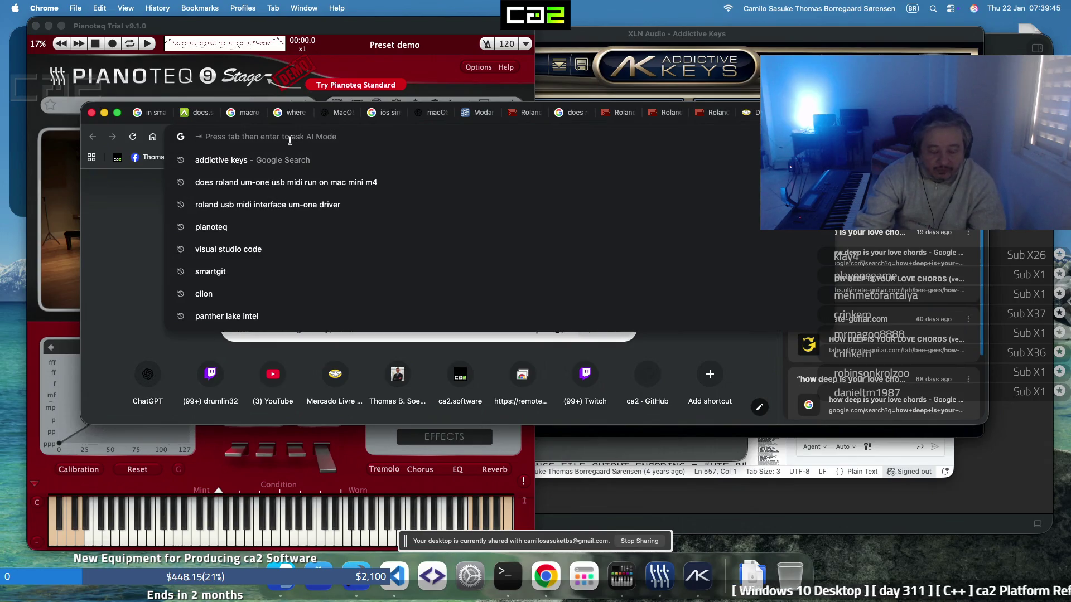
type("how")
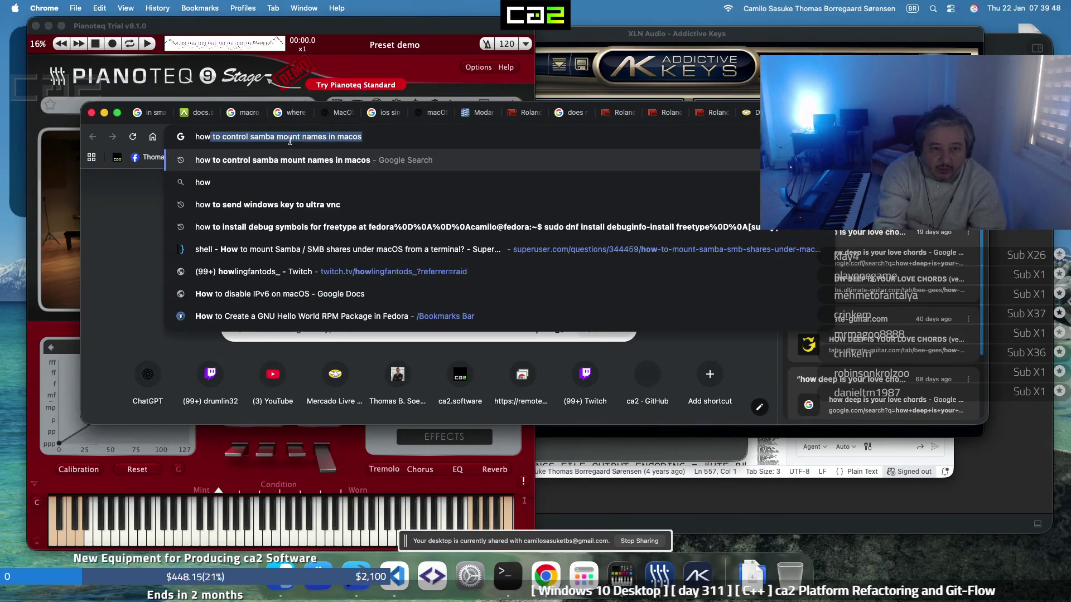
type(" dee")
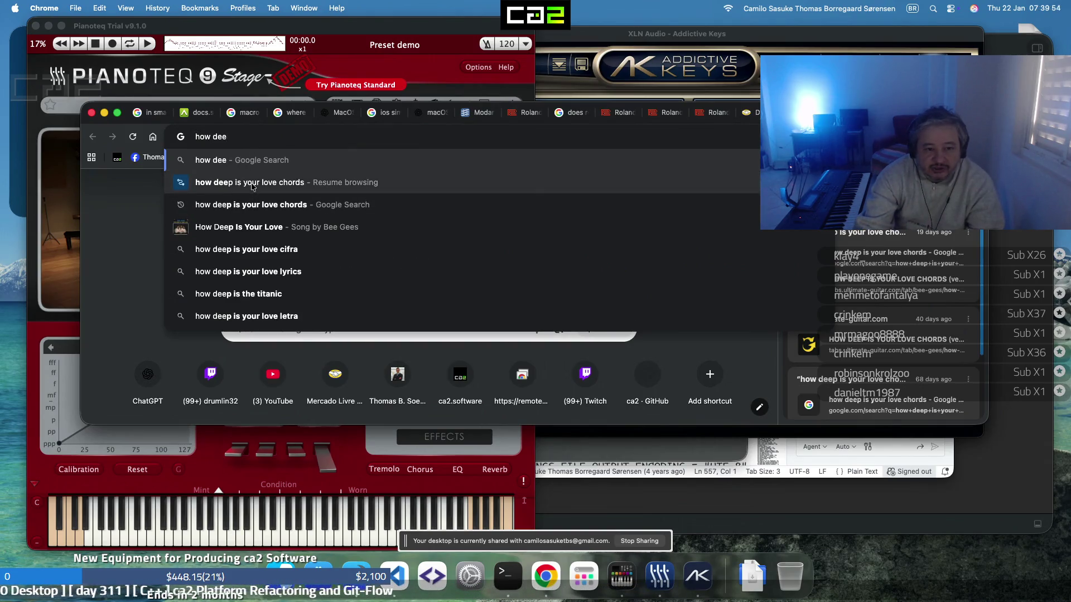
key("Escape")
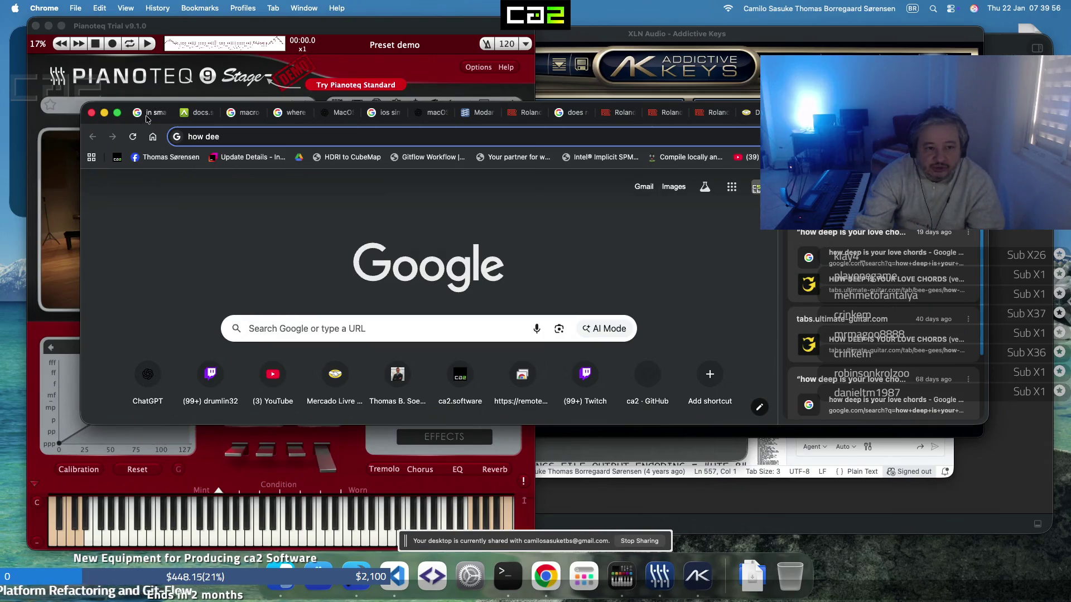
Close fifteen old tabs, including SmartGit, ChatGPT, Modartt, Roland, Mercado Livre and XLN trials pages
left_click(166, 117)
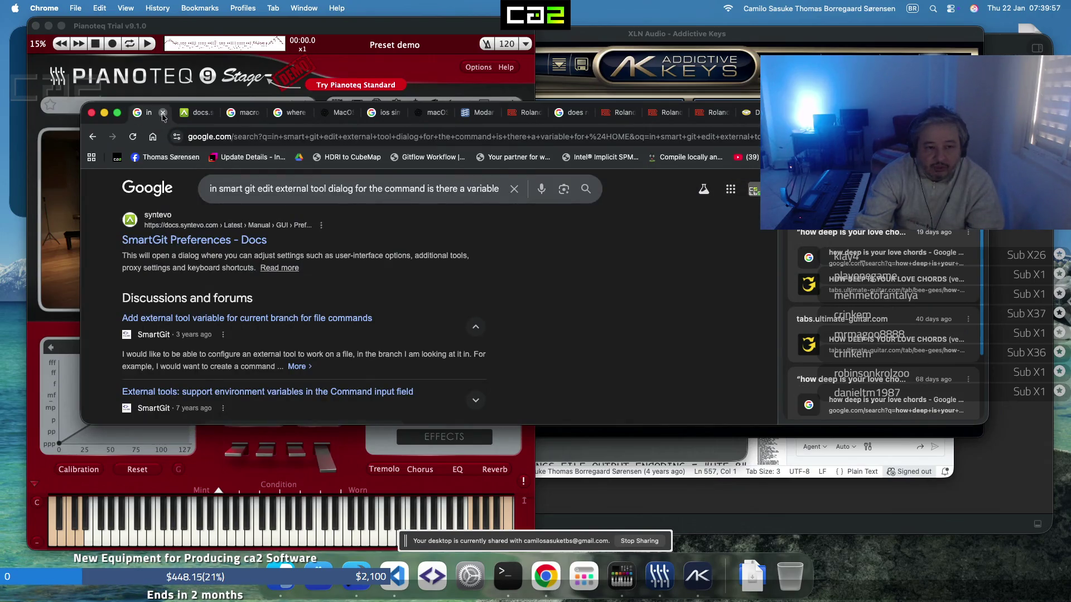
left_click(162, 114)
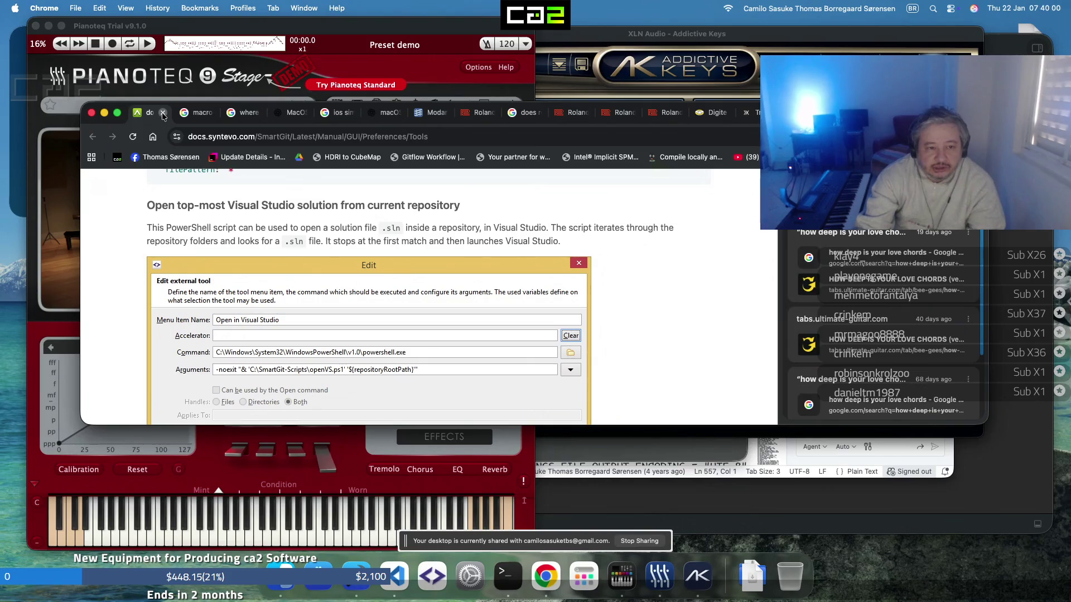
left_click(163, 113)
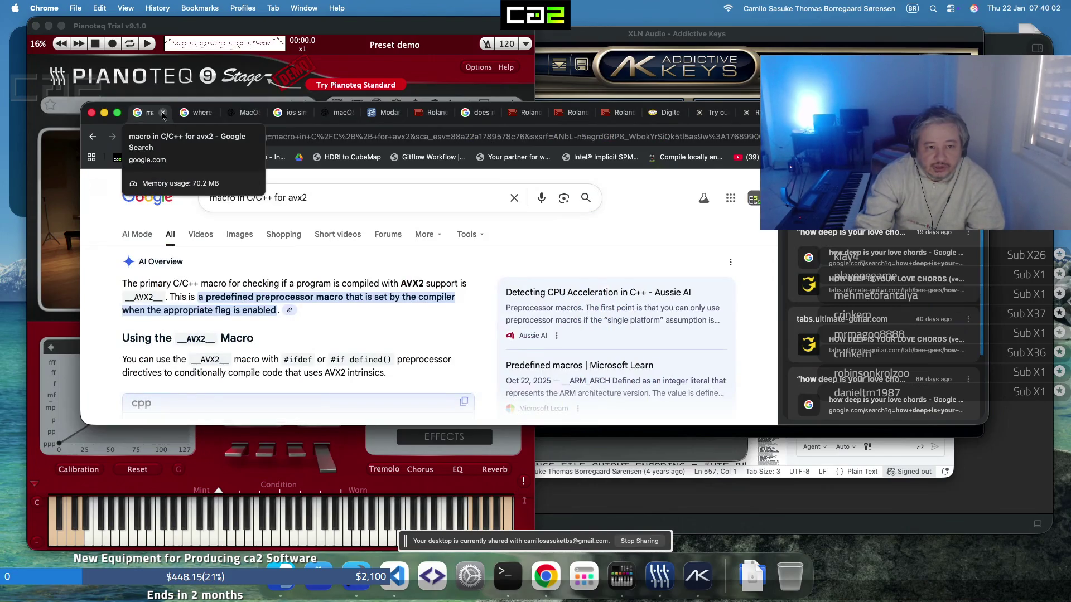
left_click(163, 113)
left_click(163, 114)
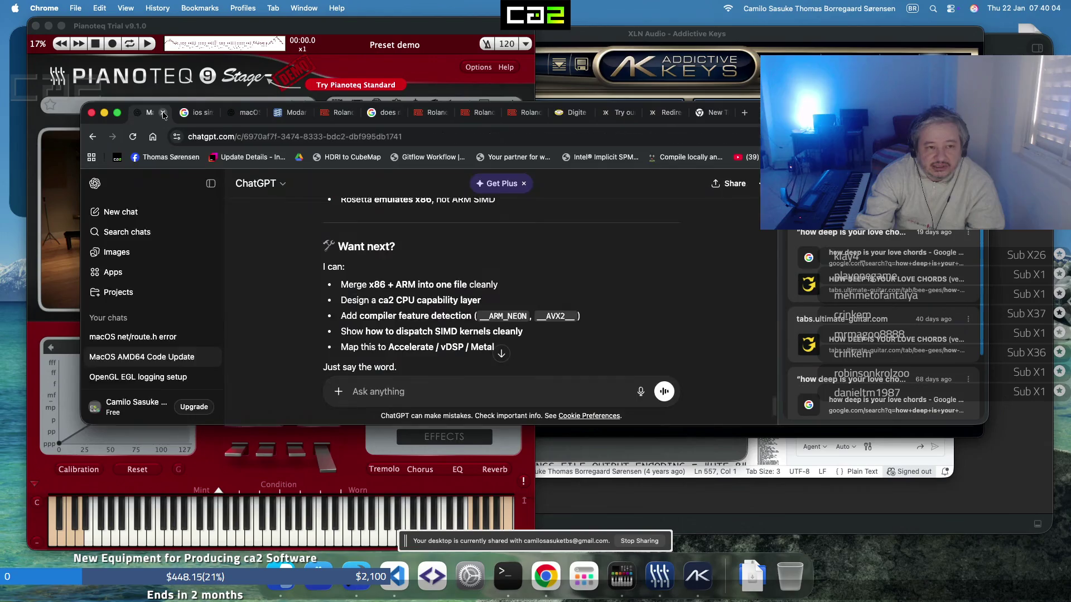
left_click(163, 114)
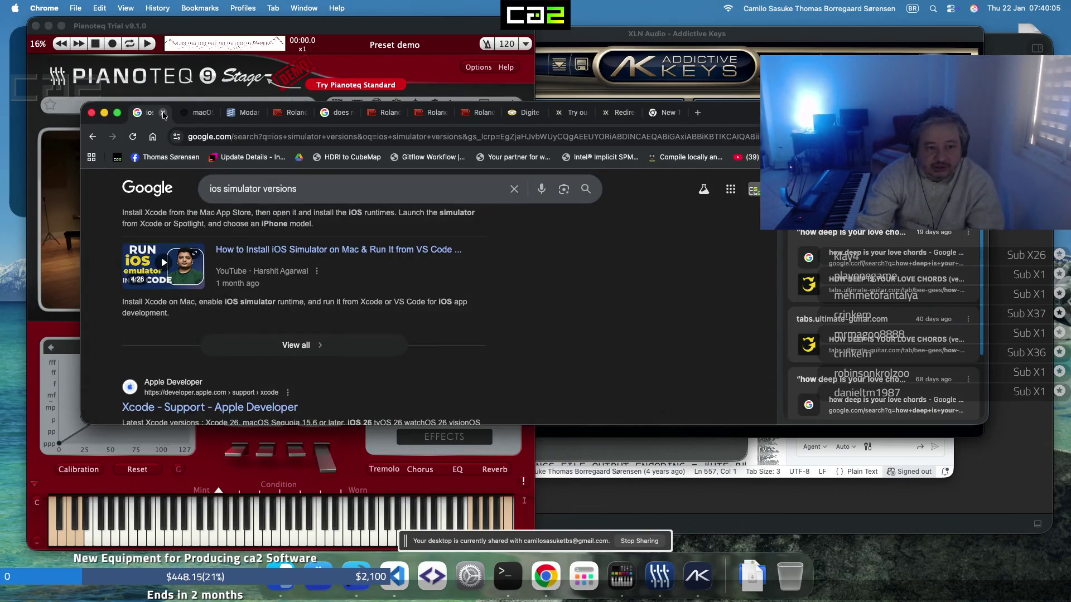
left_click(162, 113)
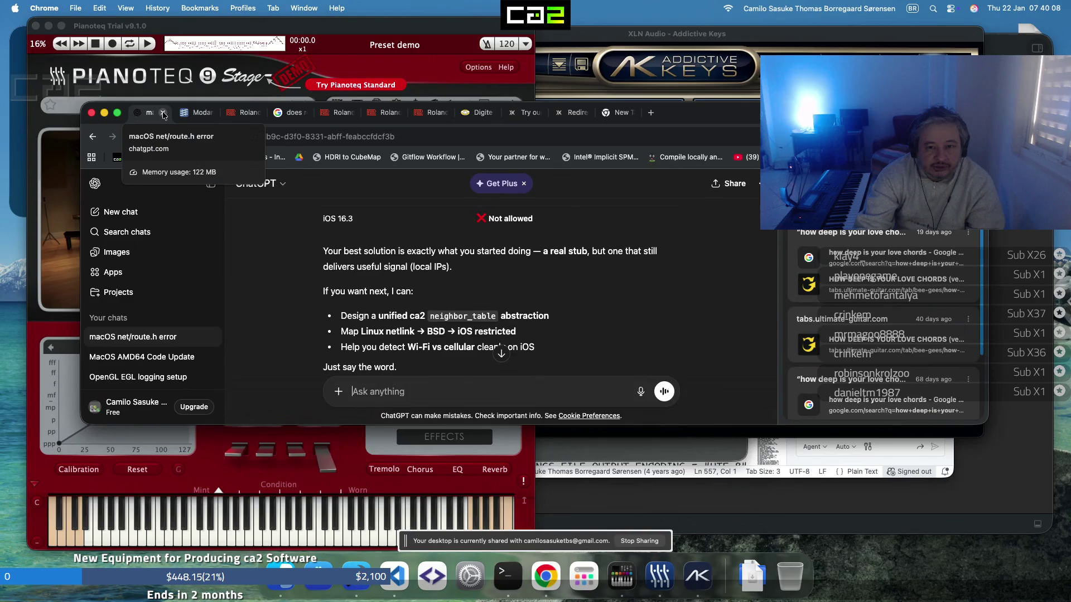
left_click(163, 113)
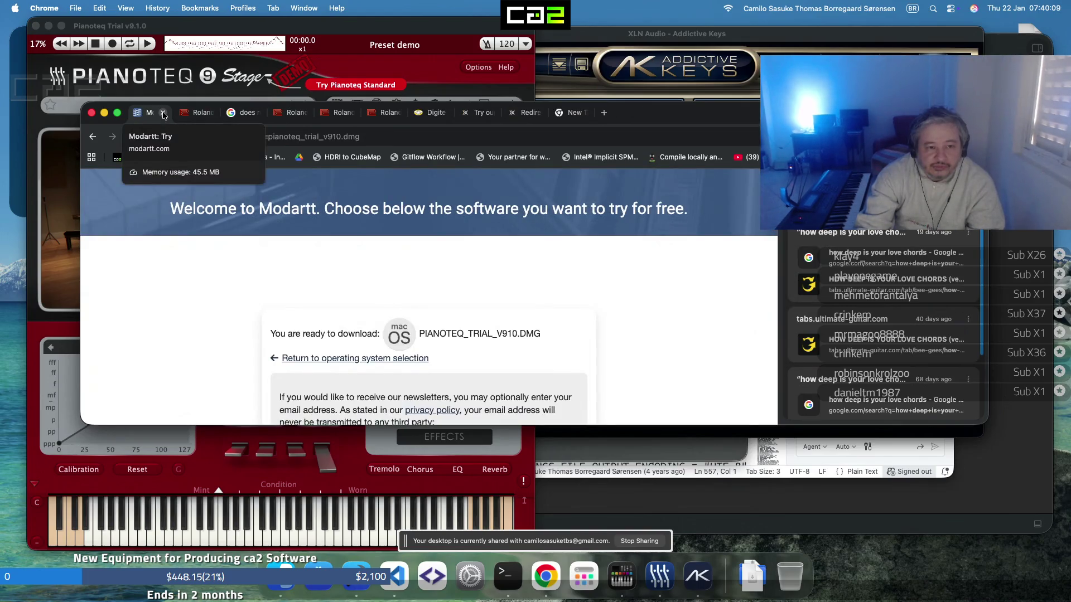
left_click(163, 113)
left_click(163, 113)
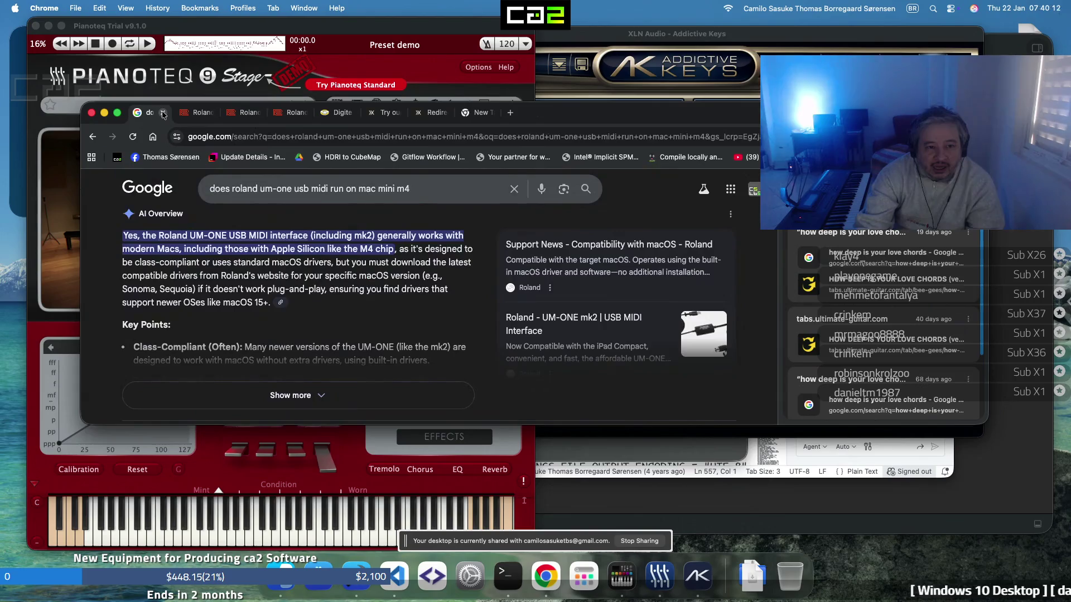
left_click(162, 113)
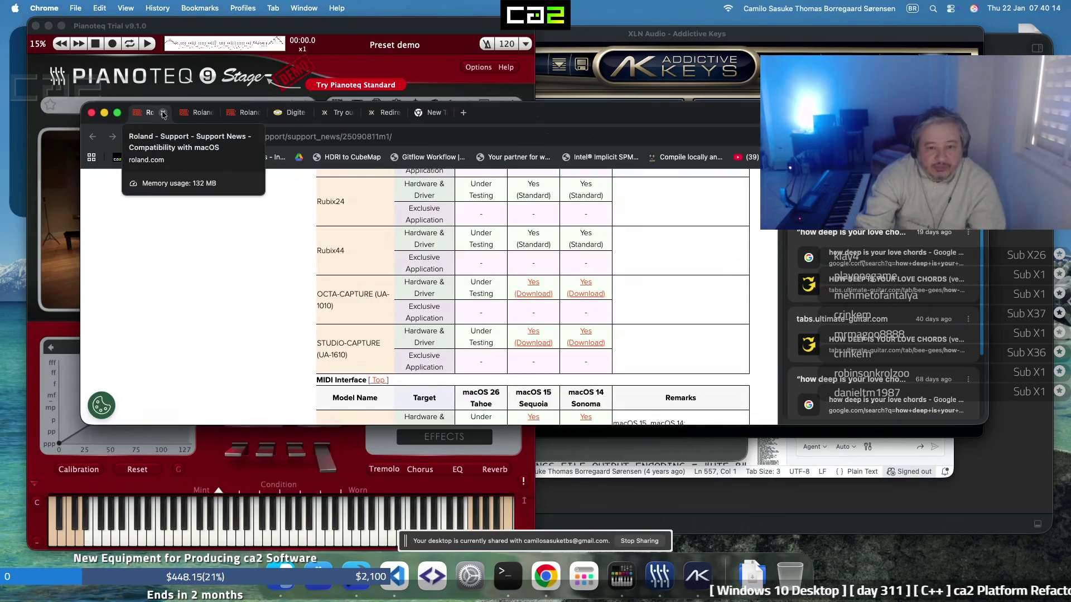
left_click(163, 114)
left_click(163, 114)
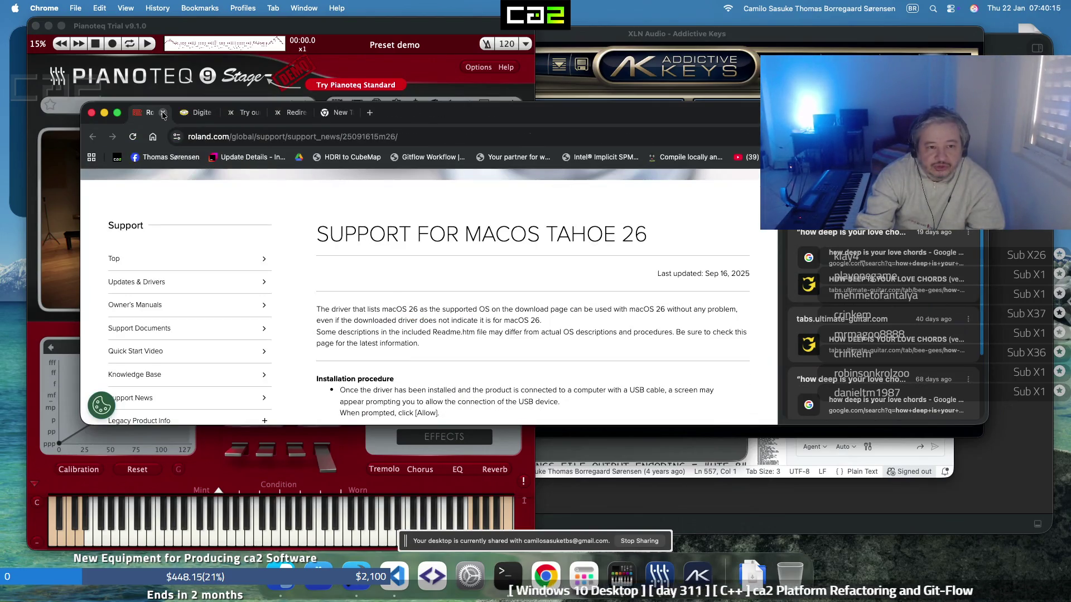
left_click(162, 113)
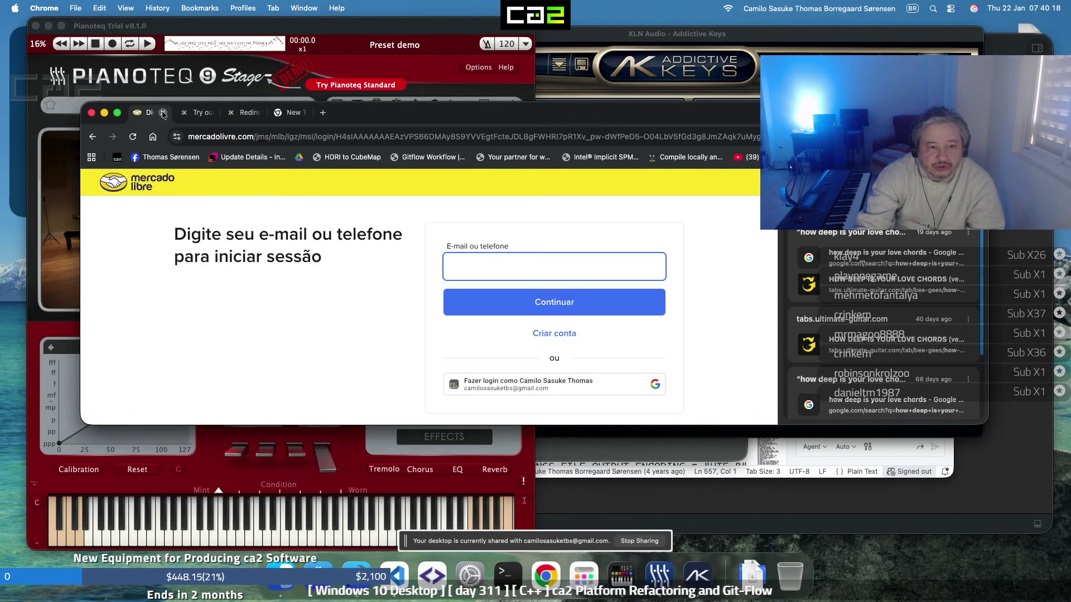
left_click(163, 113)
left_click(163, 113)
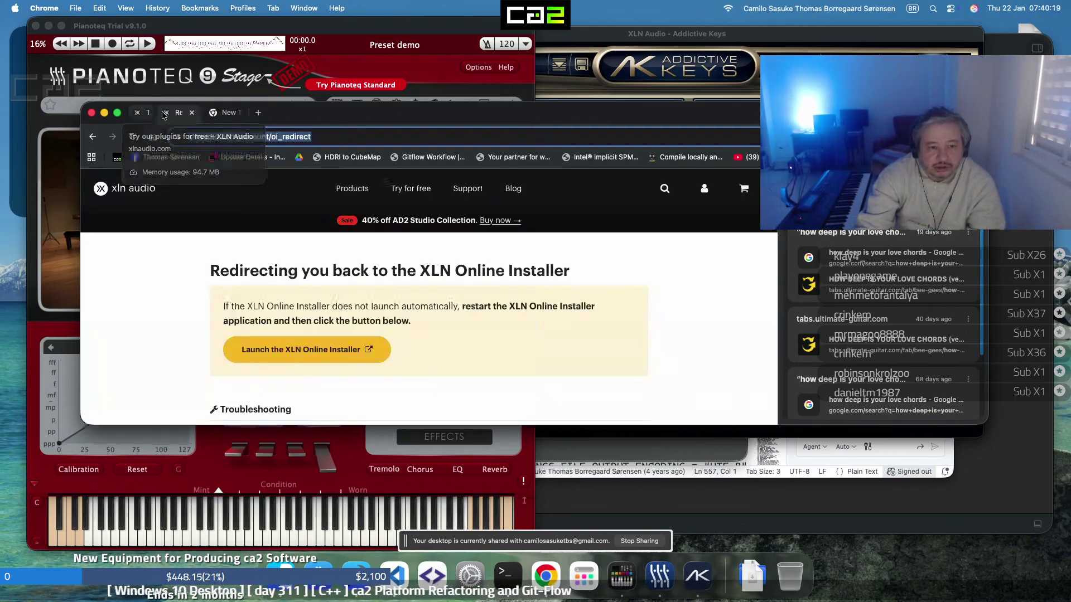
Close the XLN tab and search Google for 'how deep is your love chords'
left_click(163, 113)
type("how dee")
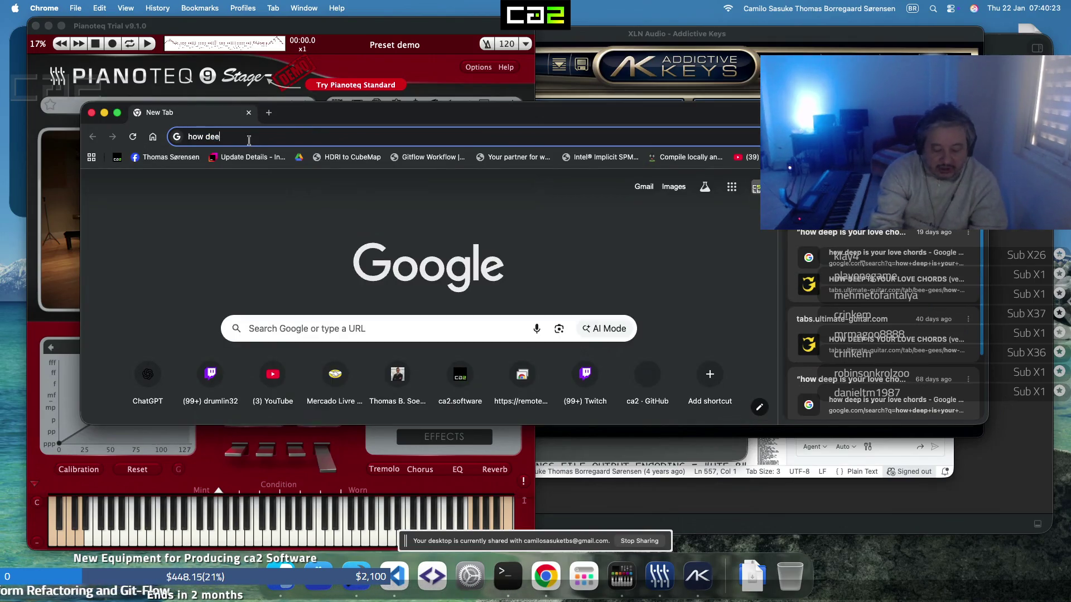
type("p")
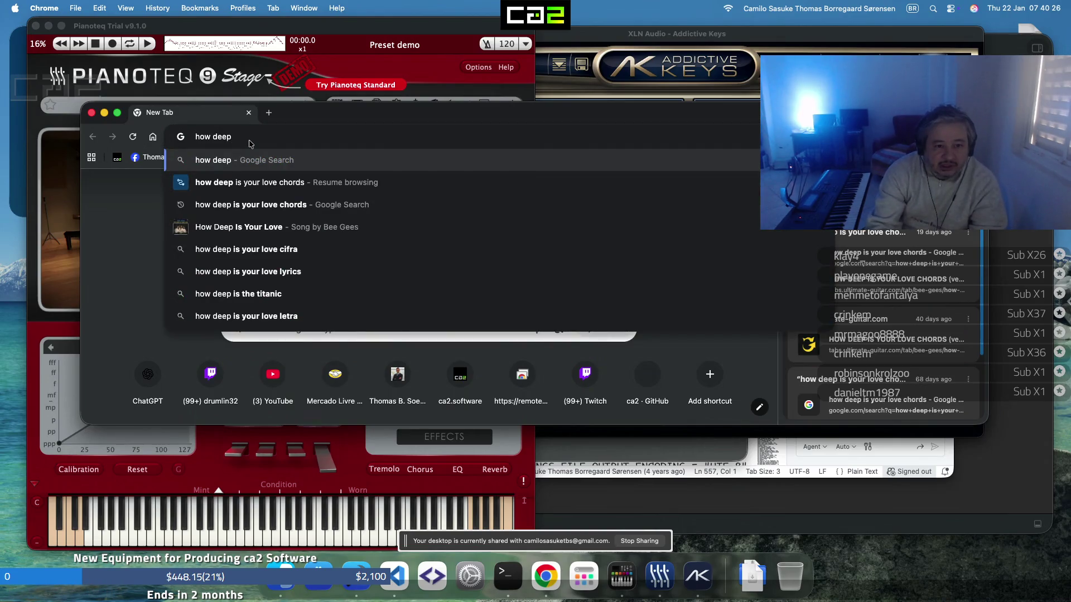
key("Down")
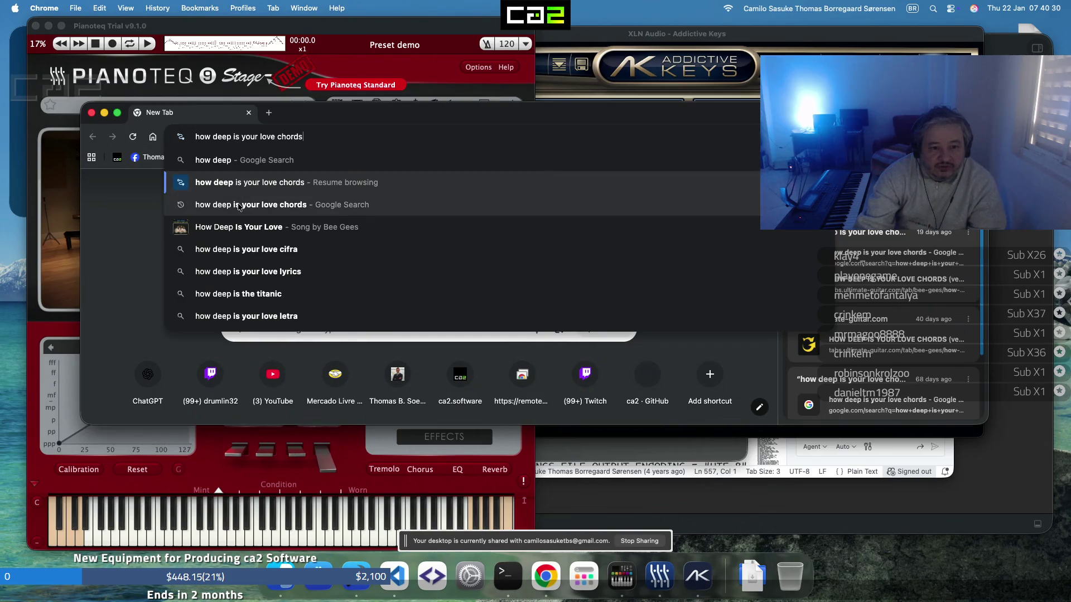
left_click(239, 206)
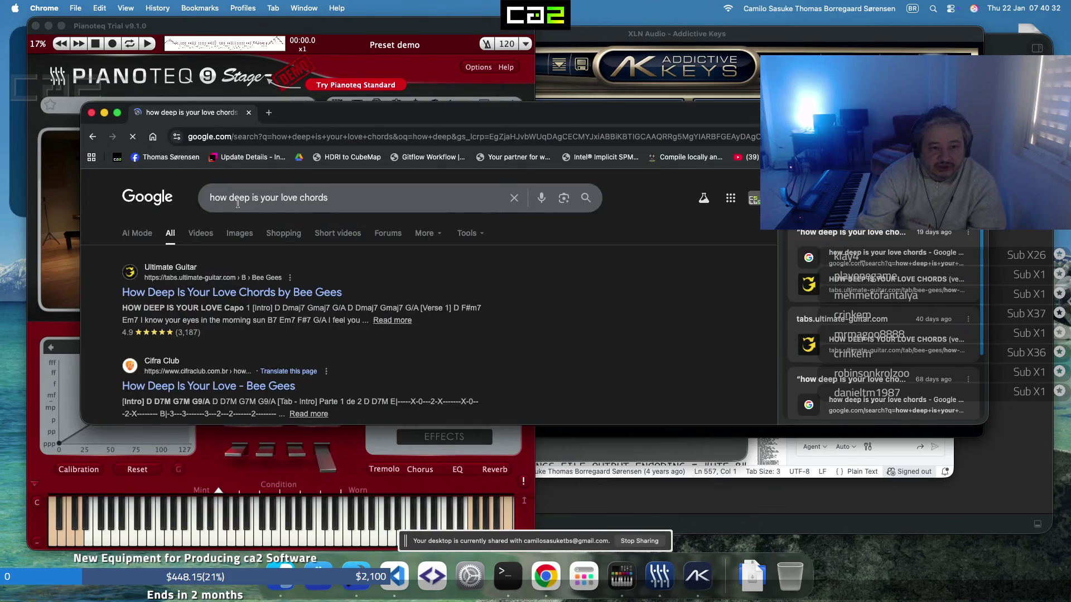
left_click(245, 207)
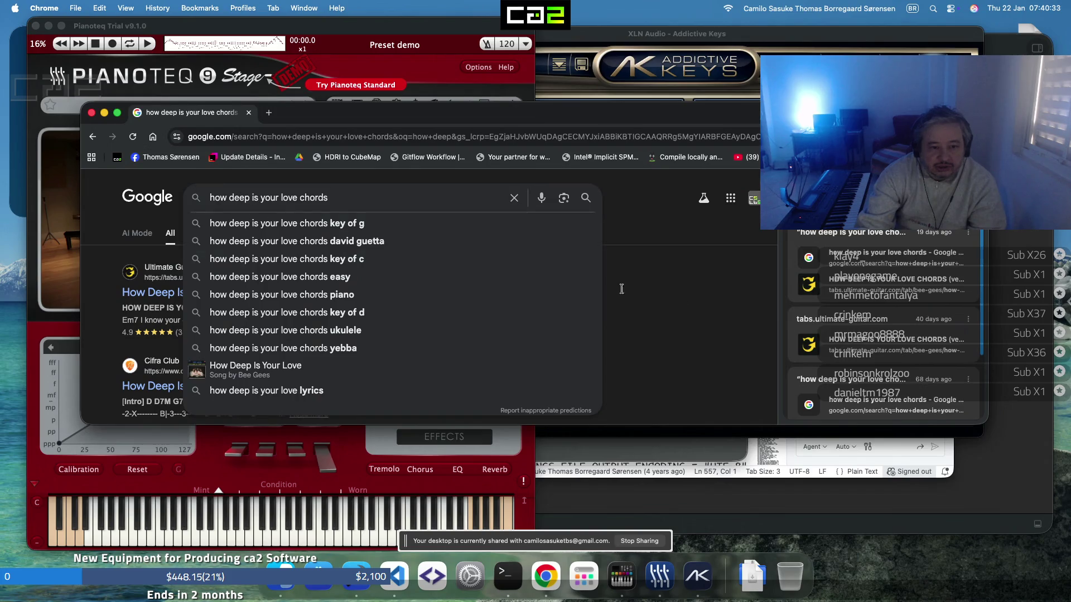
left_click(638, 295)
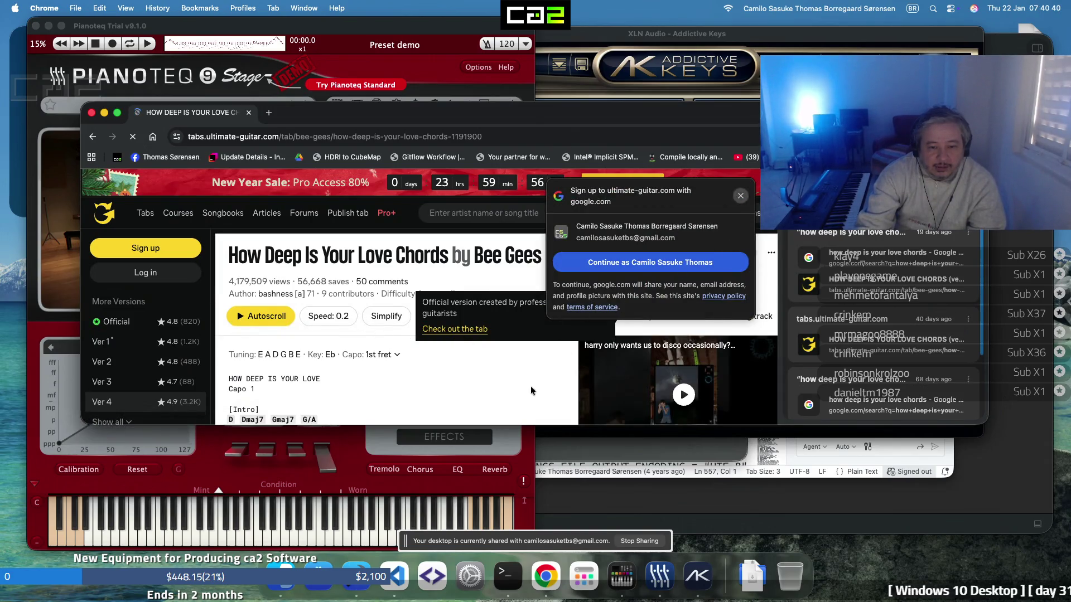
Scroll the Bee Gees Ultimate Guitar chord sheet from the intro through the chorus to Verse 2
scroll(505, 377, "down", 2)
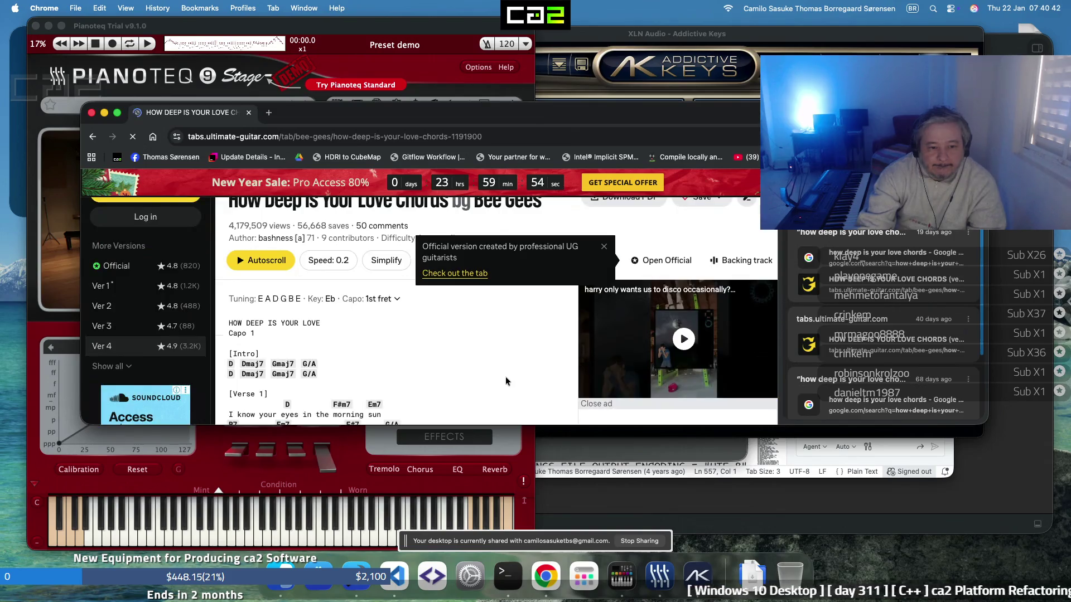
scroll(507, 379, "down", 2)
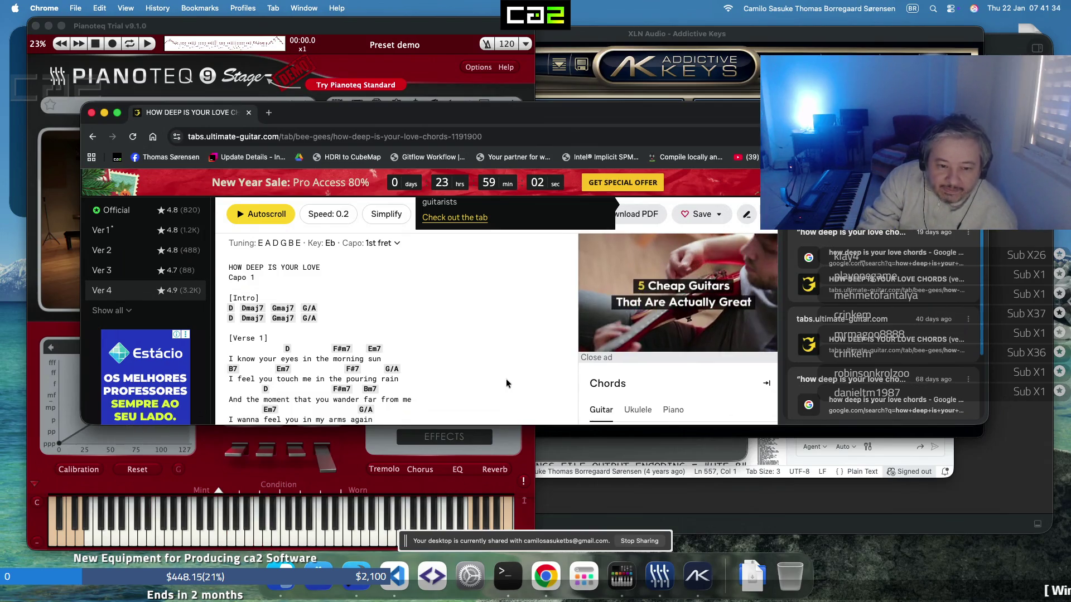
scroll(506, 383, "down", 3)
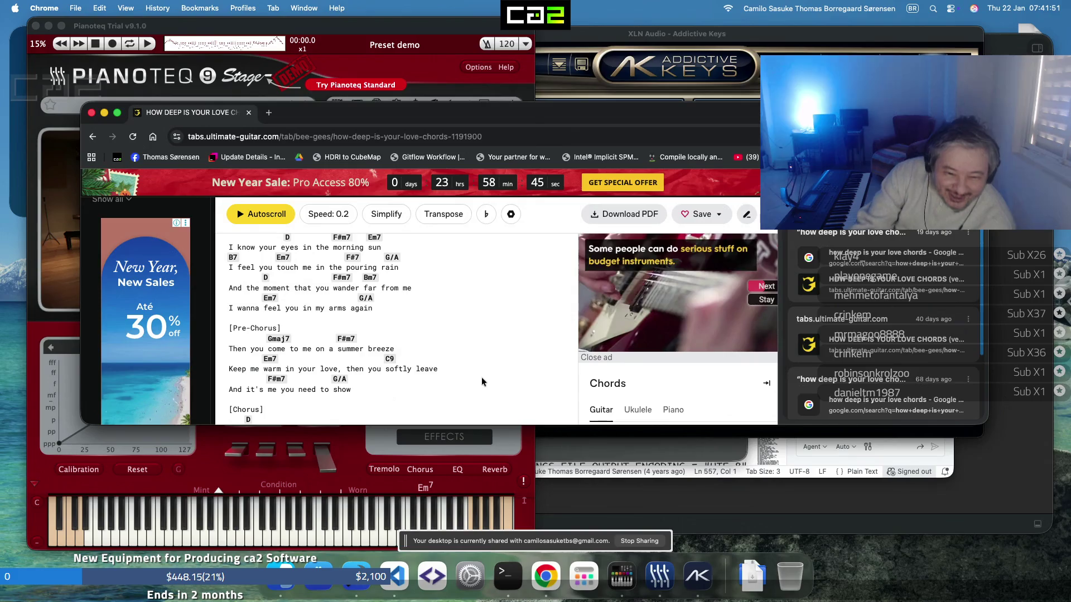
scroll(481, 376, "down", 5)
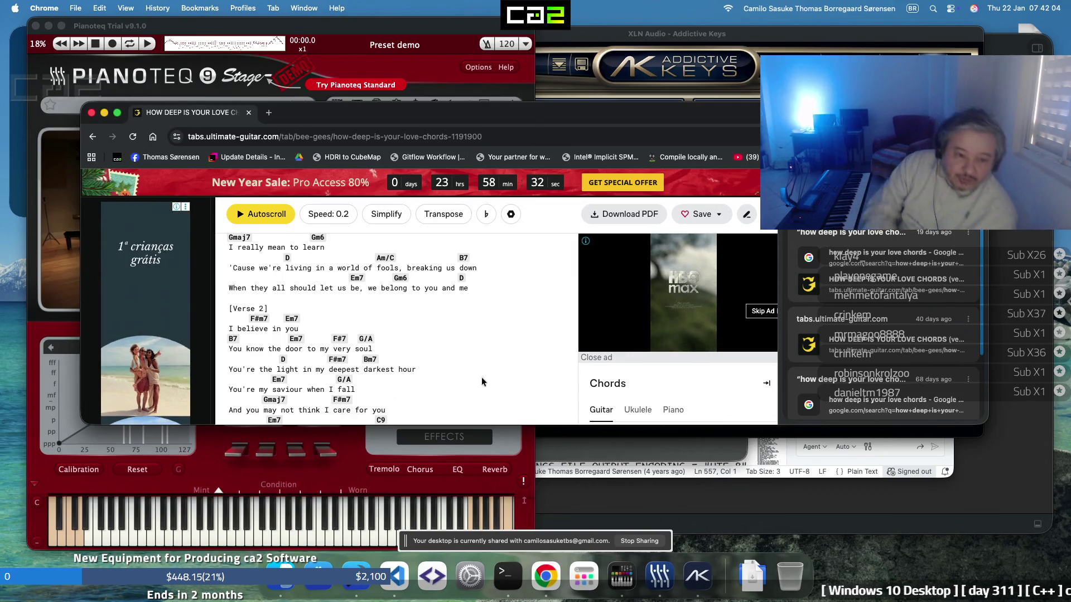
scroll(481, 381, "up", 3)
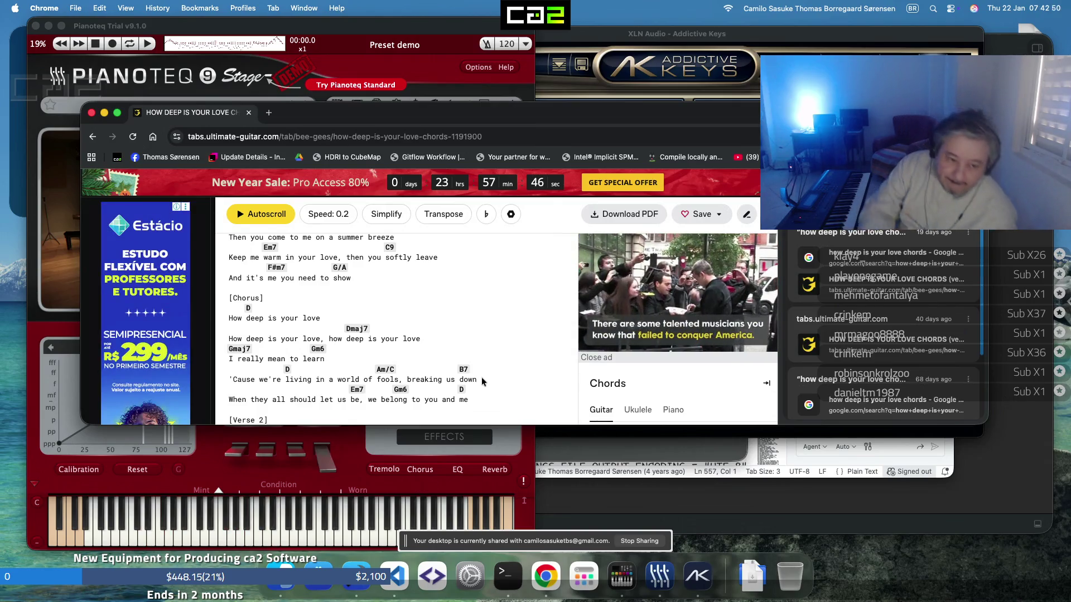
scroll(477, 377, "down", 2)
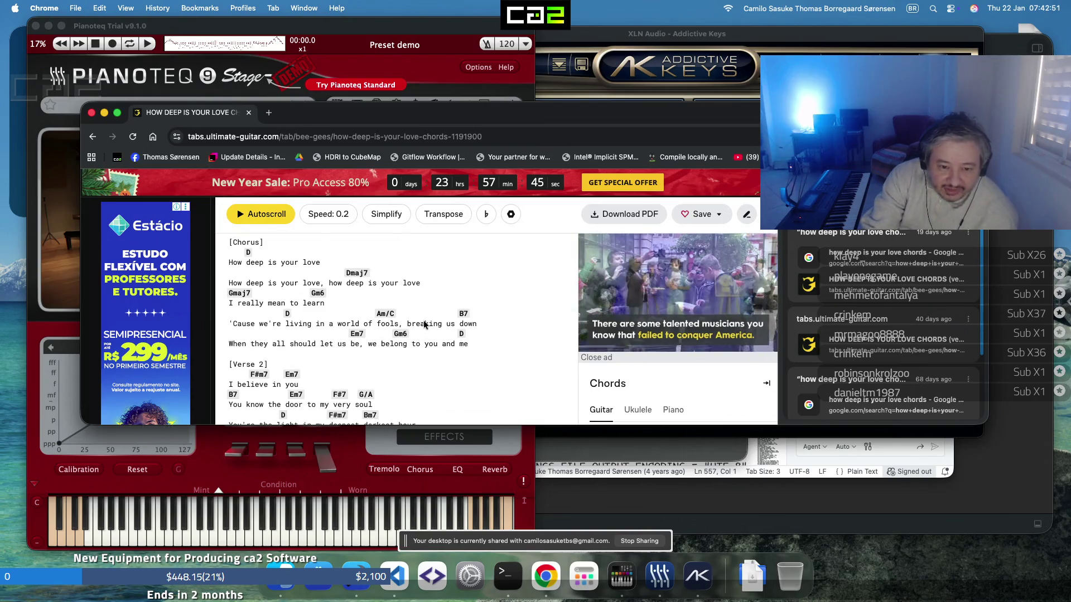
scroll(424, 325, "up", 2)
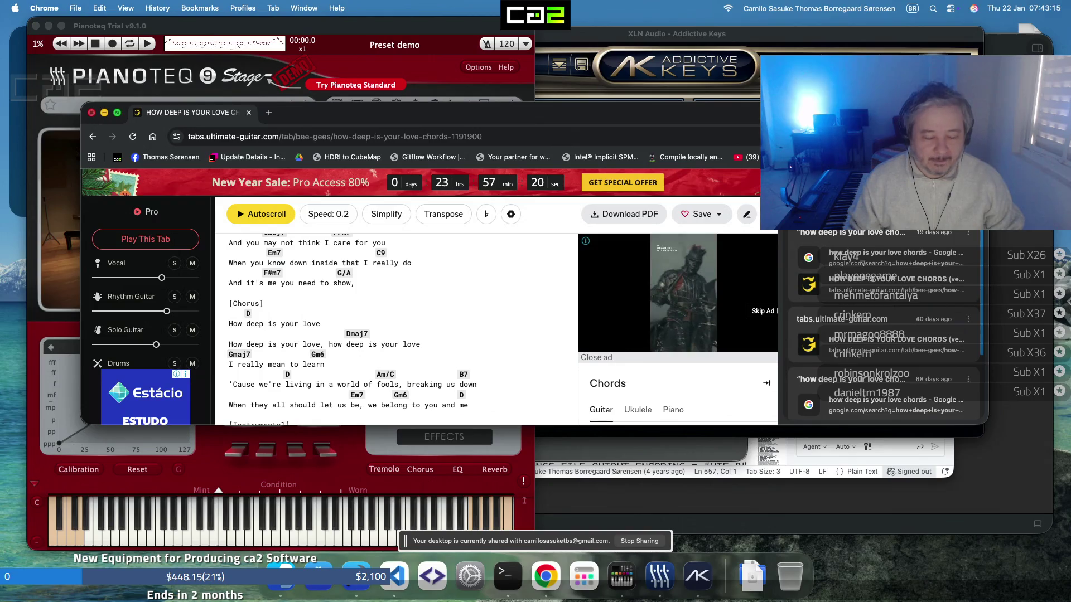
Bring the Pianoteq MKII Soft piano to the front and play two rising test notes
left_click(258, 538)
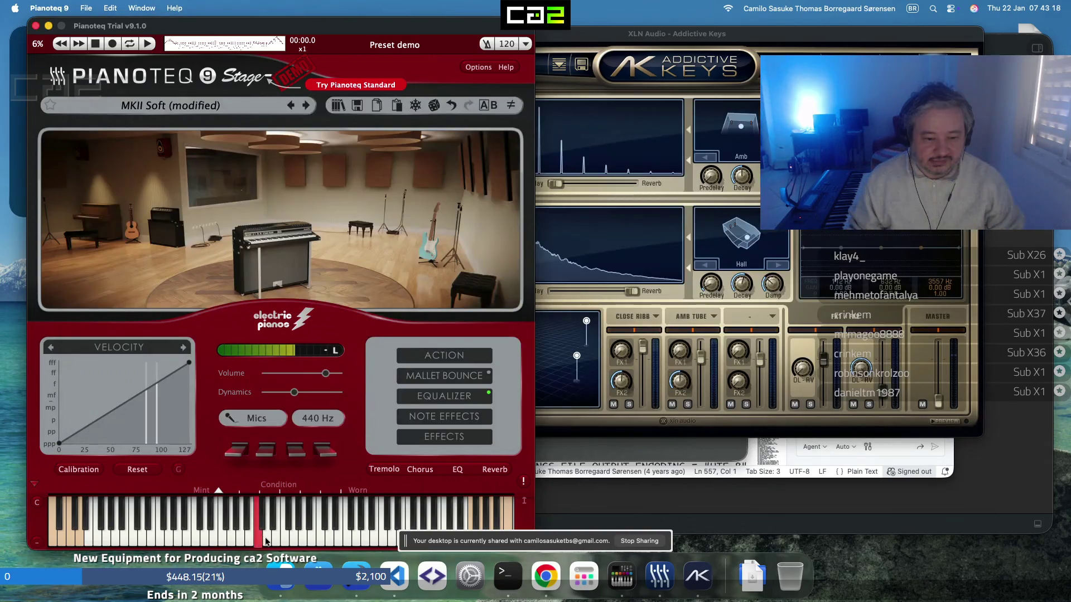
left_click(294, 533)
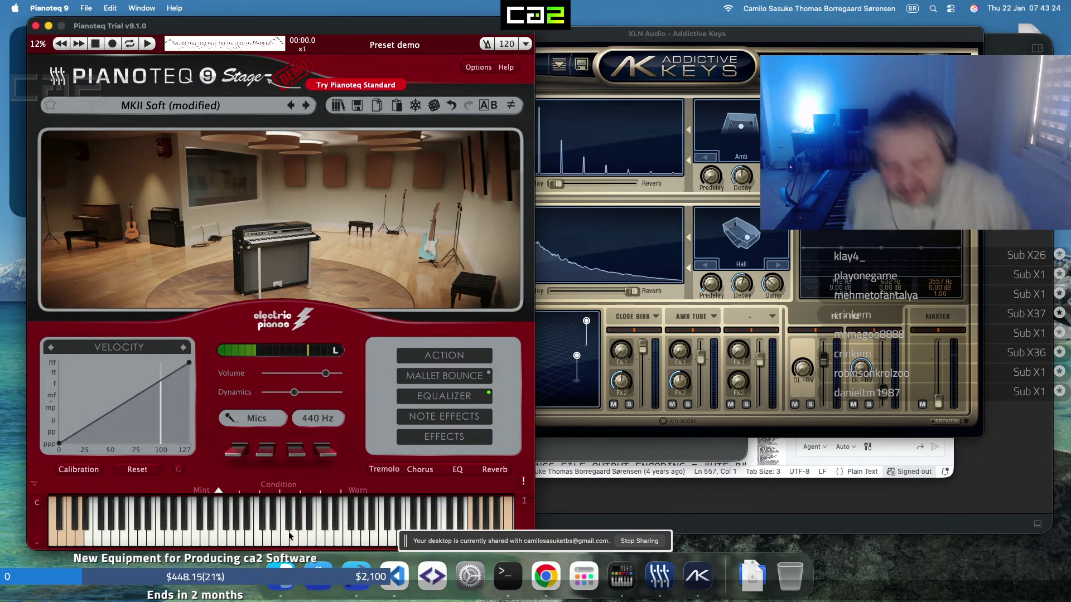
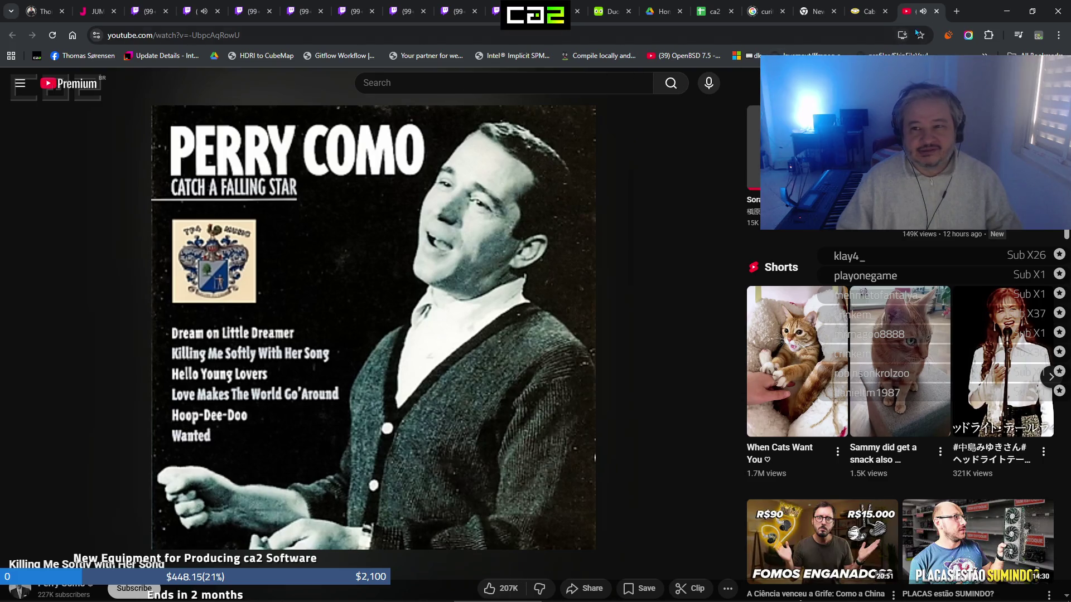
Close the YouTube tab, Google 'killing me softly chords' in a new tab, and open the Roberta Flack result
left_click(937, 12)
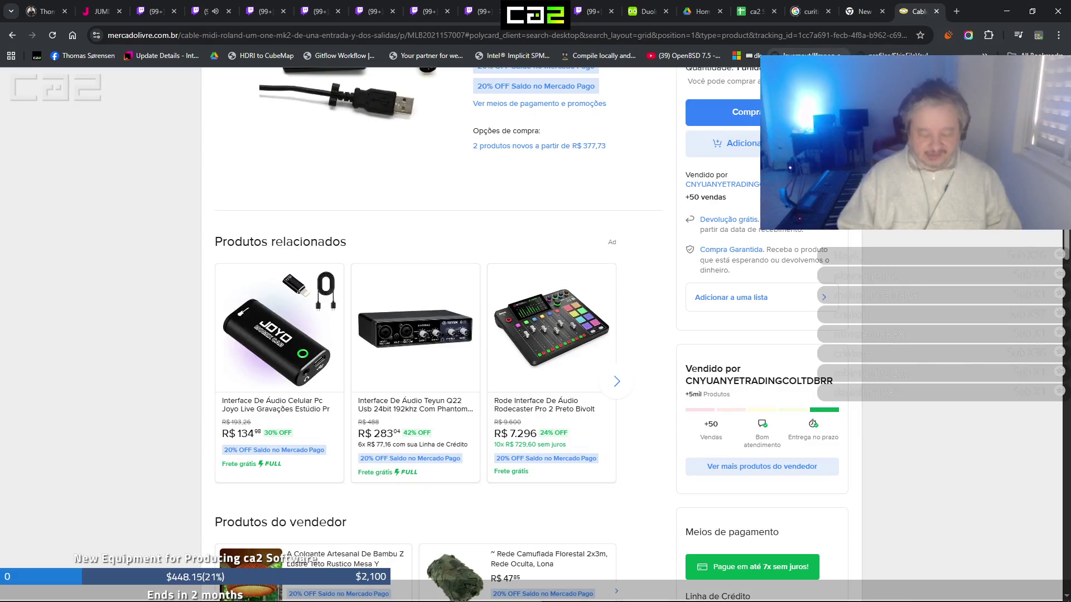
key("ctrl+t")
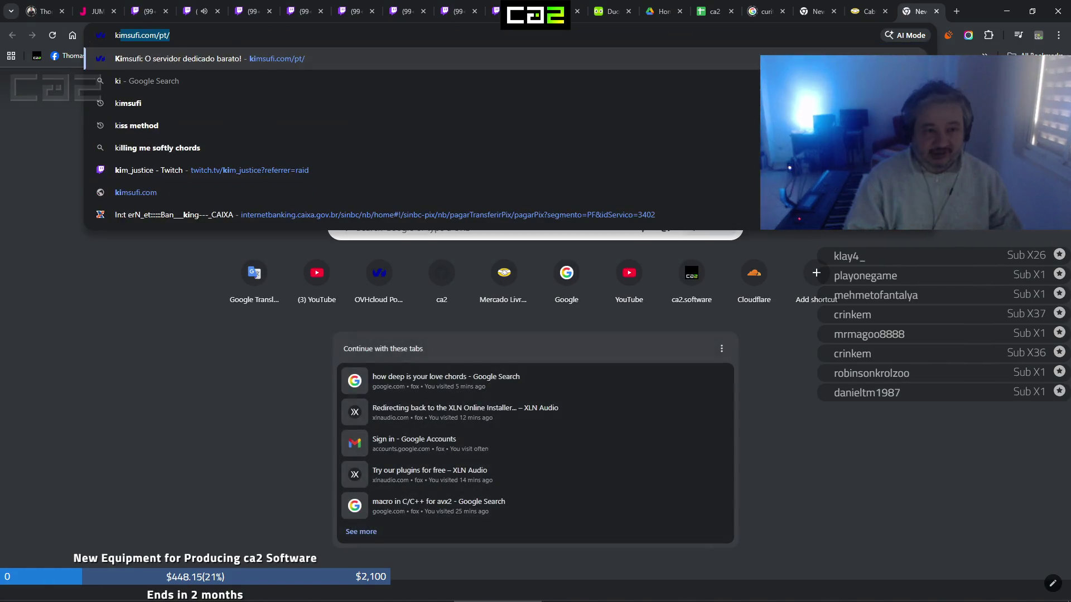
type("killing me softly chords")
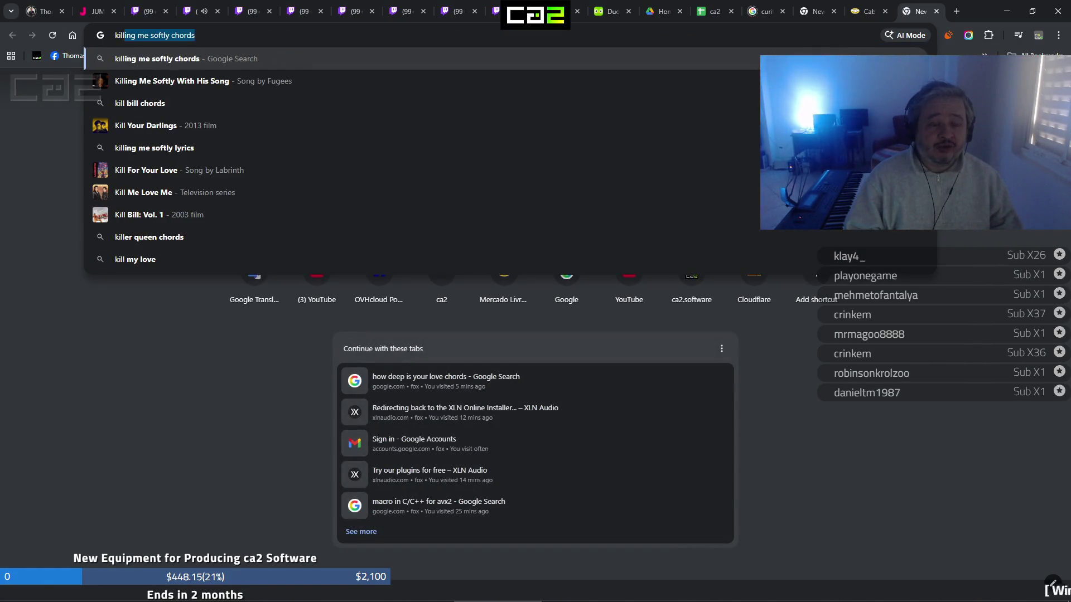
key("Return")
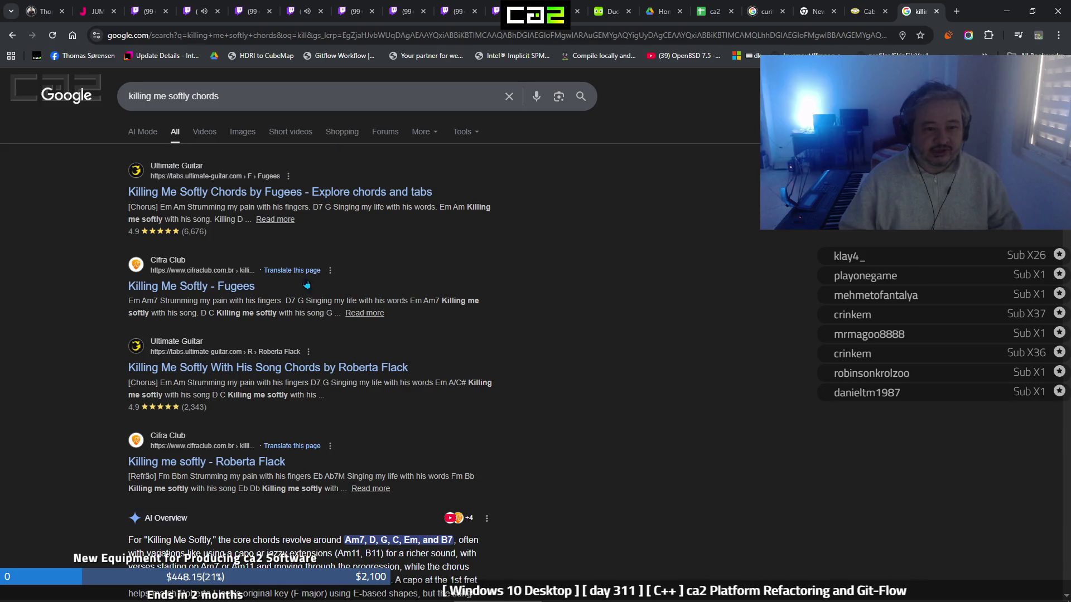
left_click(307, 367)
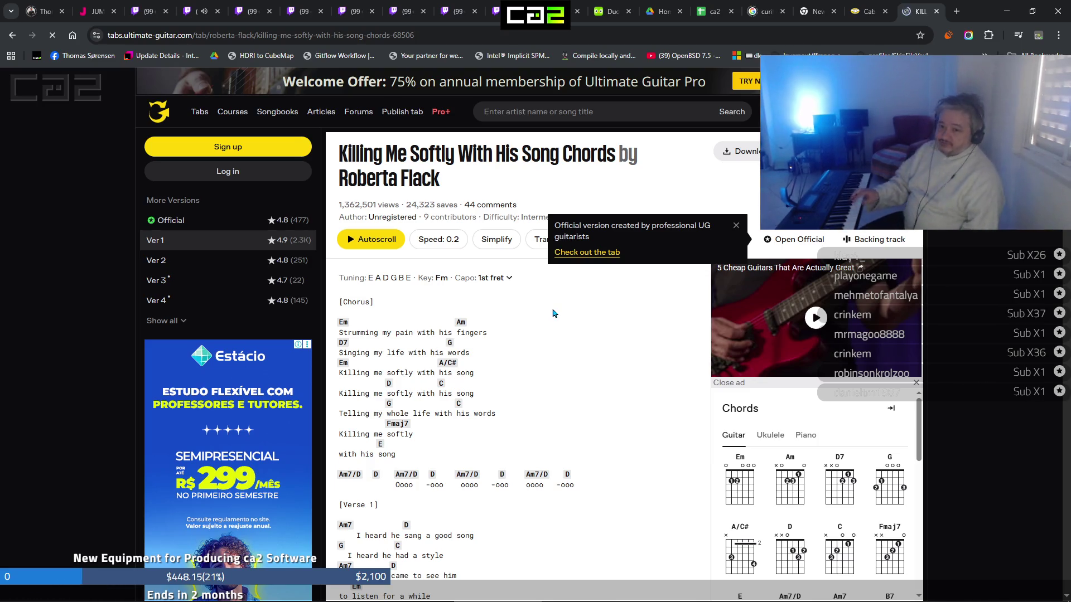
Send the Ultimate Guitar Killing Me Softly chords page to another device from the tab menu
mouse_move(742, 569)
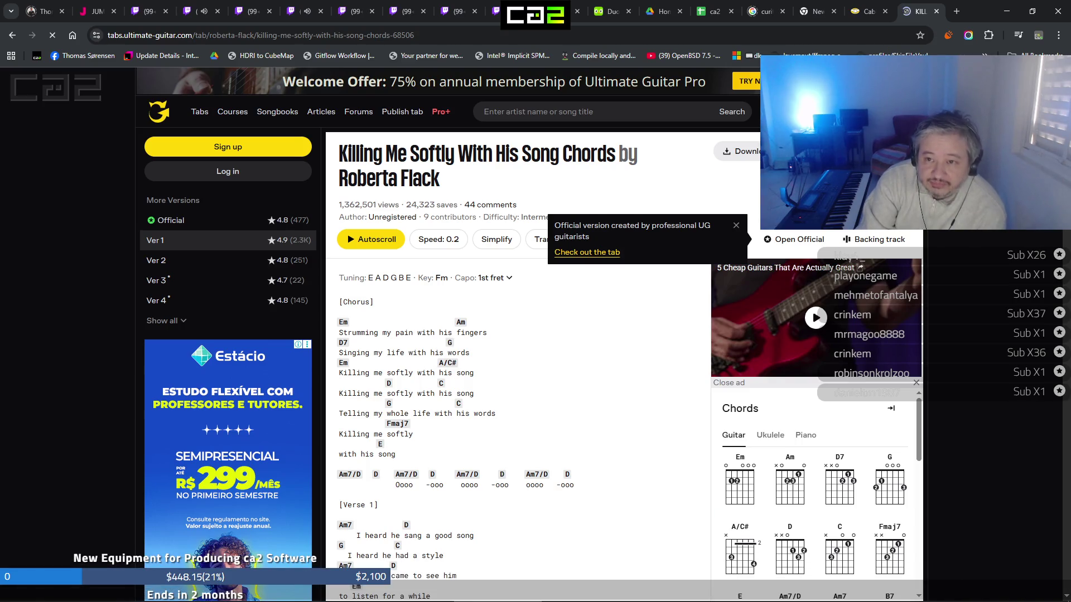
right_click(913, 17)
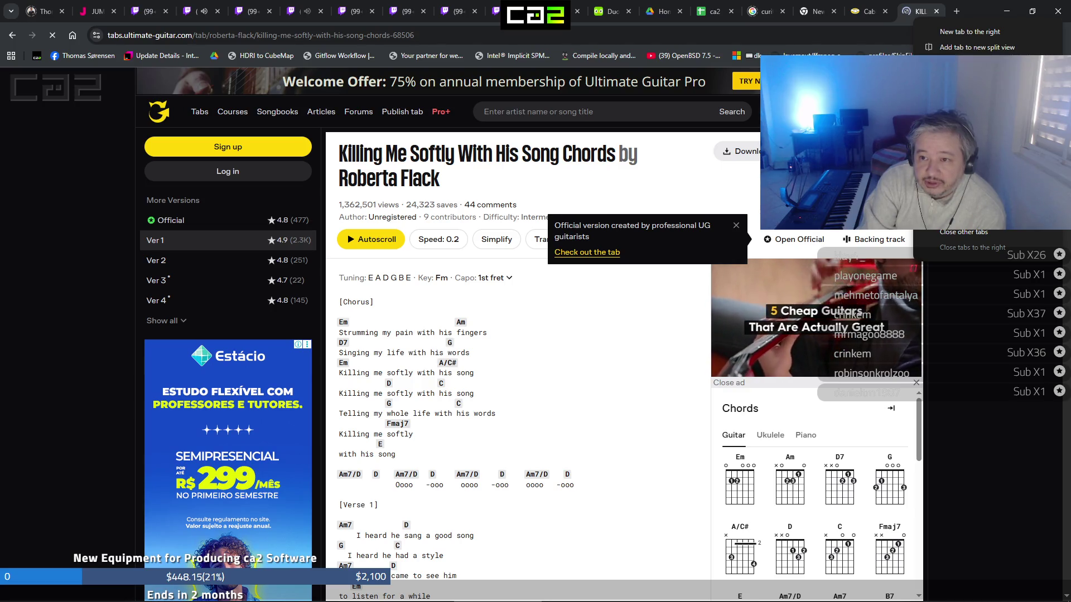
left_click(971, 176)
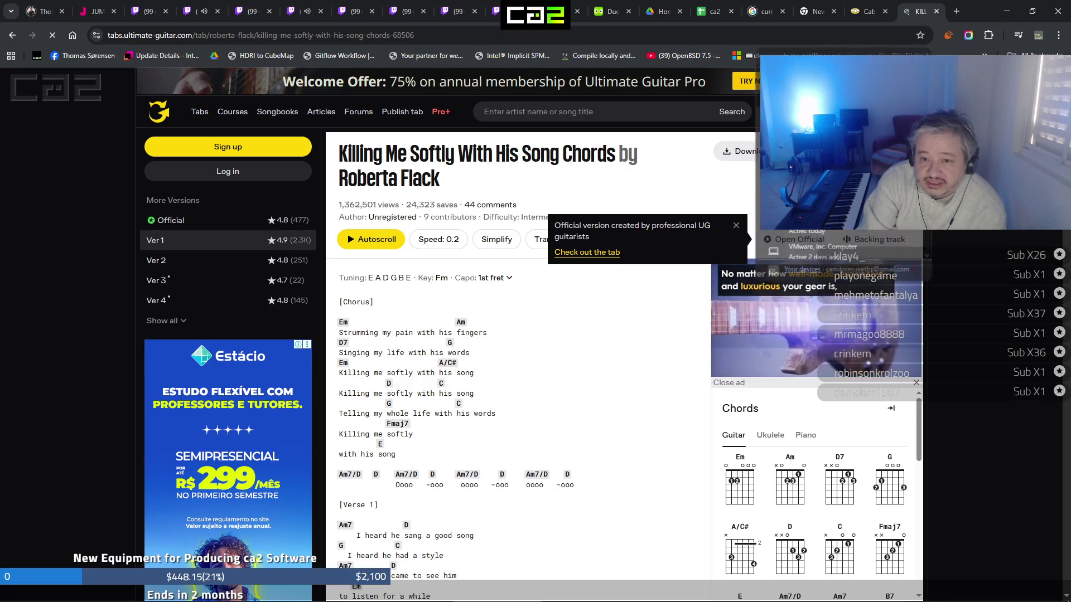
key("Escape")
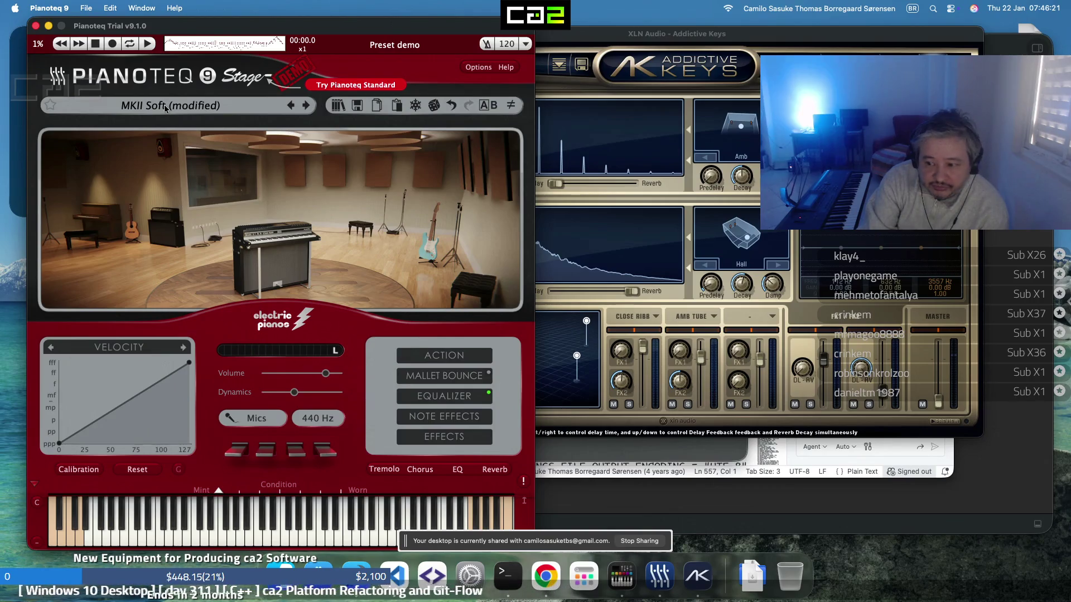
Browse Pianoteq presets but keep MKII Soft, then raise the Addictive Keys master fader
left_click(255, 106)
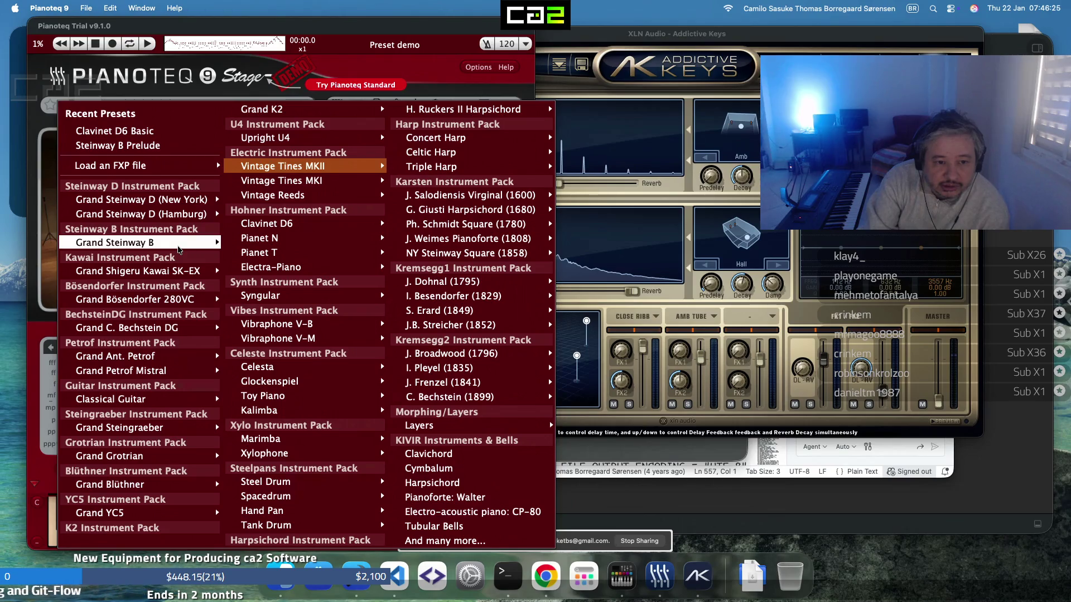
mouse_move(179, 251)
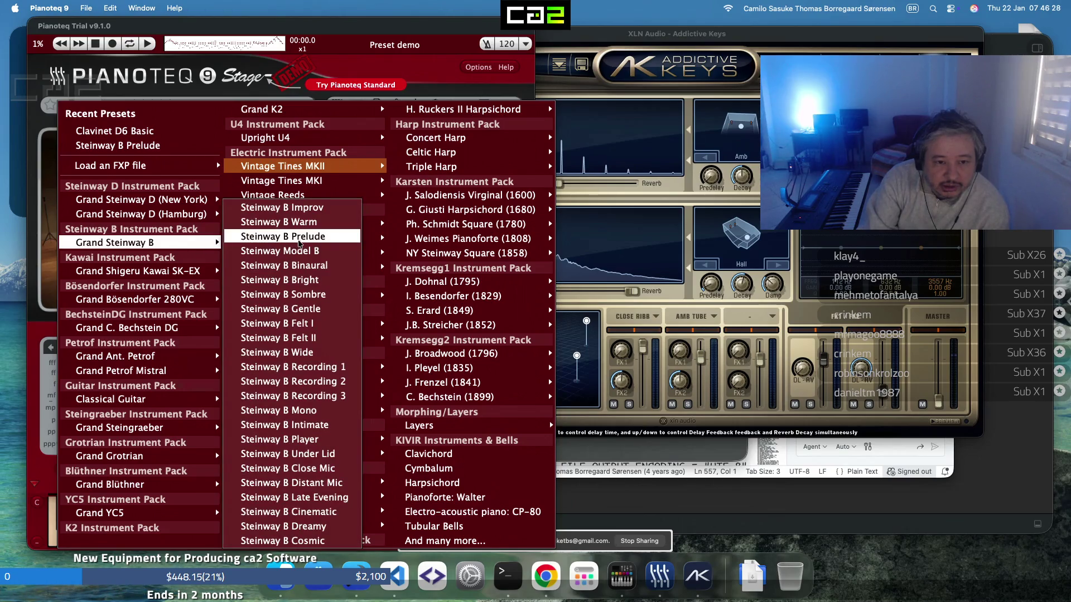
key("Escape")
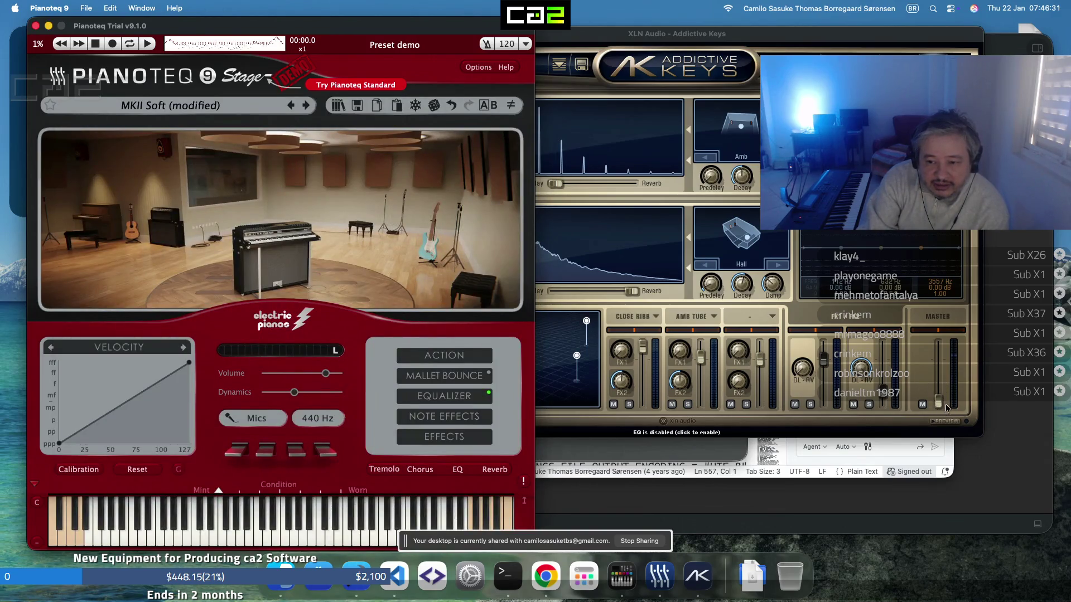
left_click_drag(946, 409, 942, 397)
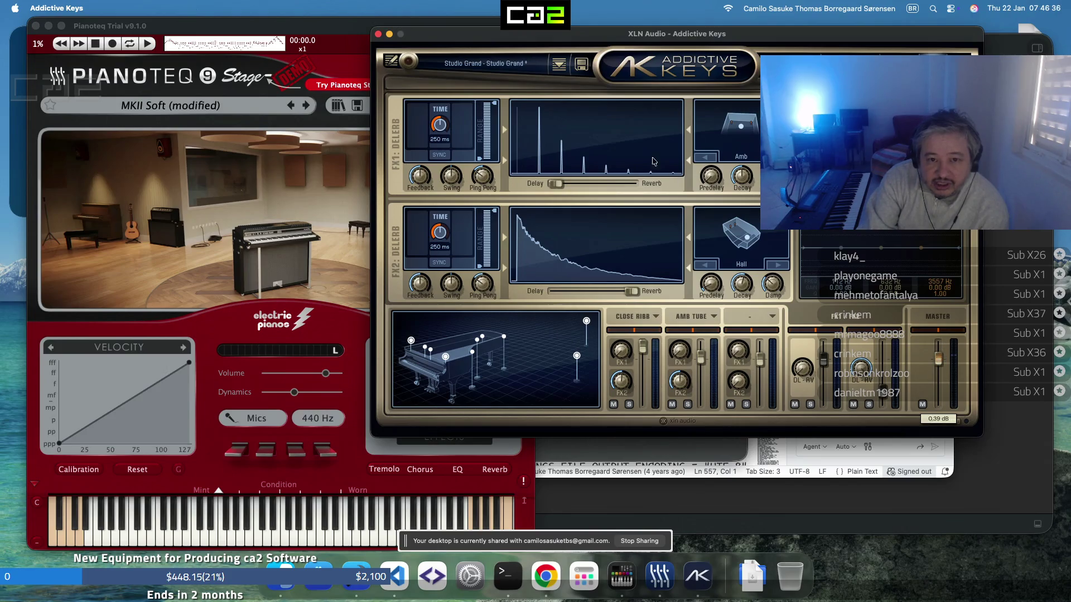
Load the Studio Grand - Intimate preset from the Addictive Keys preset browser, then bring Chrome forward
left_click(525, 66)
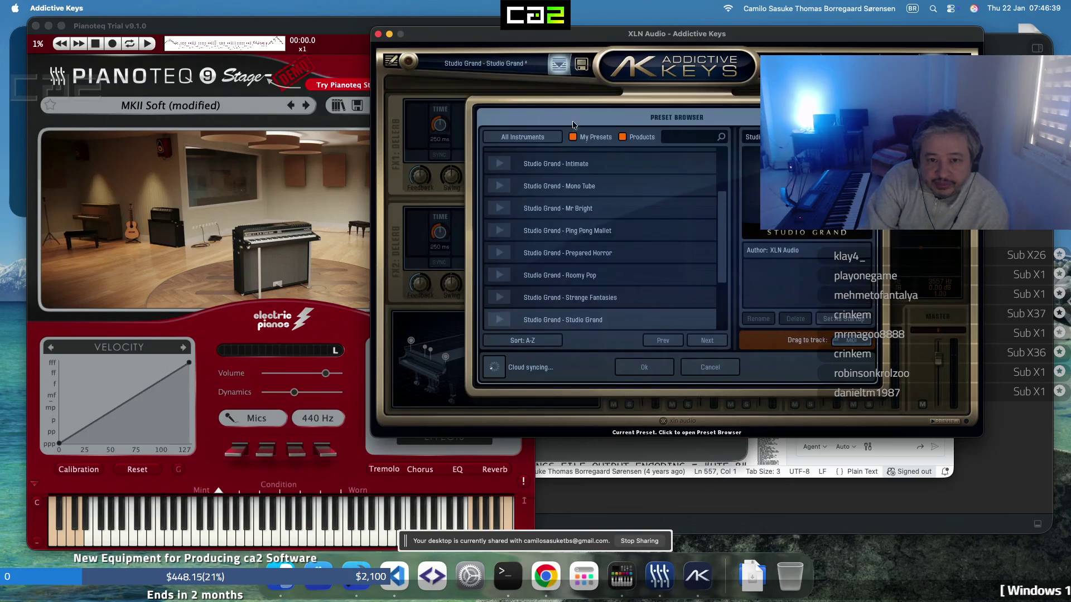
left_click(589, 164)
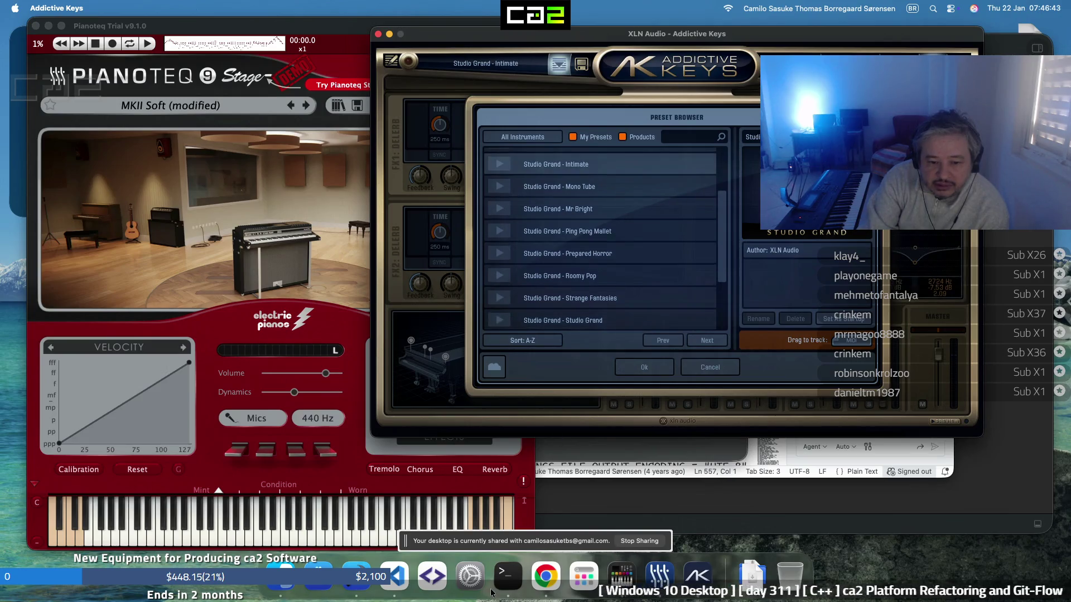
left_click(546, 576)
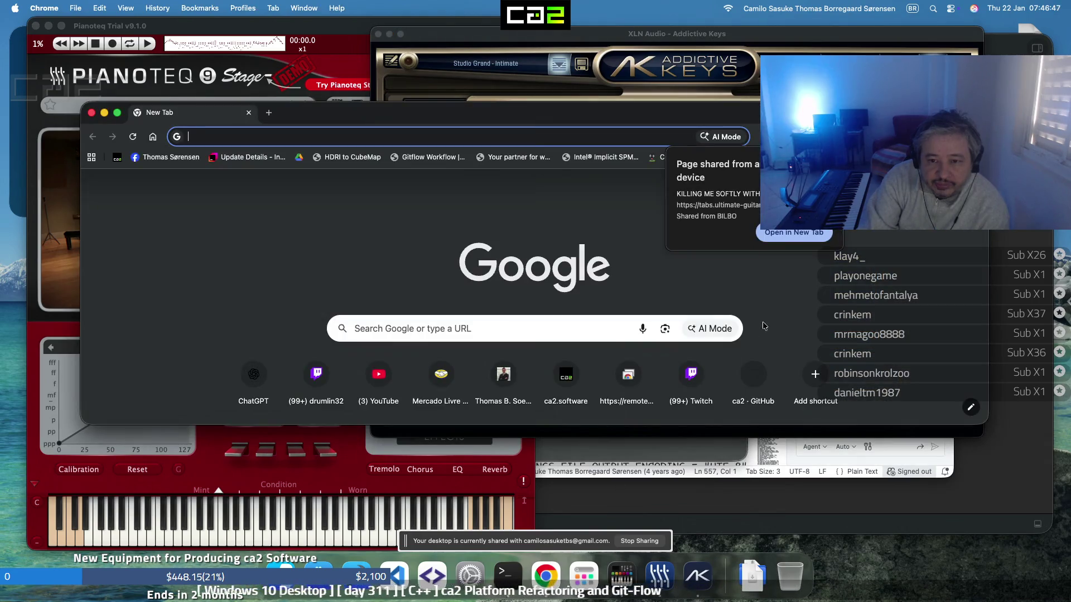
Open the shared chords page in a new tab, enlarge Chrome, and switch to Ver 3
left_click(788, 233)
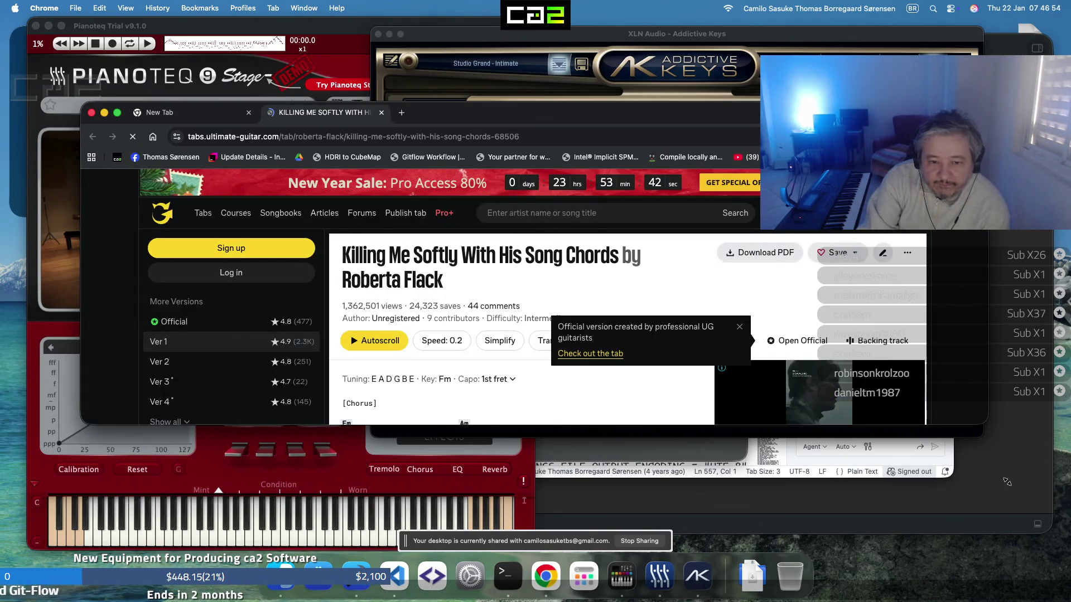
left_click_drag(1013, 500, 1013, 500)
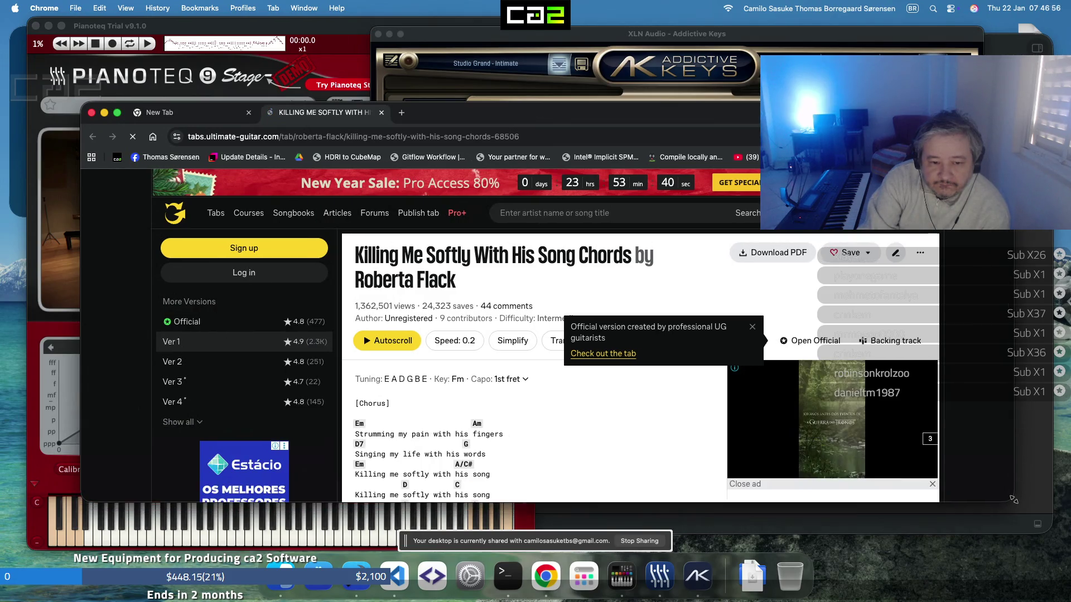
left_click(313, 390)
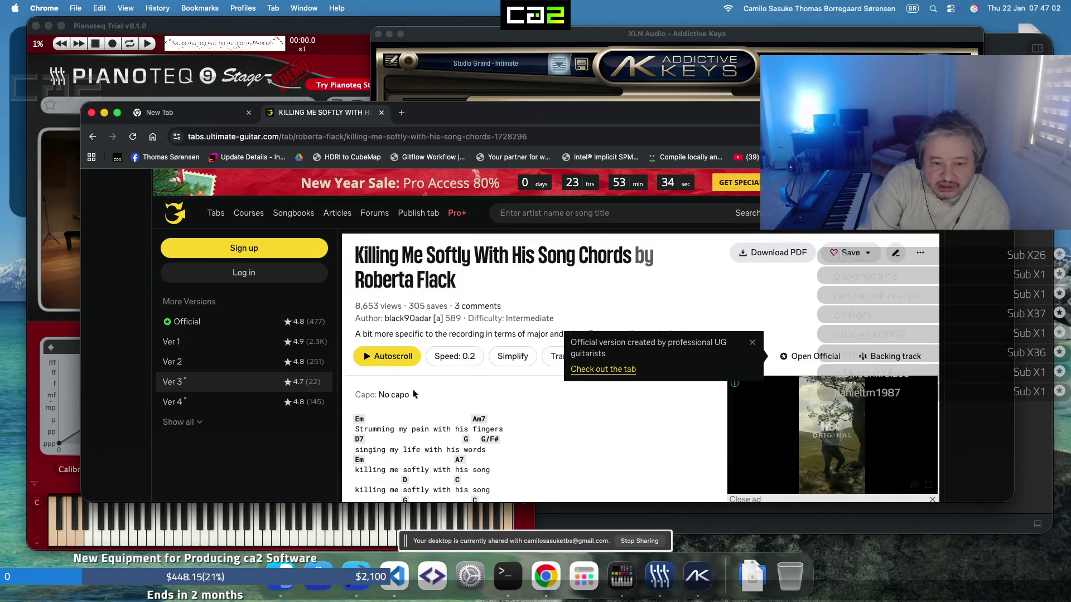
scroll(412, 394, "down", 2)
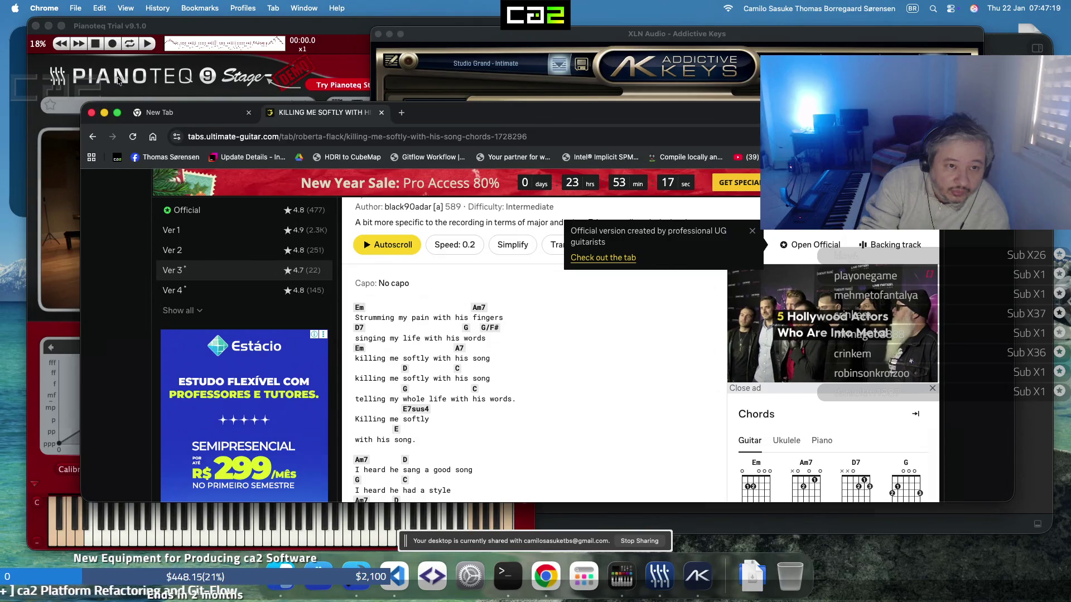
left_click(157, 62)
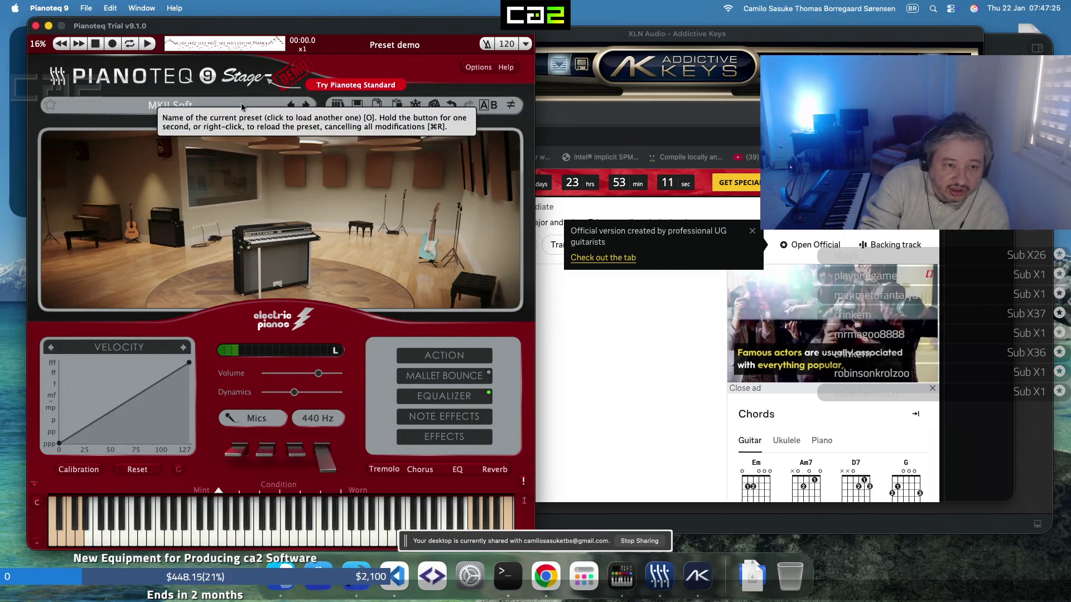
Load Pianoteq's Grand Steinway B Improv preset and dismiss the demo-mode notice
left_click(123, 105)
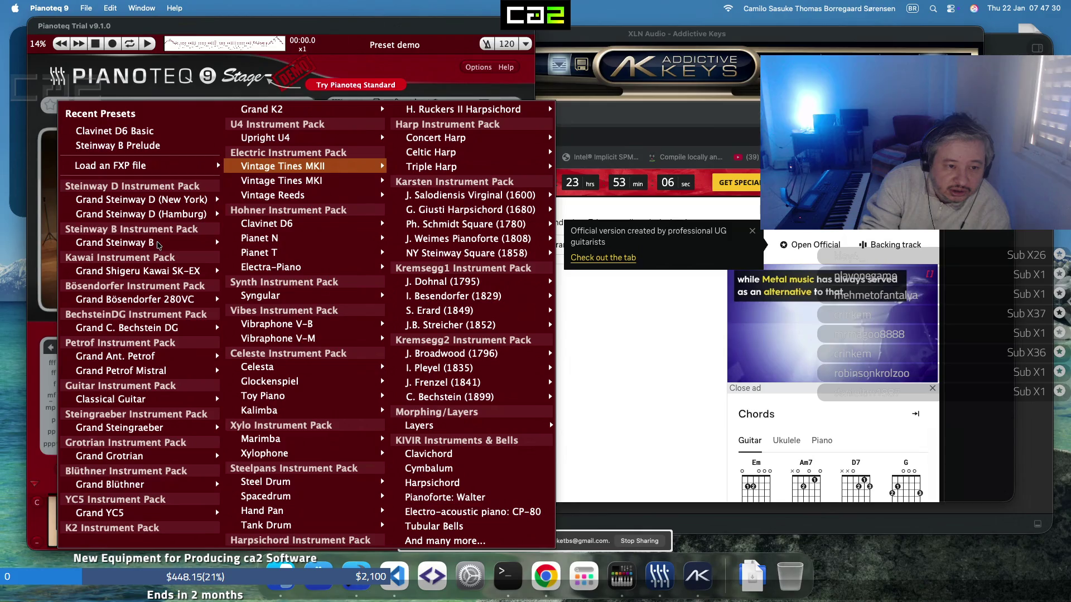
left_click(158, 244)
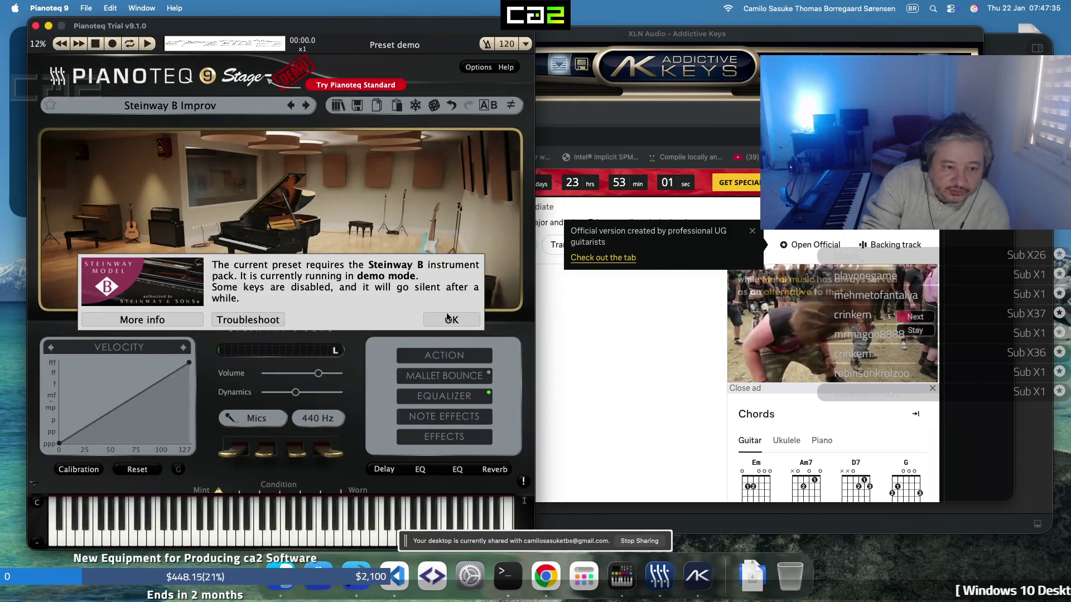
left_click(447, 316)
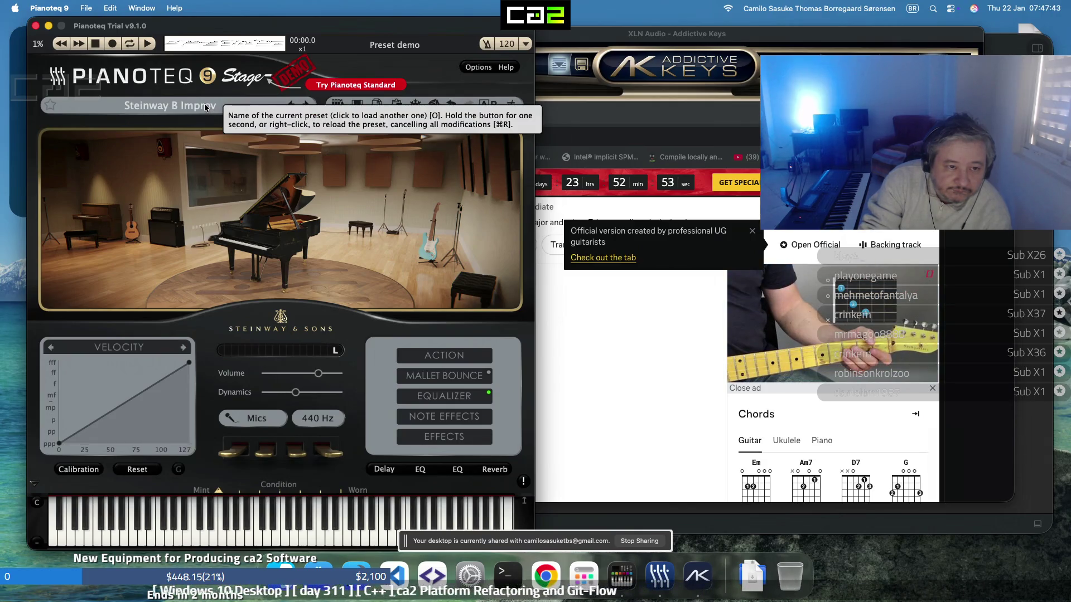
Switch the Pianoteq preset to Steinway B Prelude
left_click(205, 107)
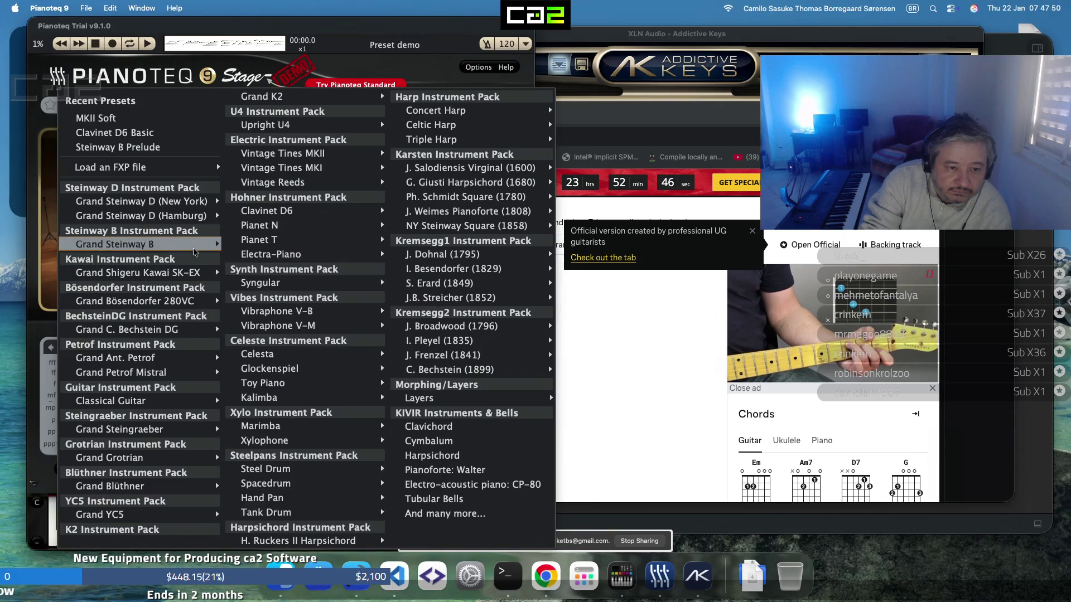
mouse_move(195, 252)
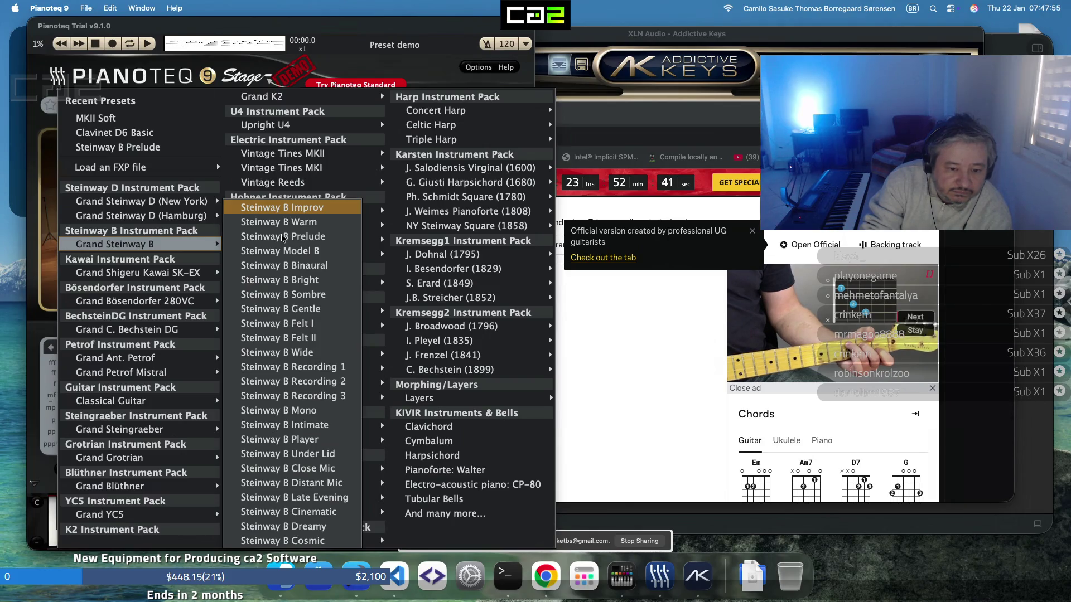
left_click(283, 237)
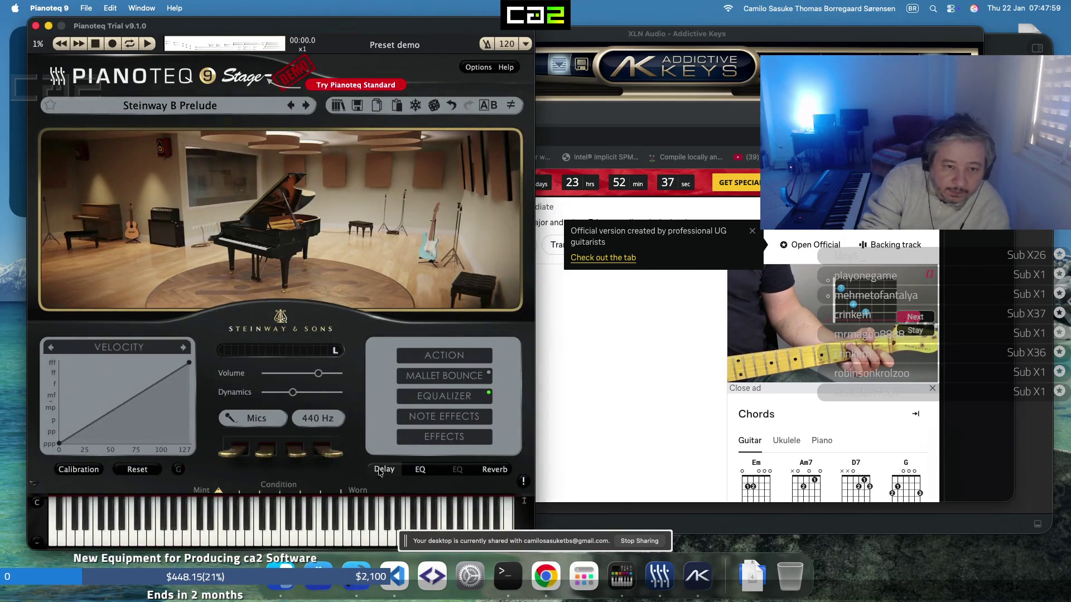
left_click(1000, 52)
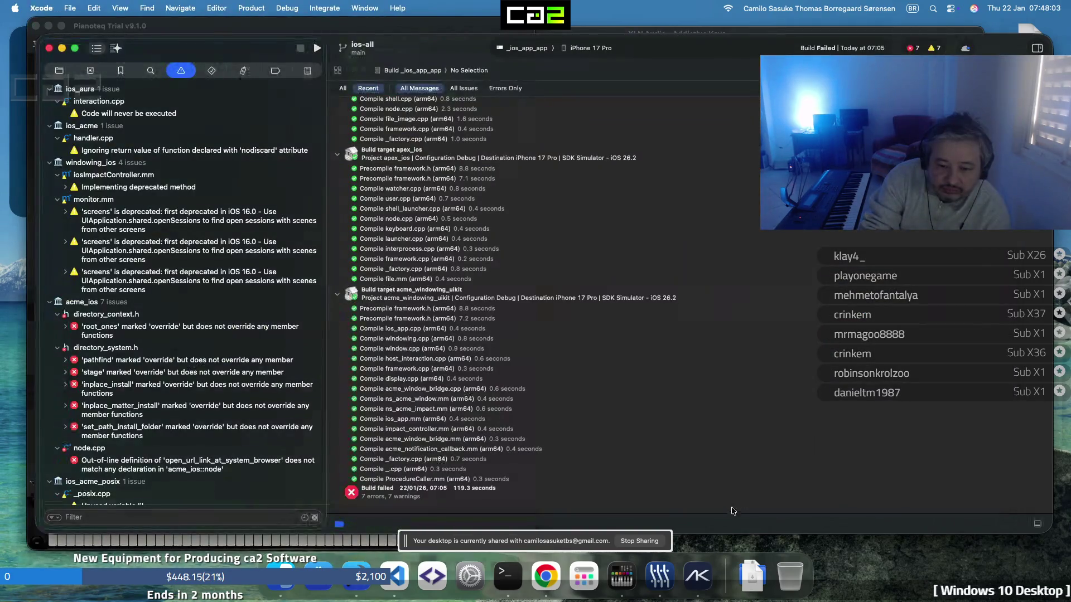
Bring the Ultimate Guitar chords page in Chrome in front of Xcode from the Dock
left_click(542, 569)
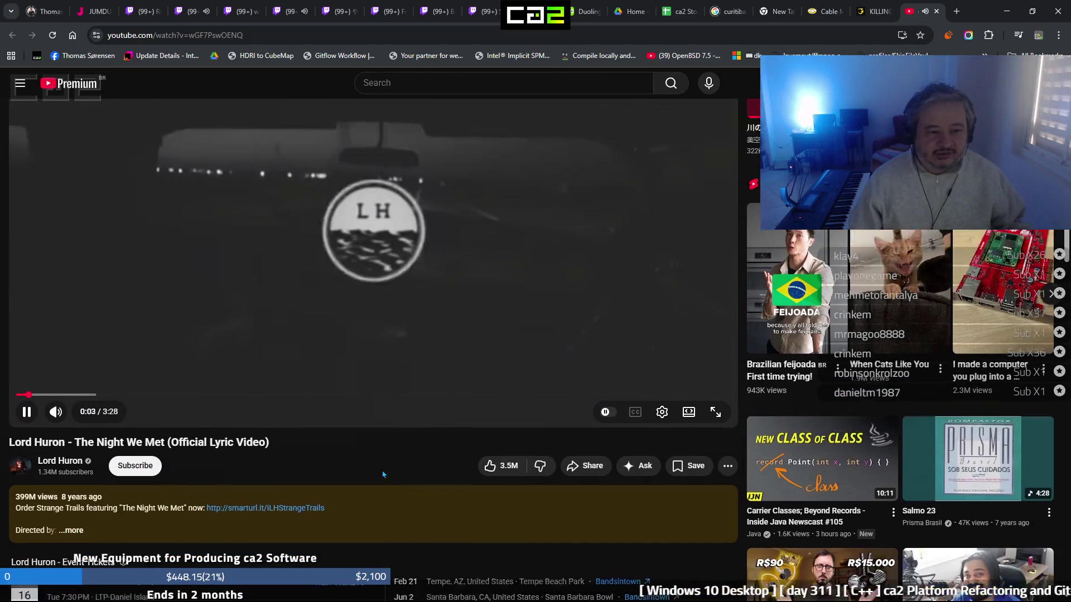
Search YouTube for 'killing me softly with his song', play Roberta Flack's official audio, then return to the chords tab
left_click(414, 83)
type("killing me soft")
key("Down")
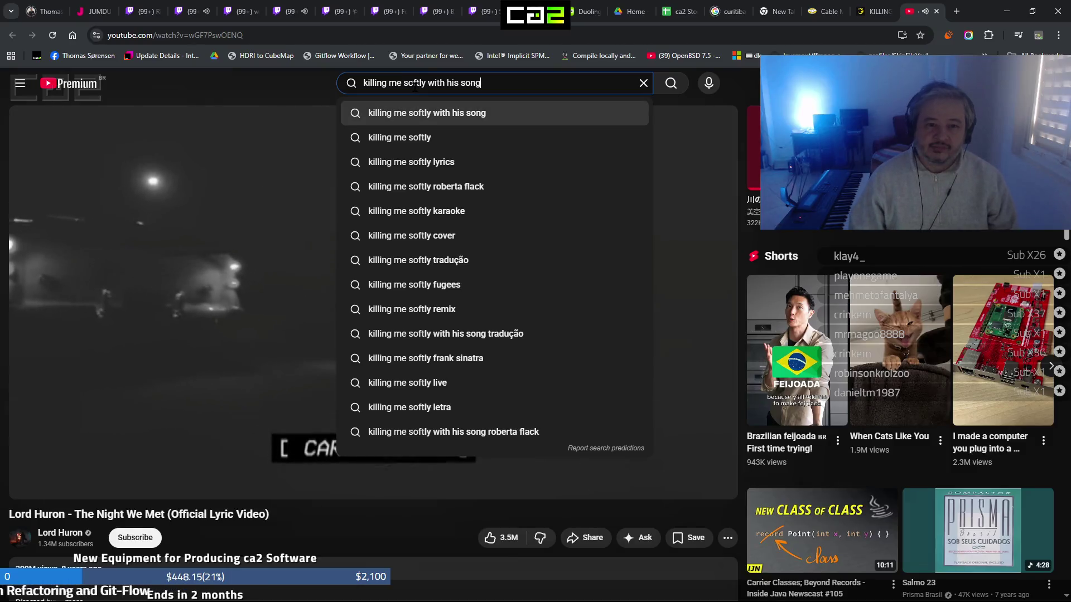
key("Return")
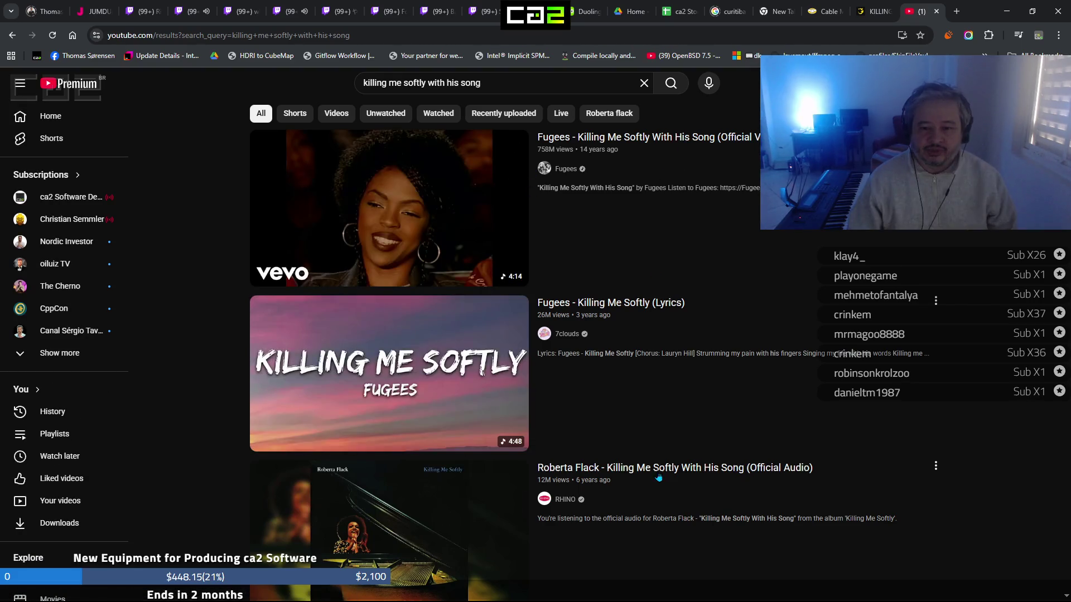
left_click(678, 470)
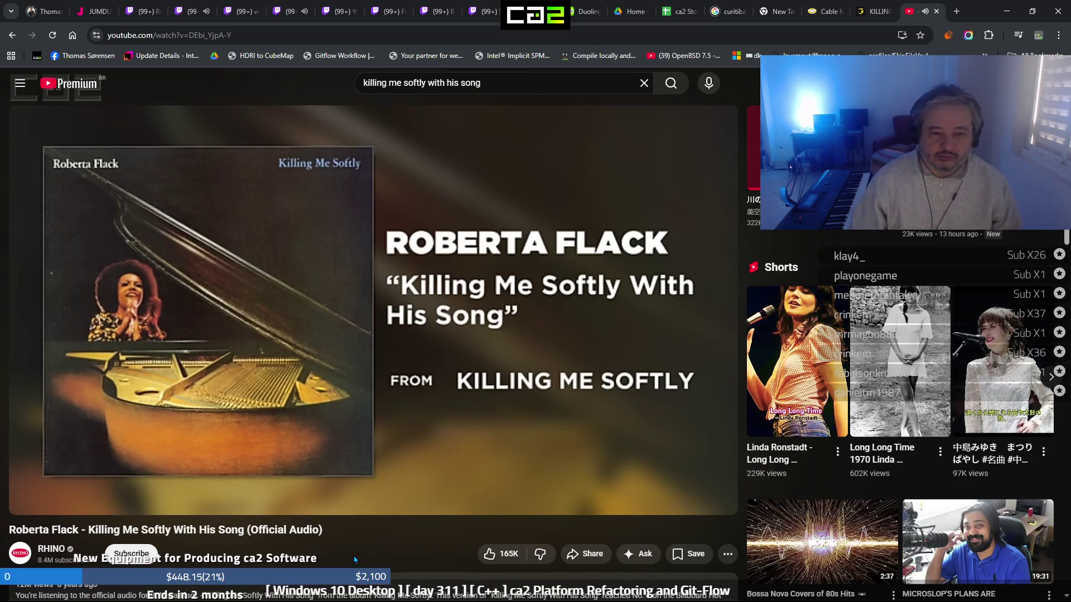
mouse_move(734, 179)
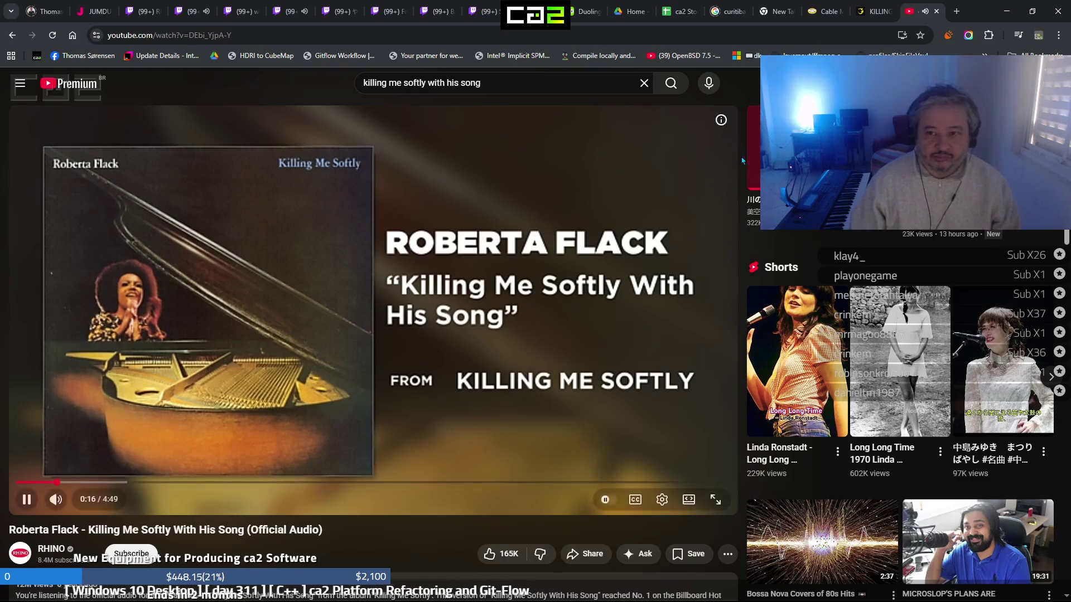
key("ctrl+shift+Tab")
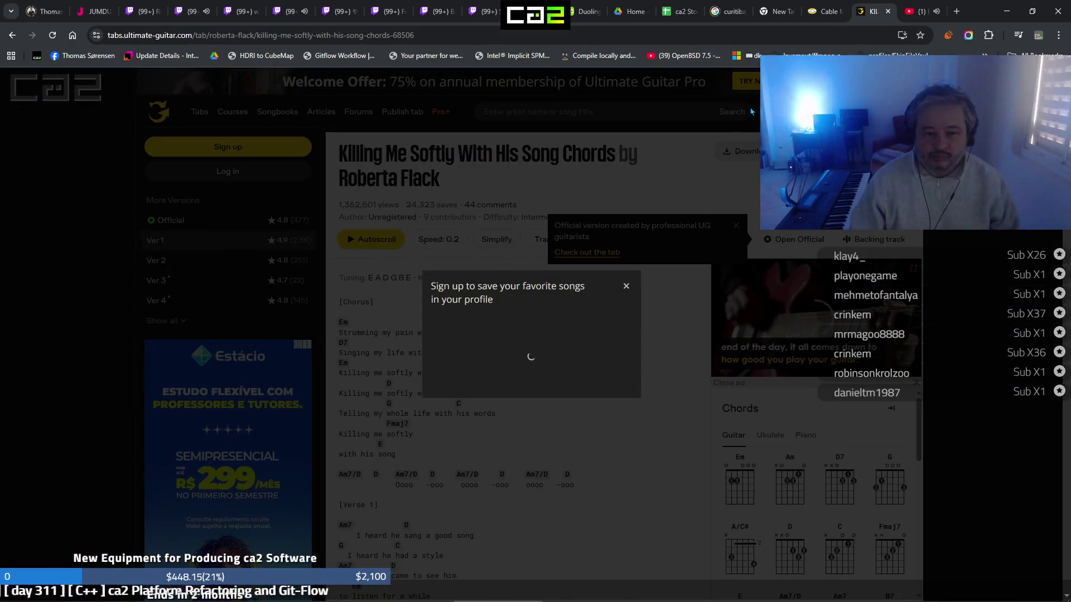
Dismiss the sign-up popup and scroll the chord sheet from the Chorus past Verse 3 to the Interlude
key("Escape")
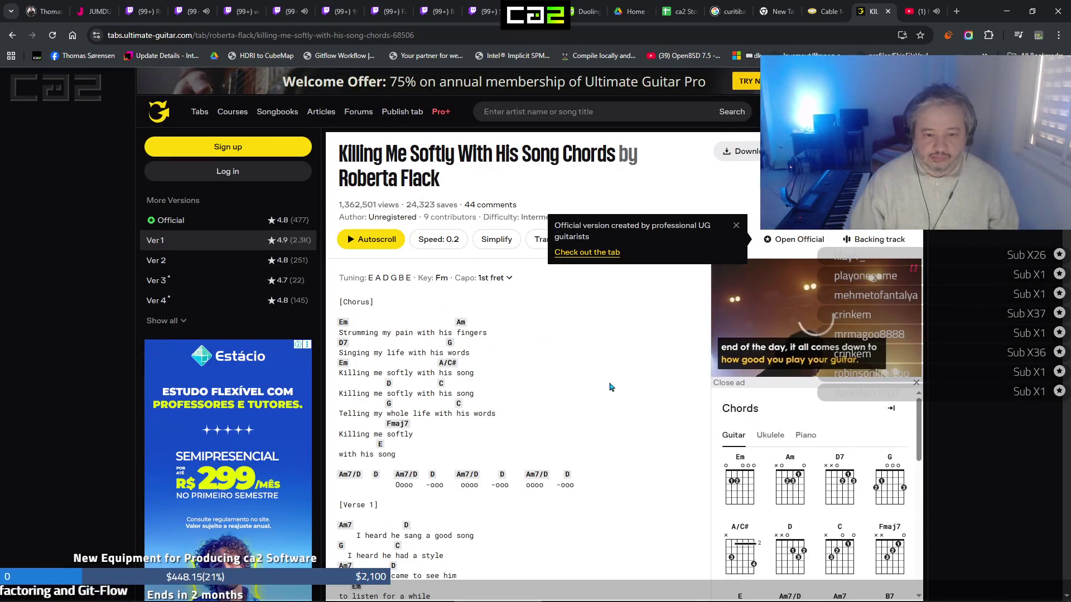
scroll(611, 382, "down", 1)
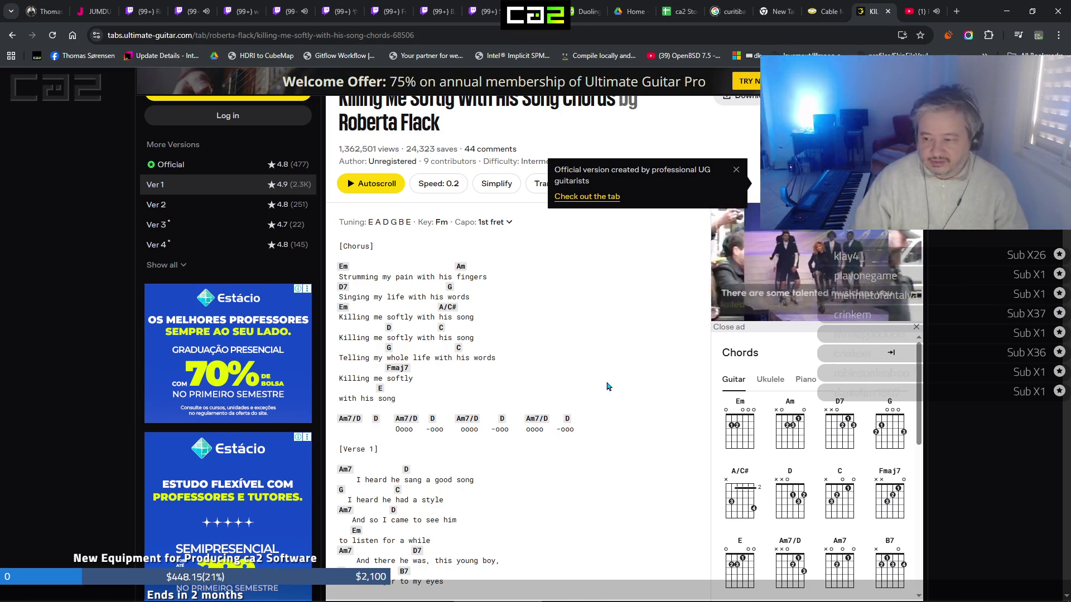
scroll(608, 387, "down", 1)
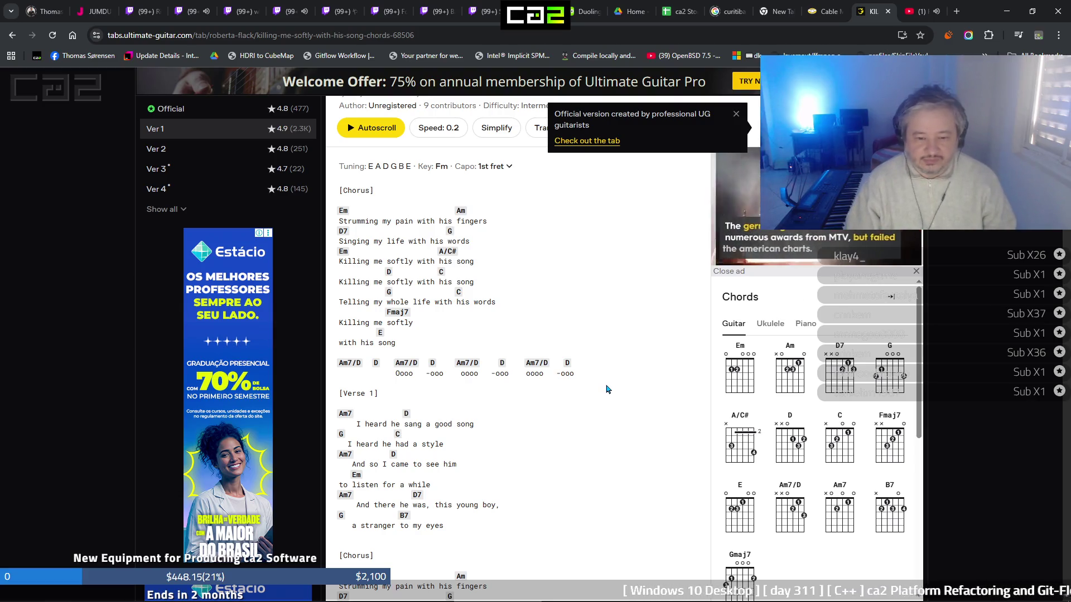
scroll(608, 388, "down", 1)
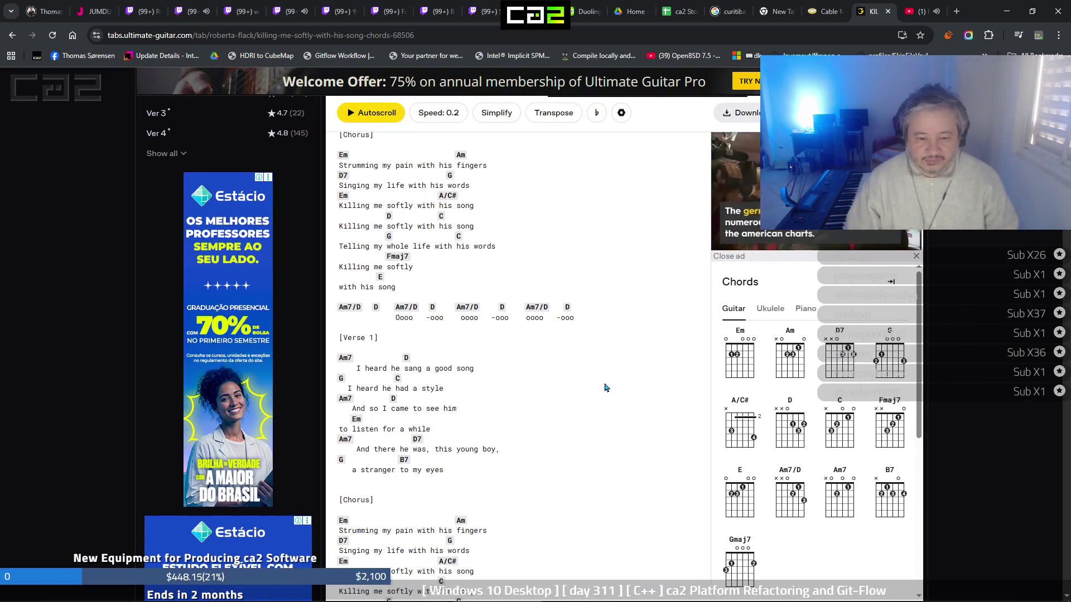
scroll(607, 386, "down", 2)
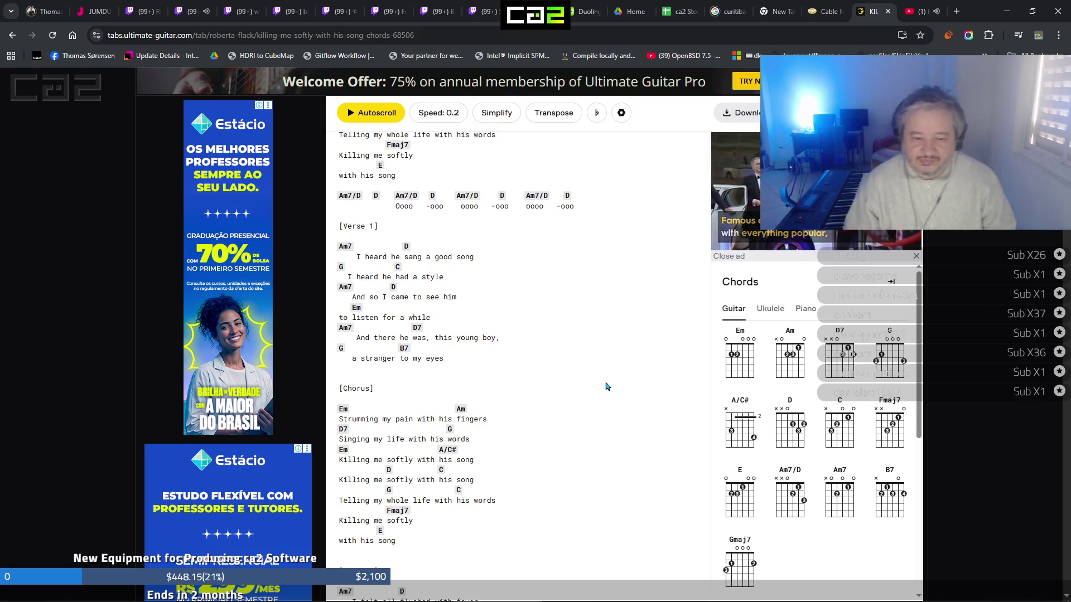
scroll(606, 385, "down", 2)
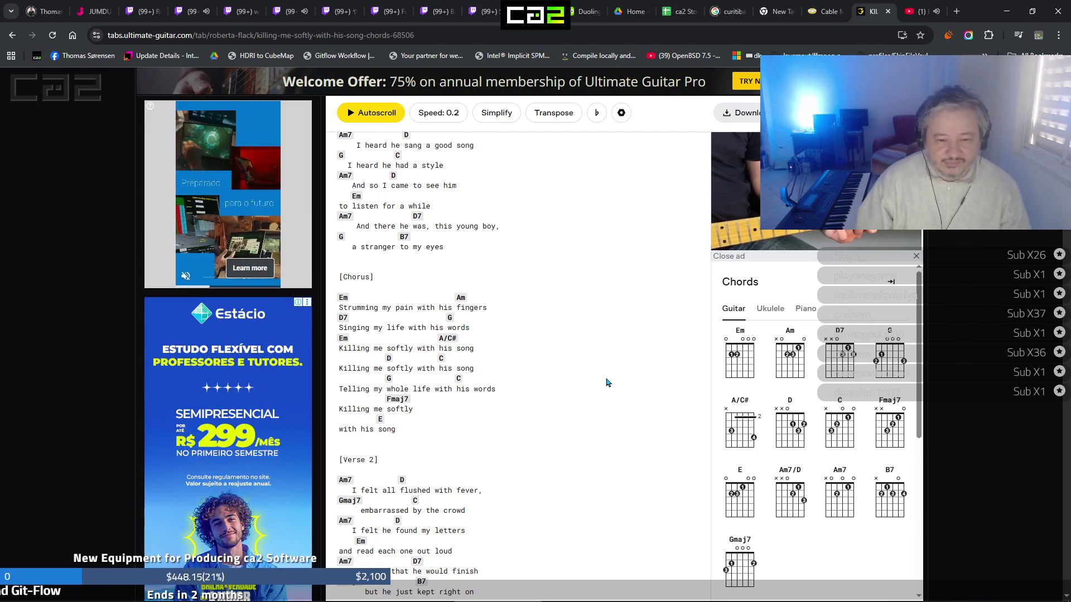
scroll(608, 382, "down", 1)
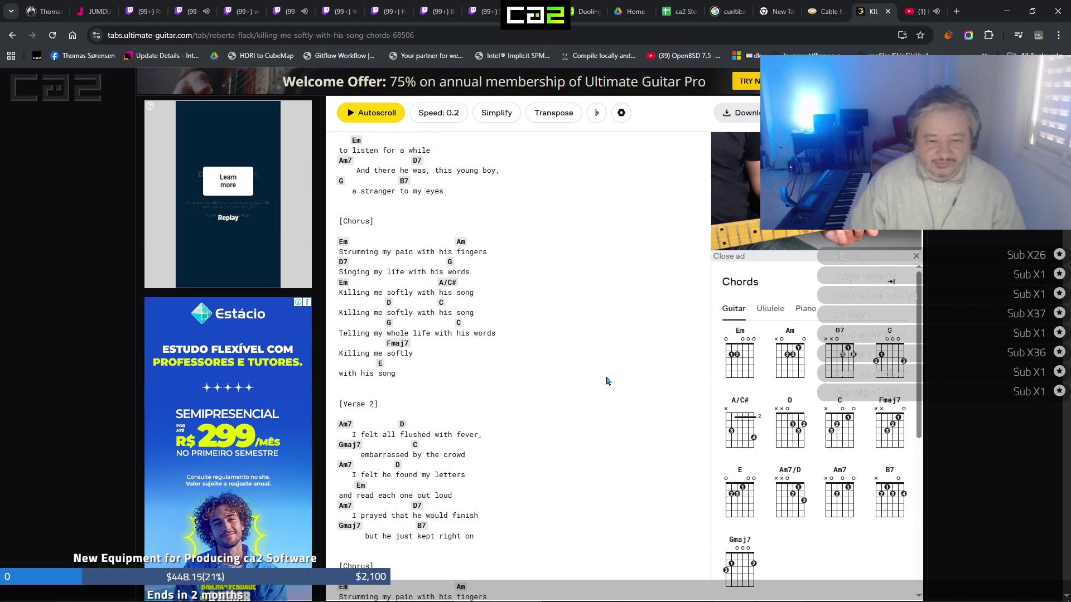
scroll(608, 381, "down", 2)
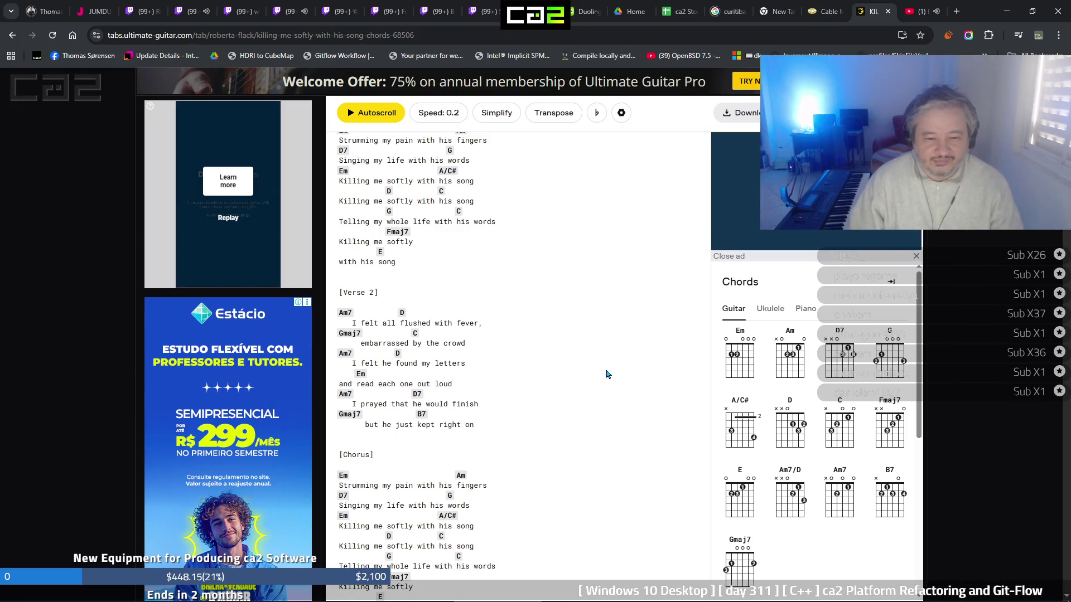
scroll(609, 371, "down", 1)
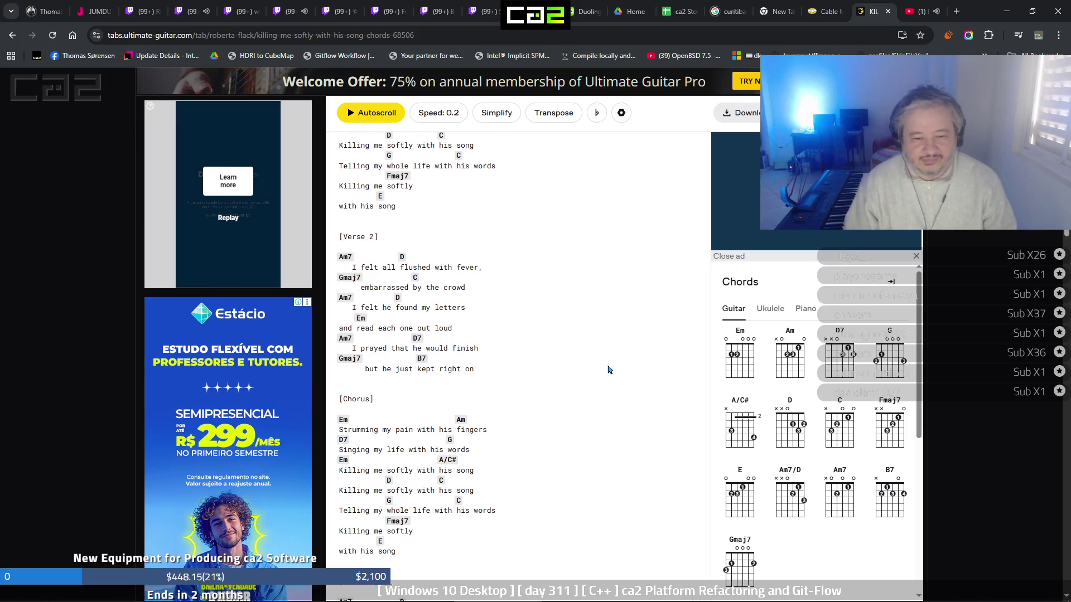
scroll(608, 370, "down", 2)
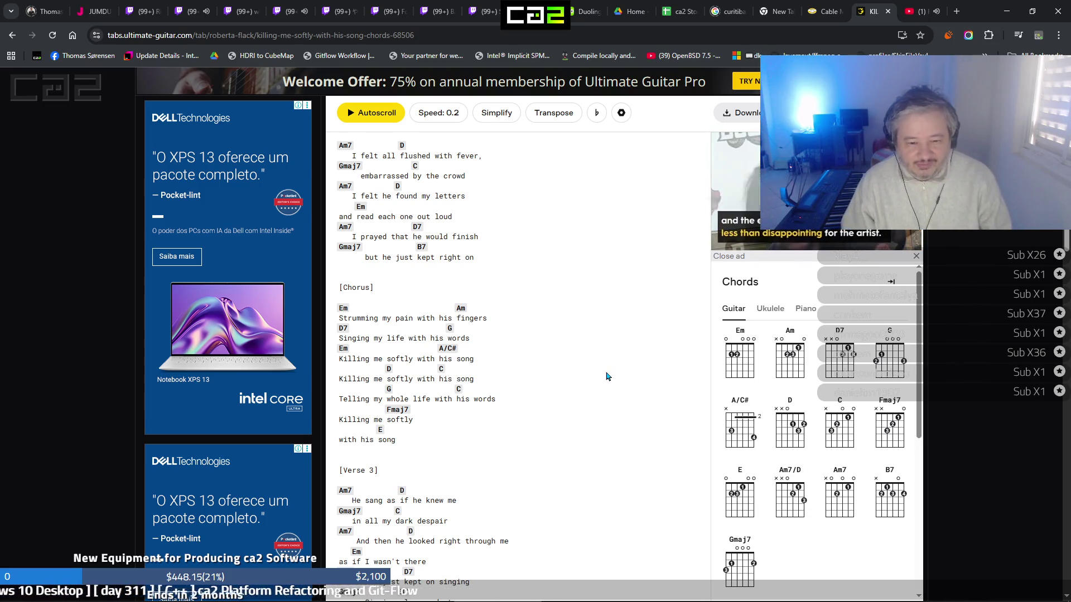
scroll(608, 376, "down", 1)
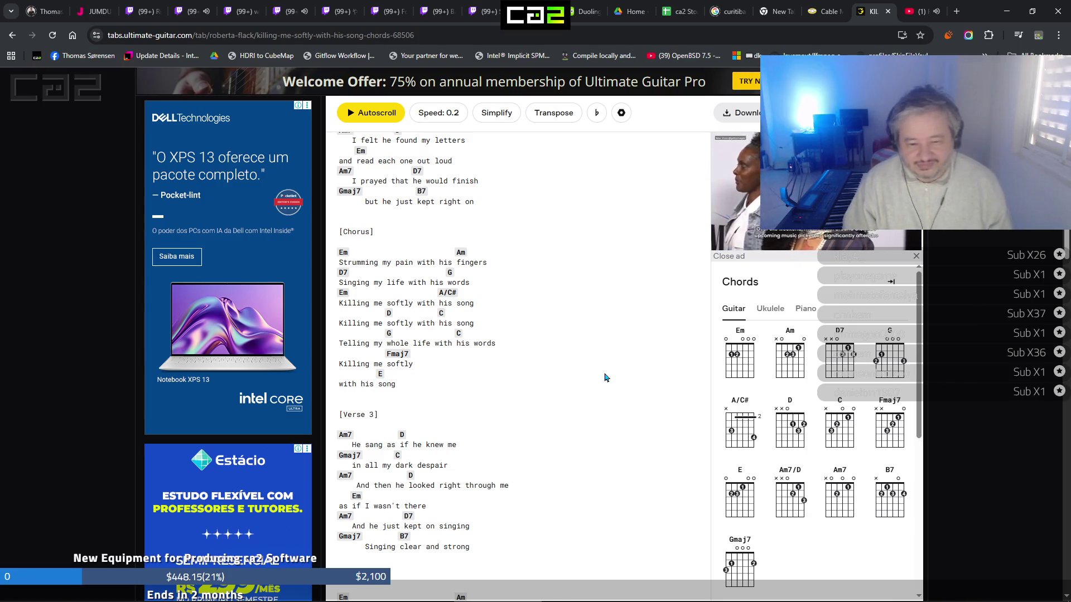
scroll(606, 377, "down", 4)
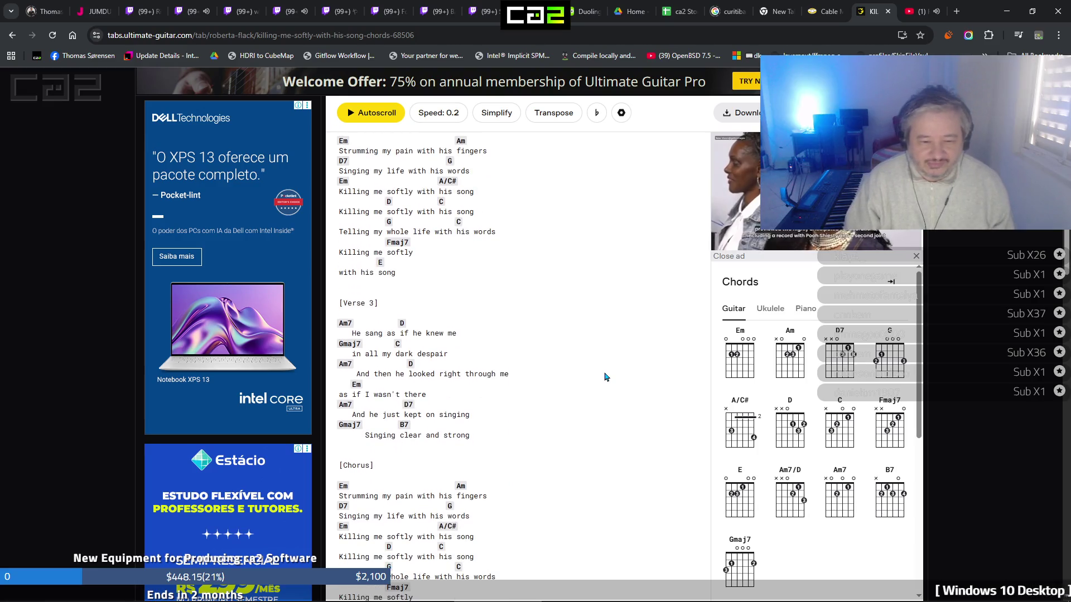
scroll(606, 377, "down", 2)
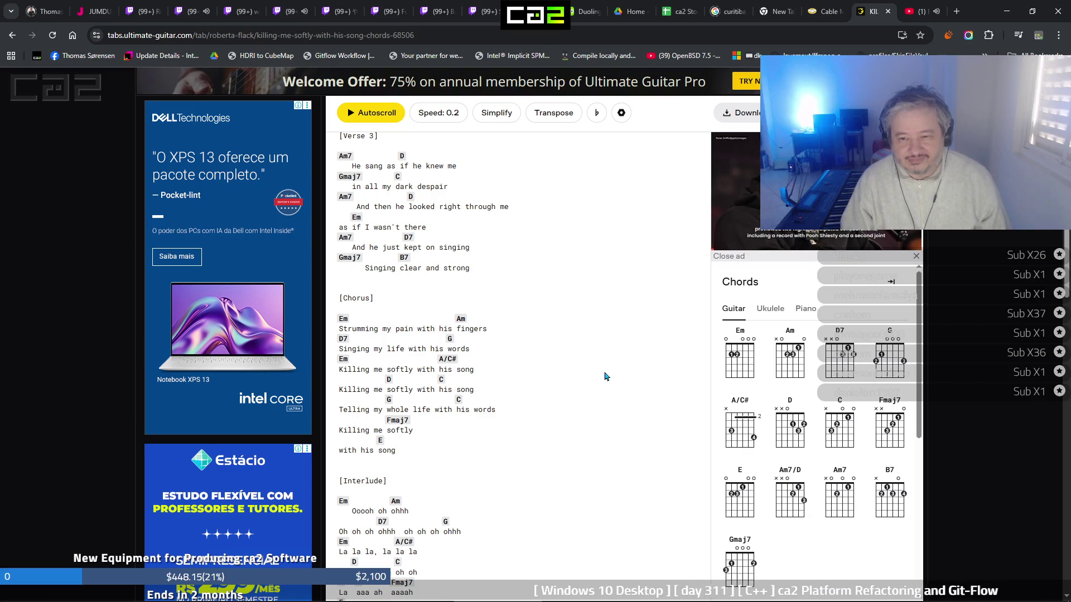
scroll(607, 375, "down", 1)
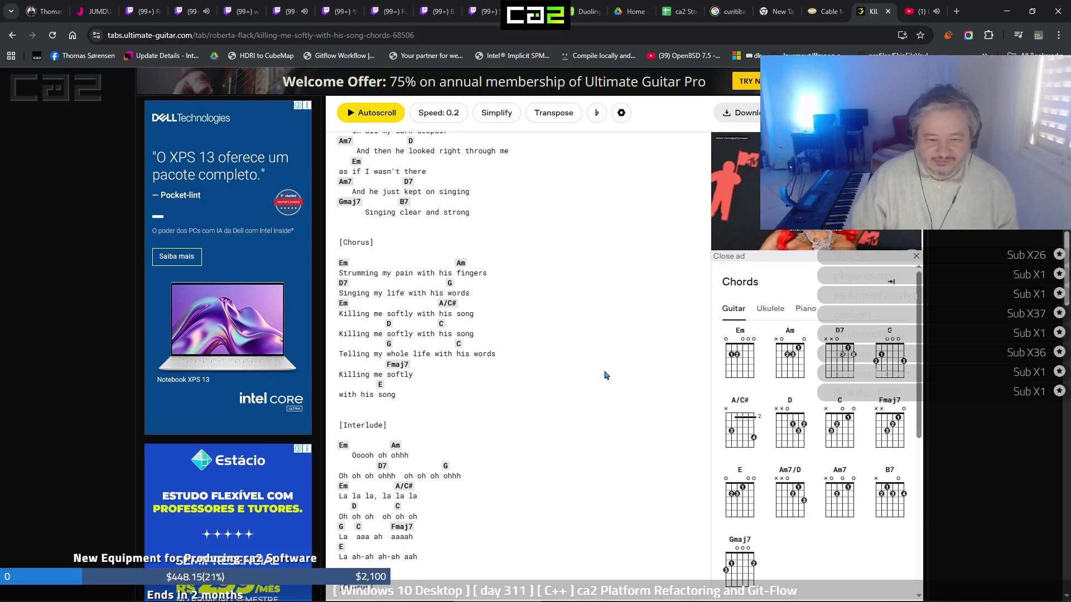
Return to the YouTube video tab, then switch to the first Twitch stream tab
left_click(910, 13)
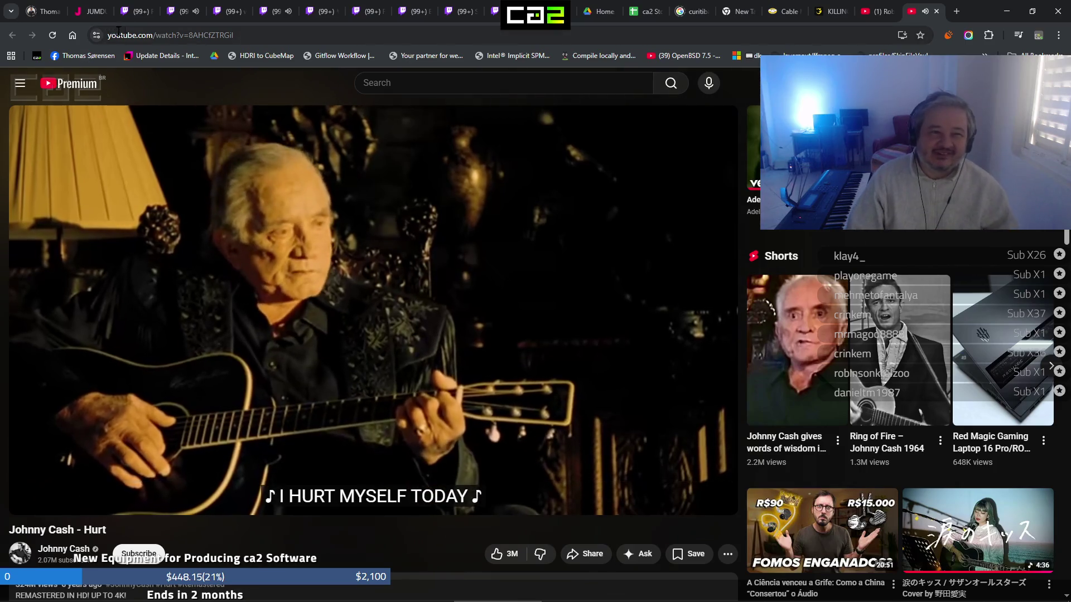
left_click(129, 12)
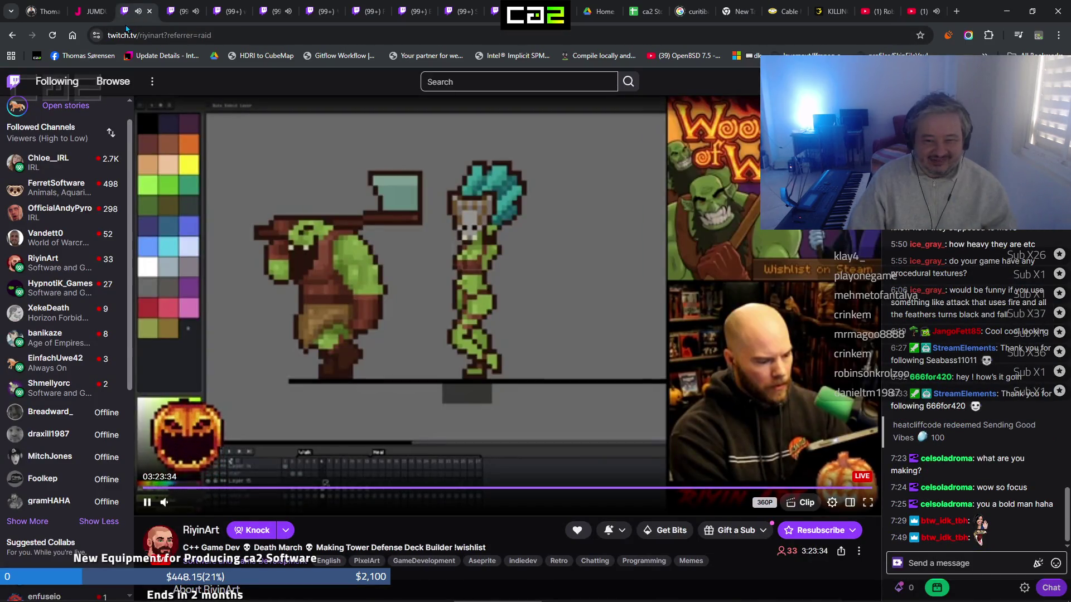
Browse the followed Twitch streams and close the chess stream tab
left_click(182, 23)
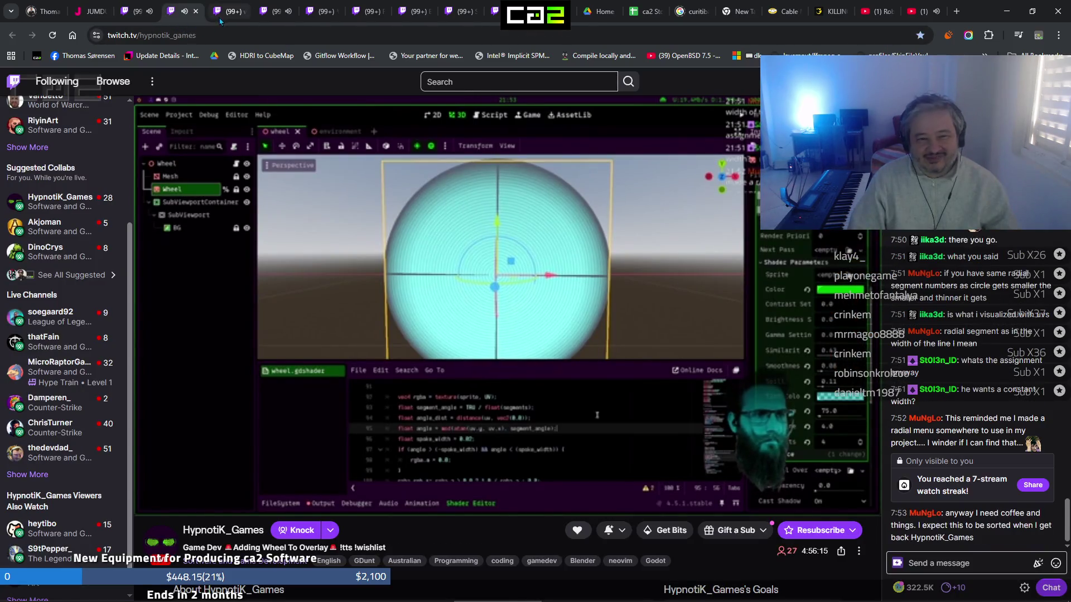
left_click(218, 21)
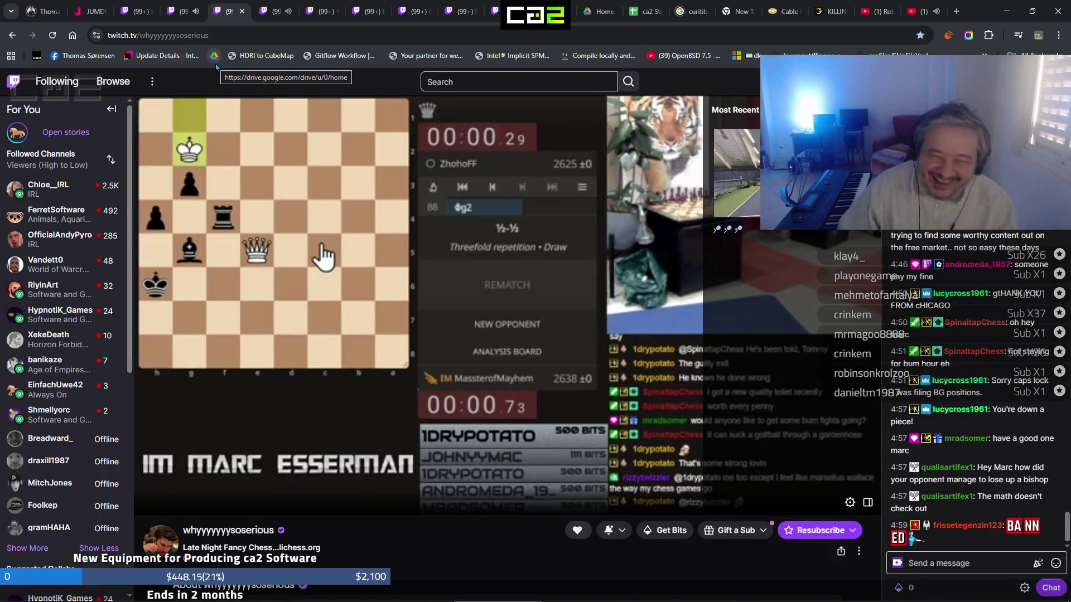
left_click(242, 11)
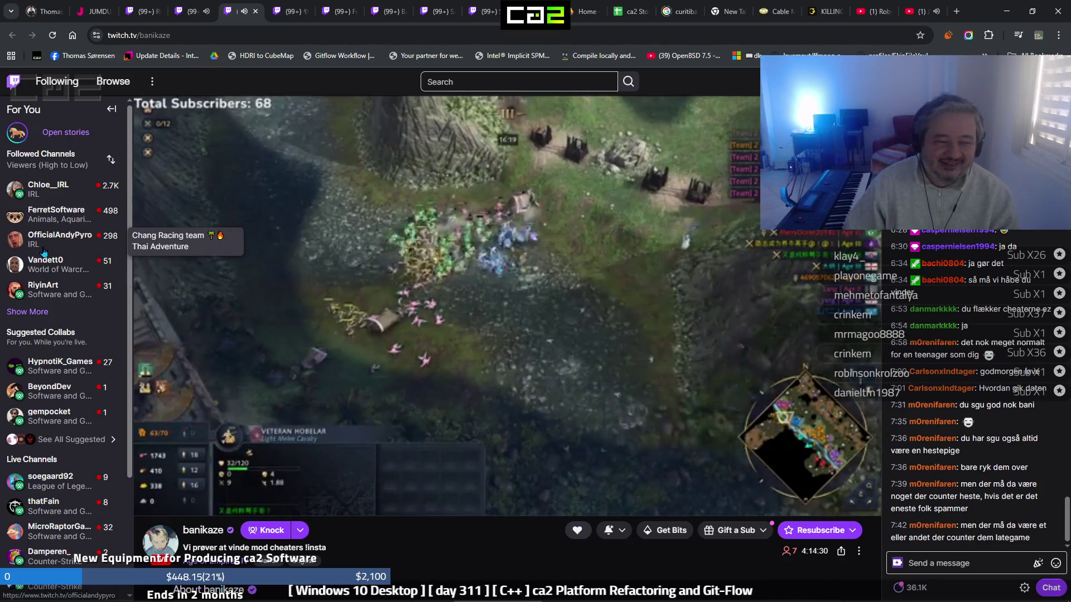
Open more followed channels, one live channel in a new tab, then return to Johnny Cash's 'Hurt'
left_click(78, 235)
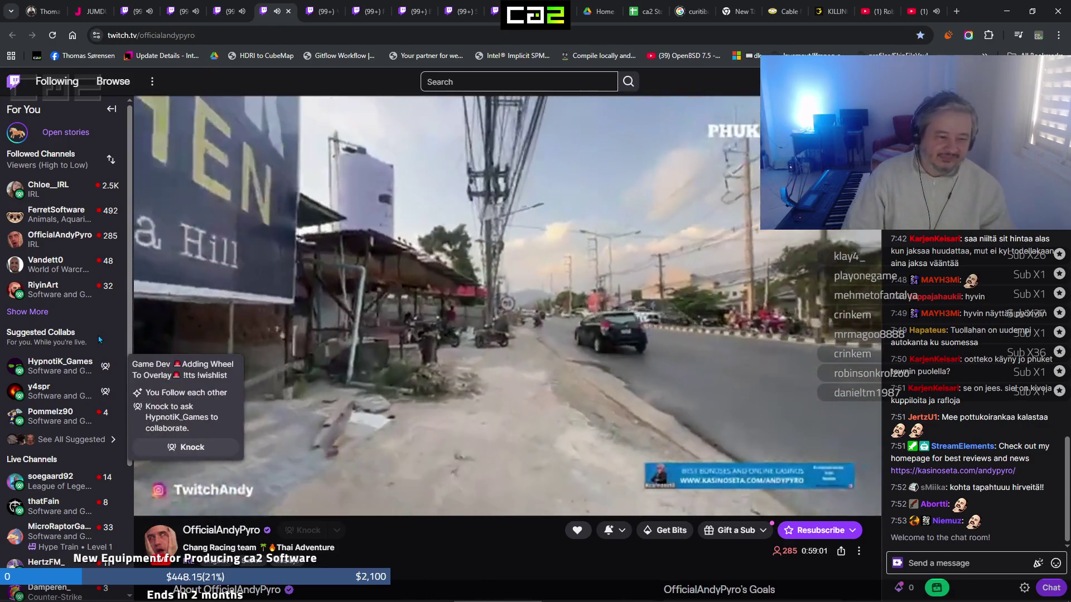
scroll(100, 339, "down", 1)
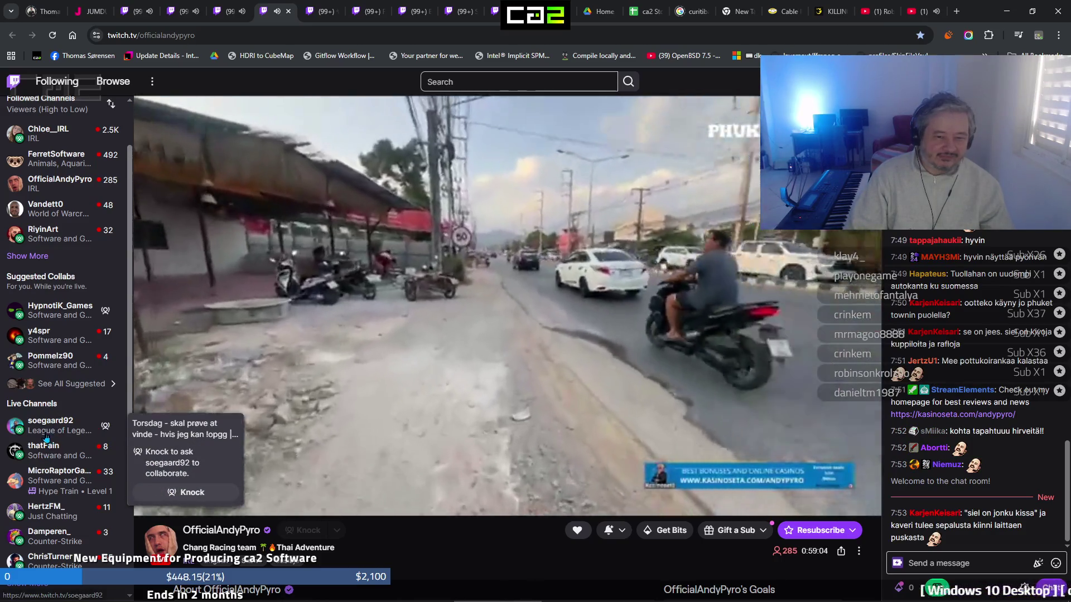
middle_click(46, 439)
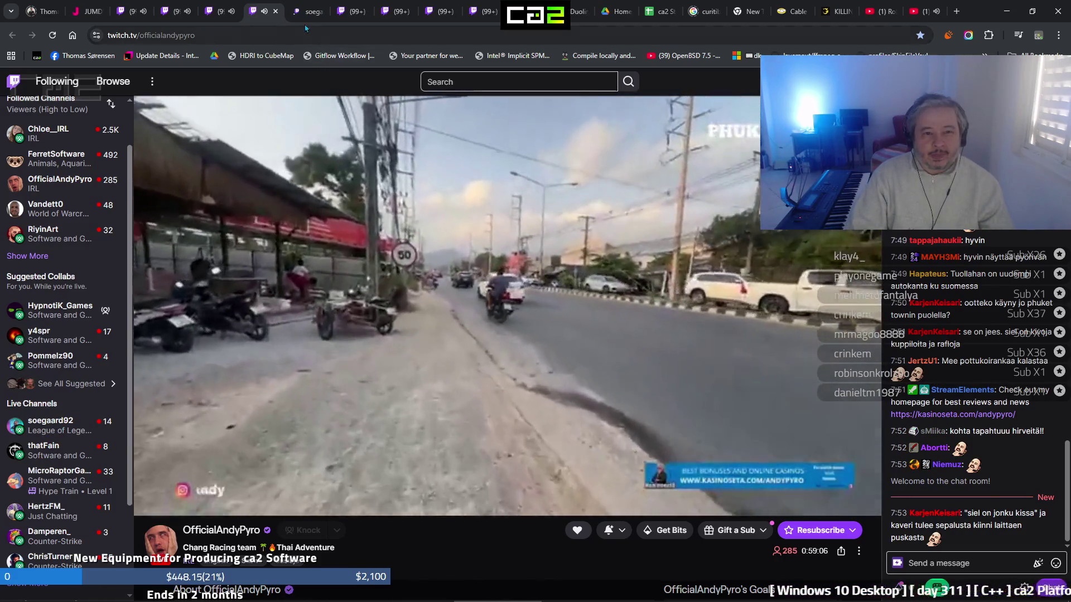
left_click(303, 17)
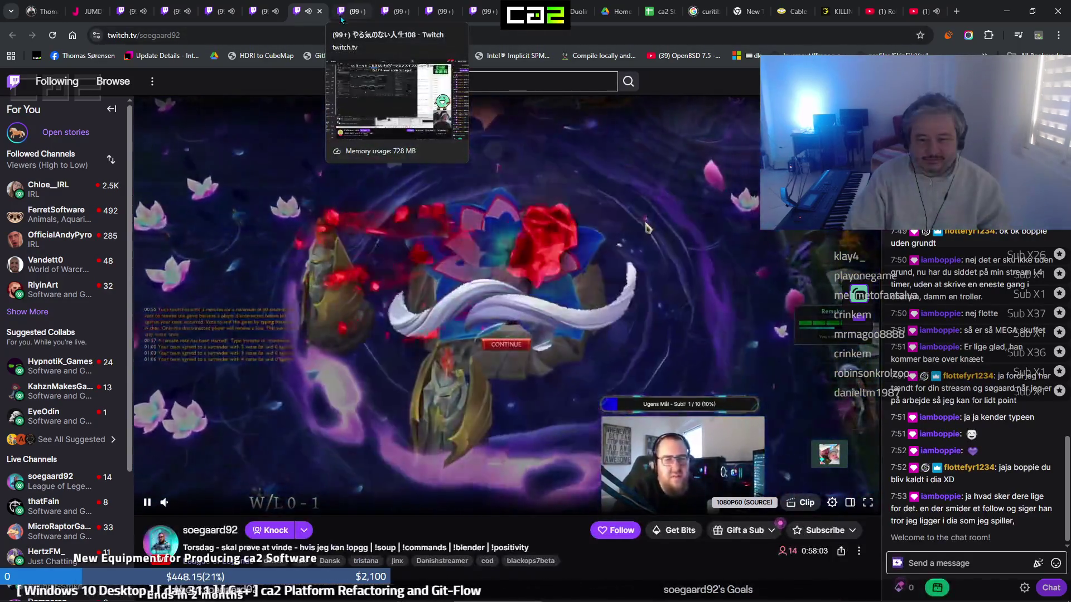
left_click(346, 15)
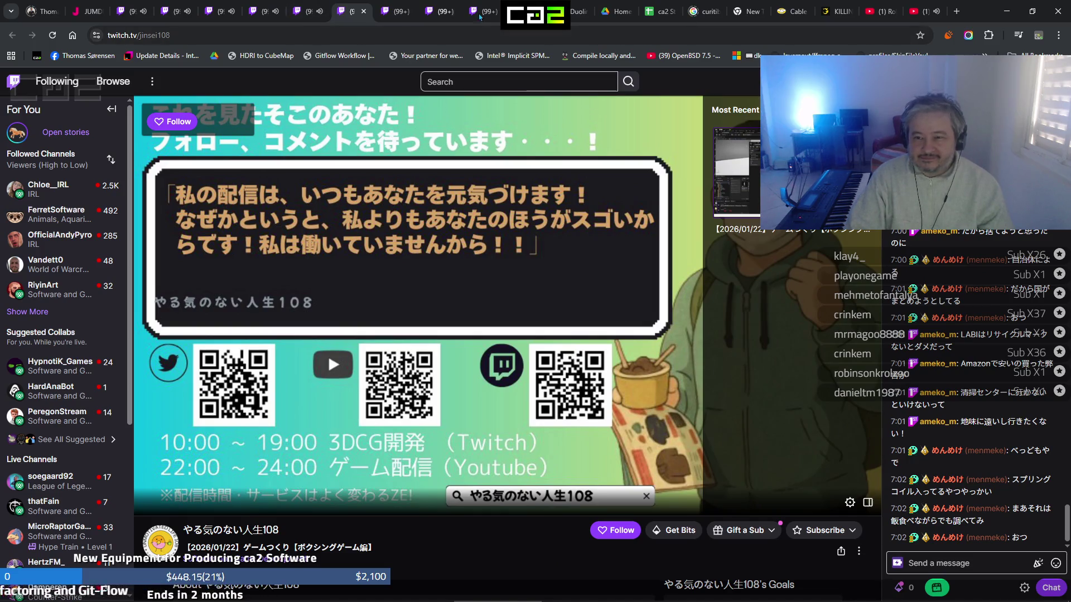
left_click(916, 21)
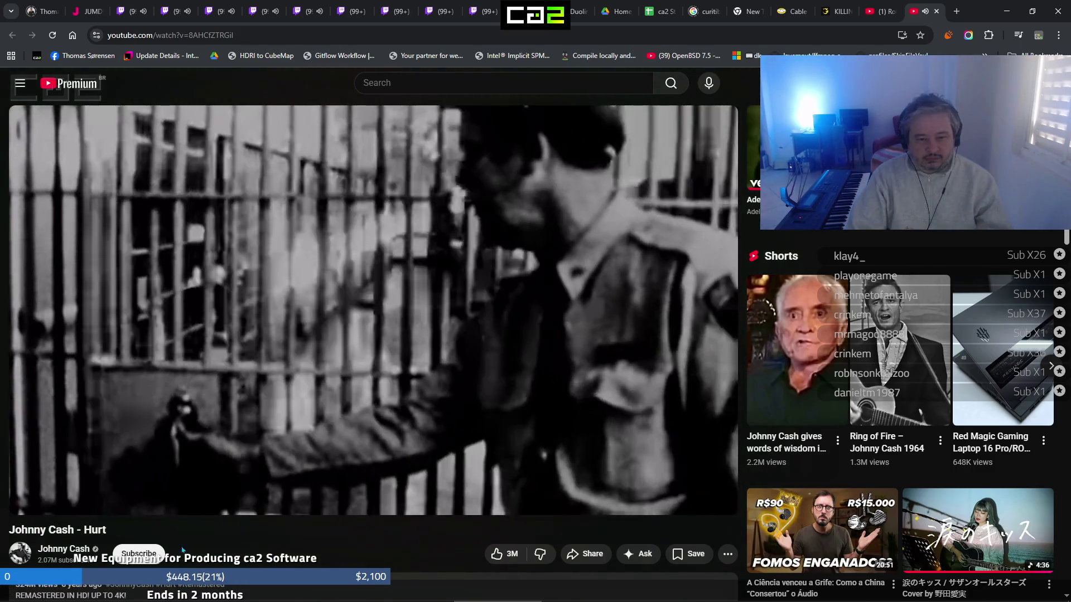
Pause 'Hurt' and minimize Chrome to reveal the remote Mac's chord sheet
mouse_move(29, 510)
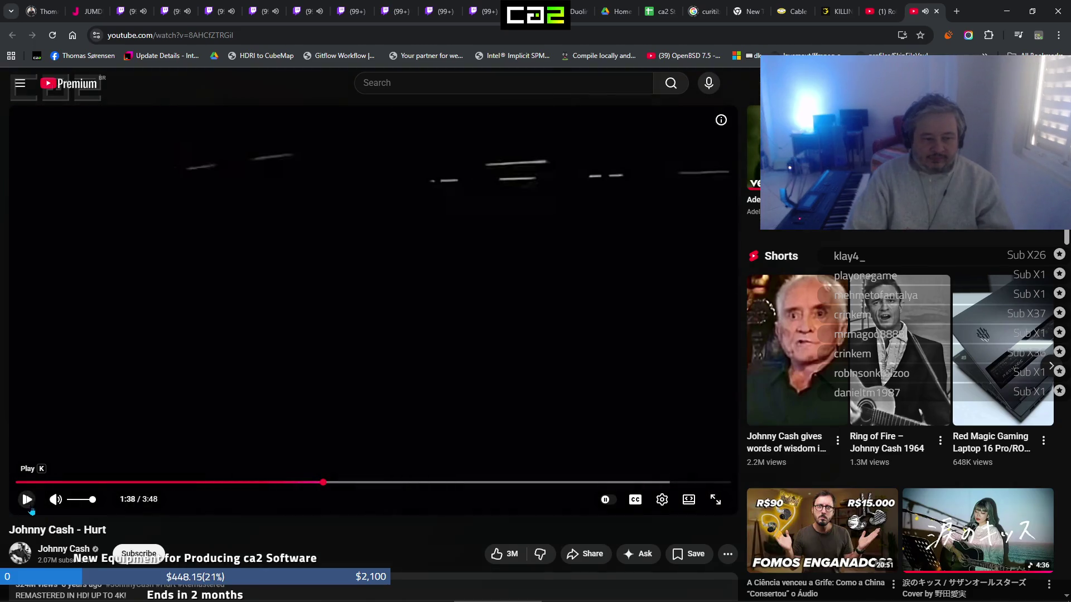
left_click(1006, 13)
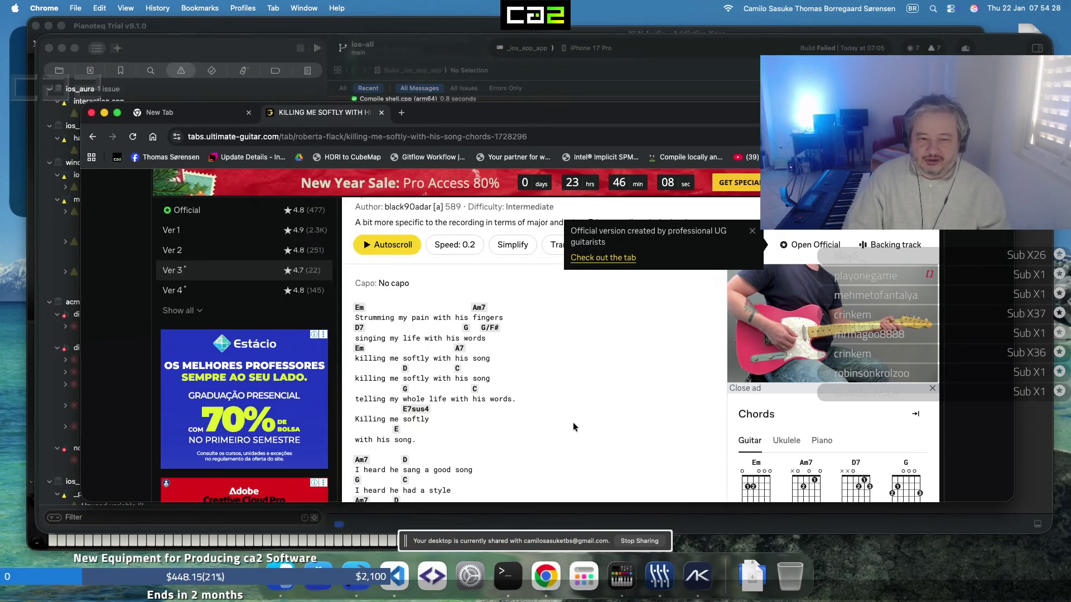
Start autoscroll on the Killing Me Softly chords, dismiss the Official version popup, and bring Pianoteq forward
key("space")
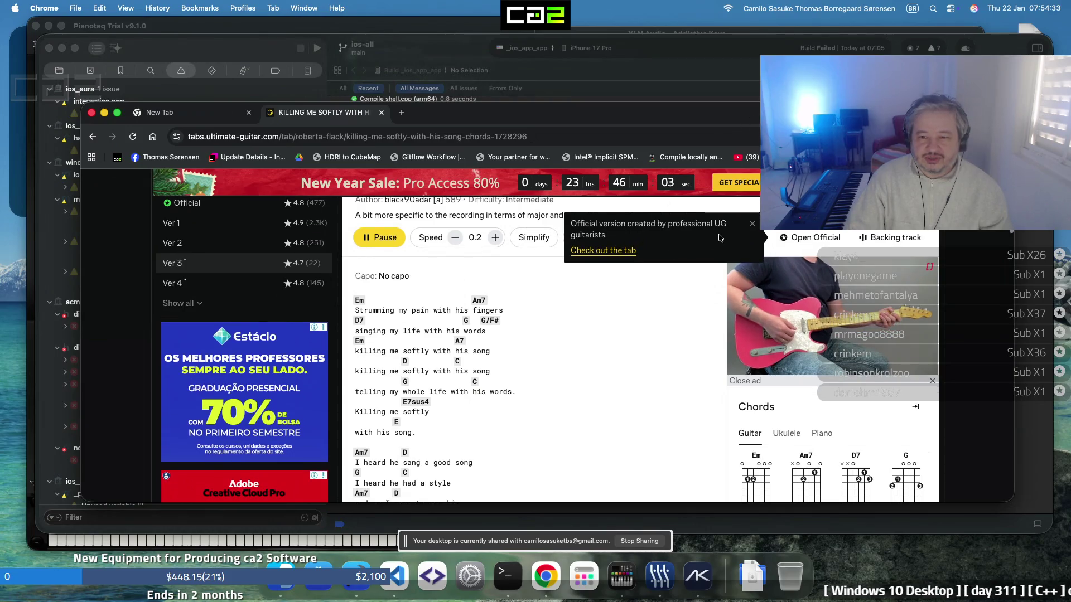
left_click(753, 218)
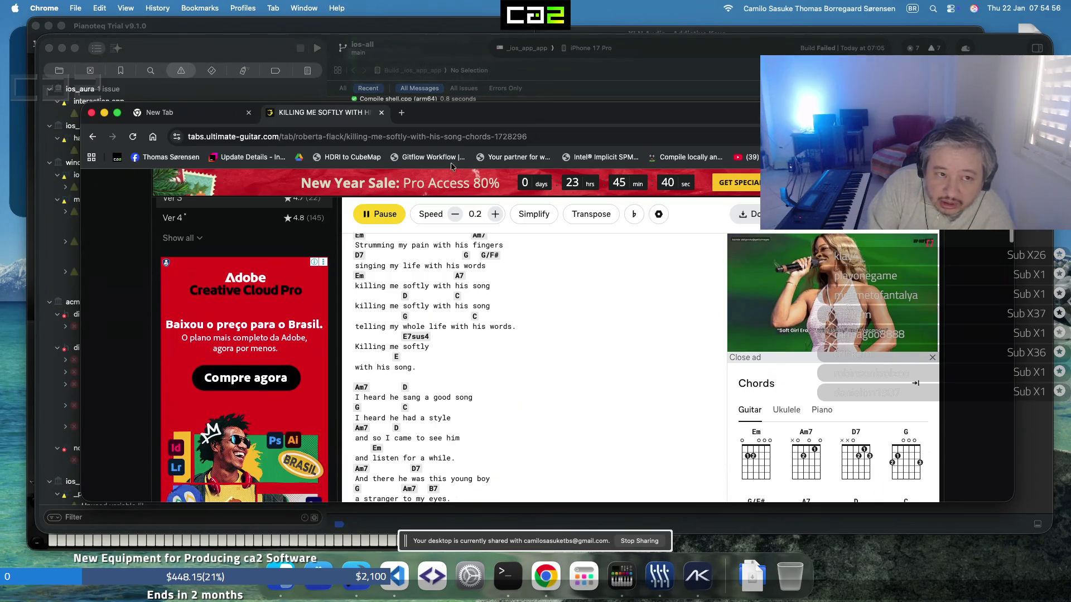
left_click(378, 27)
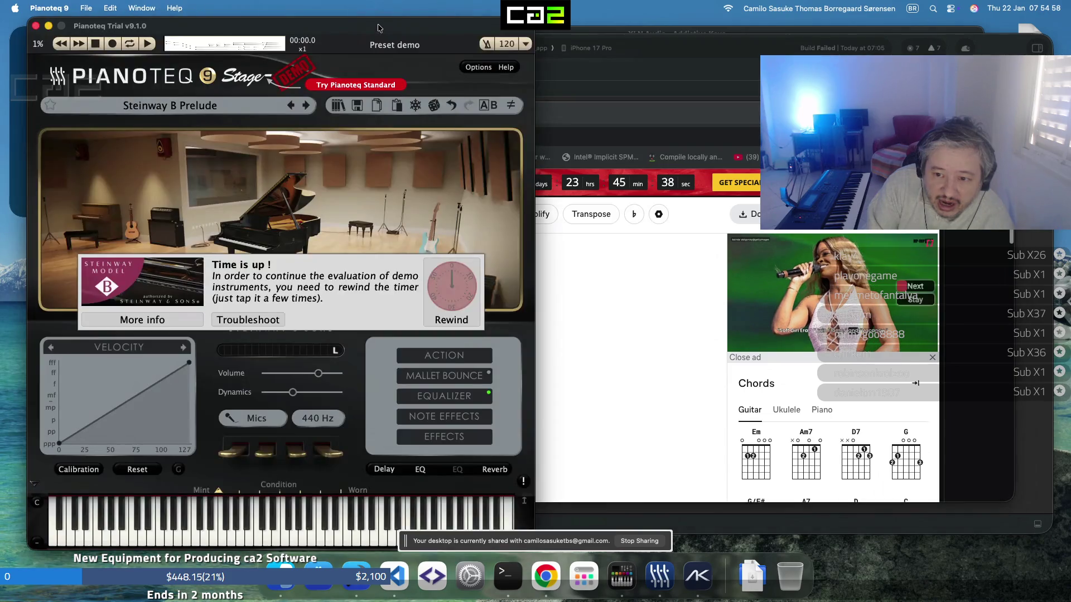
Rewind Pianoteq's expired demo timer six times
left_click(454, 292)
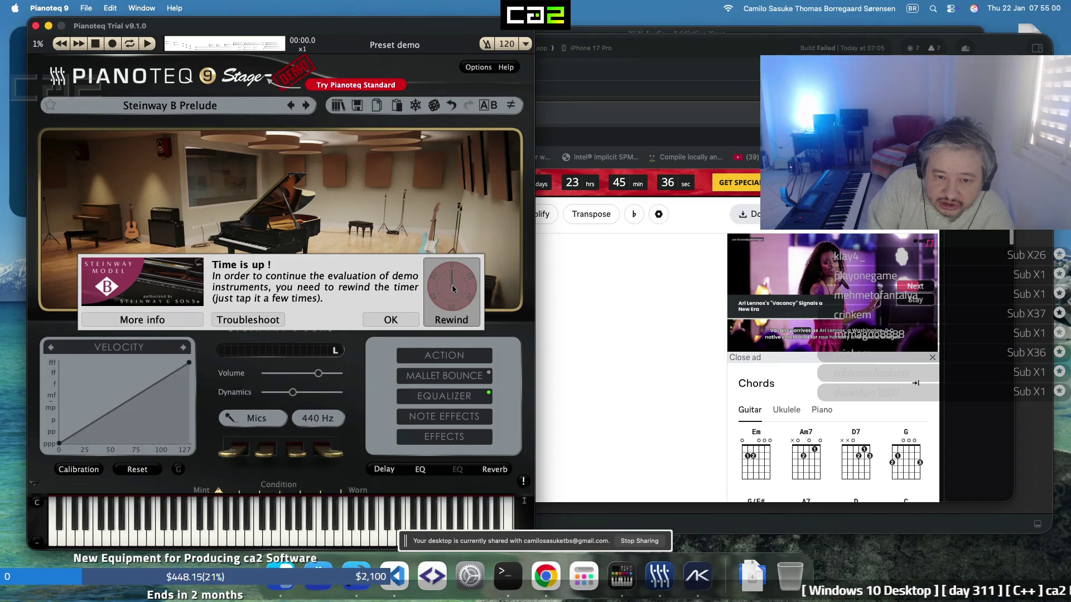
left_click(454, 290)
left_click(456, 290)
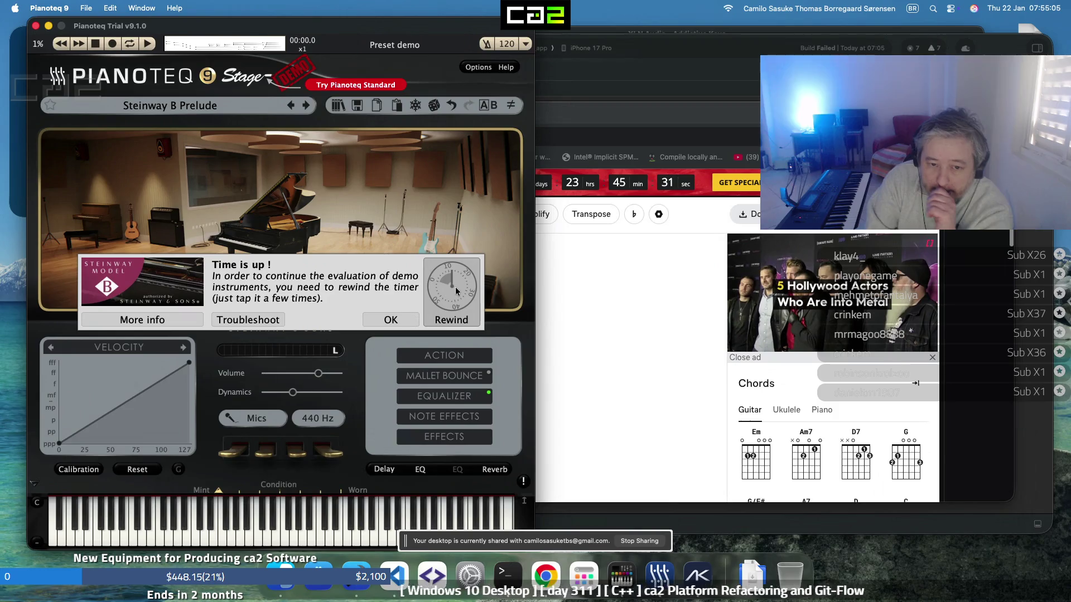
left_click(456, 289)
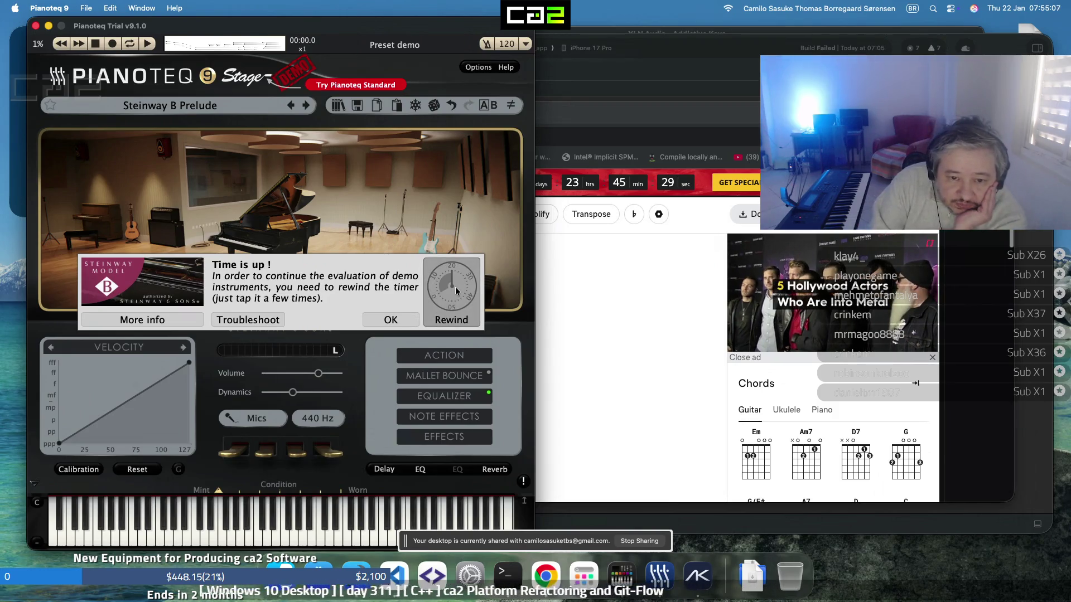
left_click(456, 291)
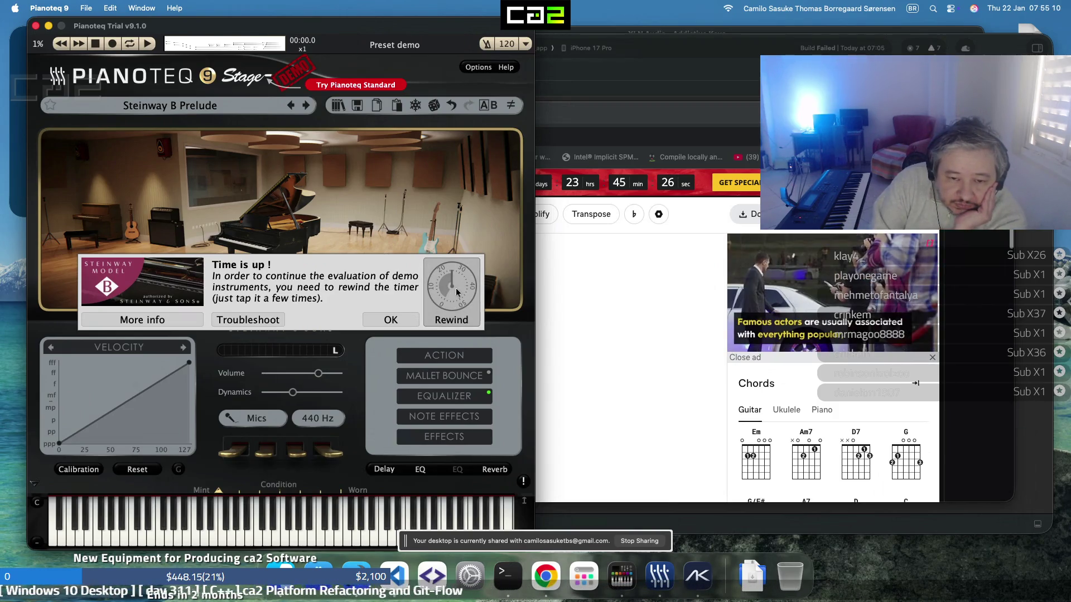
left_click(456, 291)
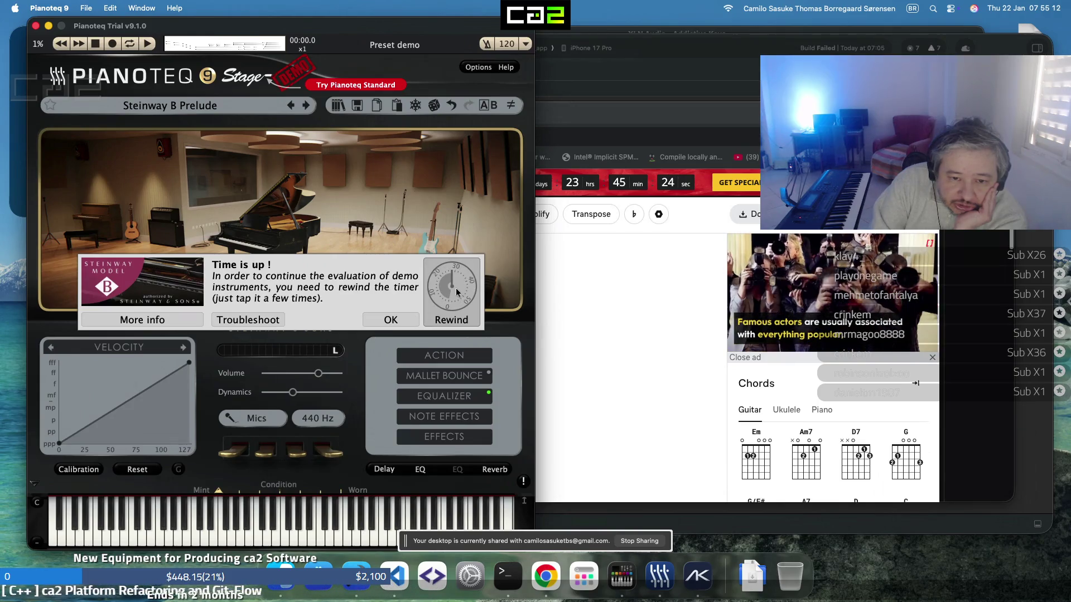
Raise Pianoteq's volume to +7.6 dB and bring Addictive Keys to the front
left_click(322, 376)
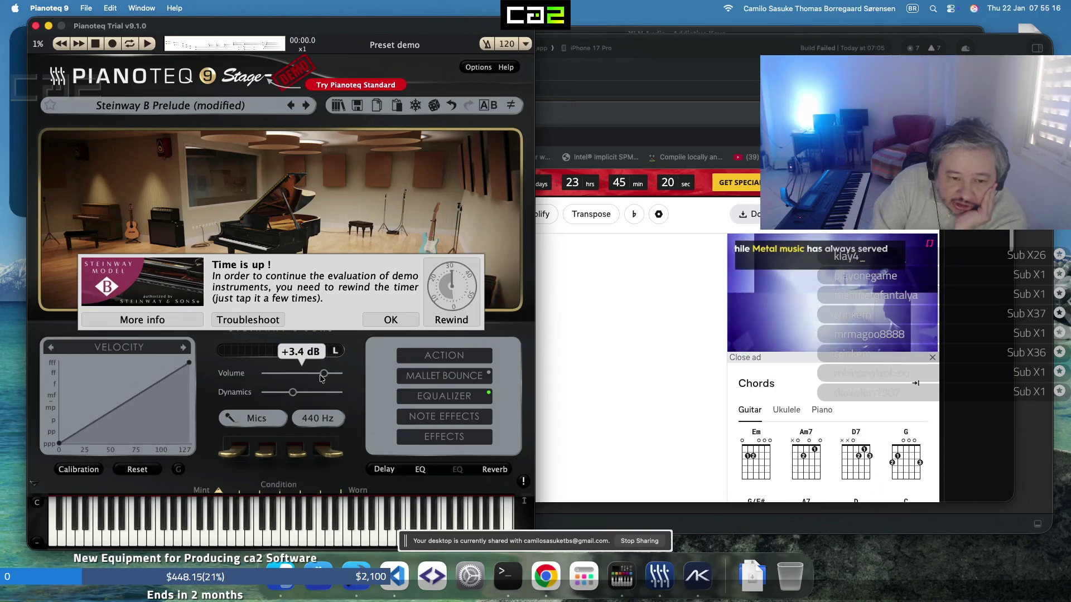
left_click_drag(326, 380, 330, 379)
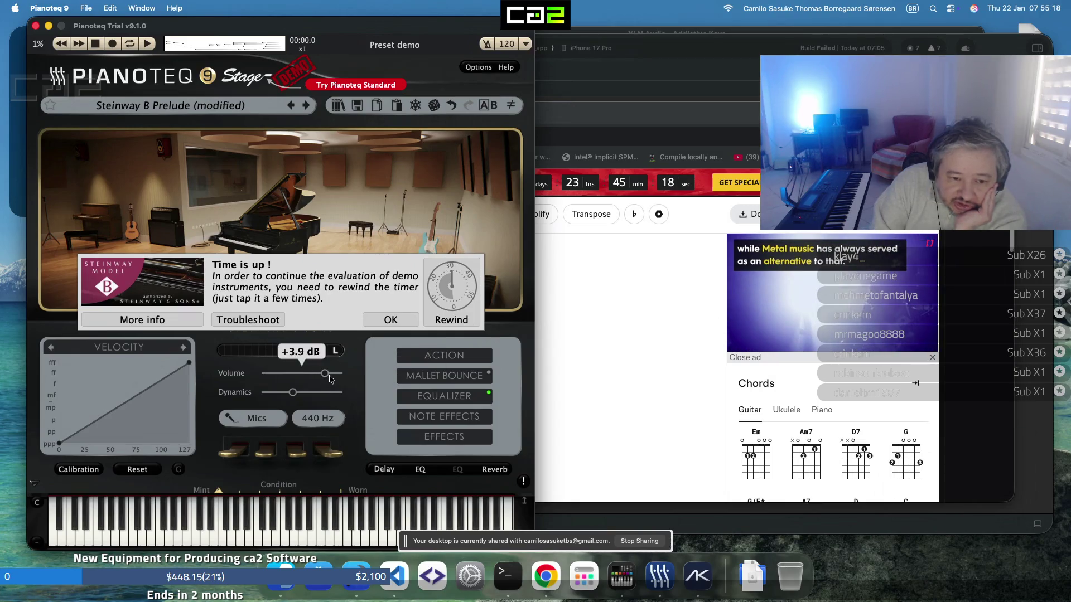
scroll(330, 379, "up", 1)
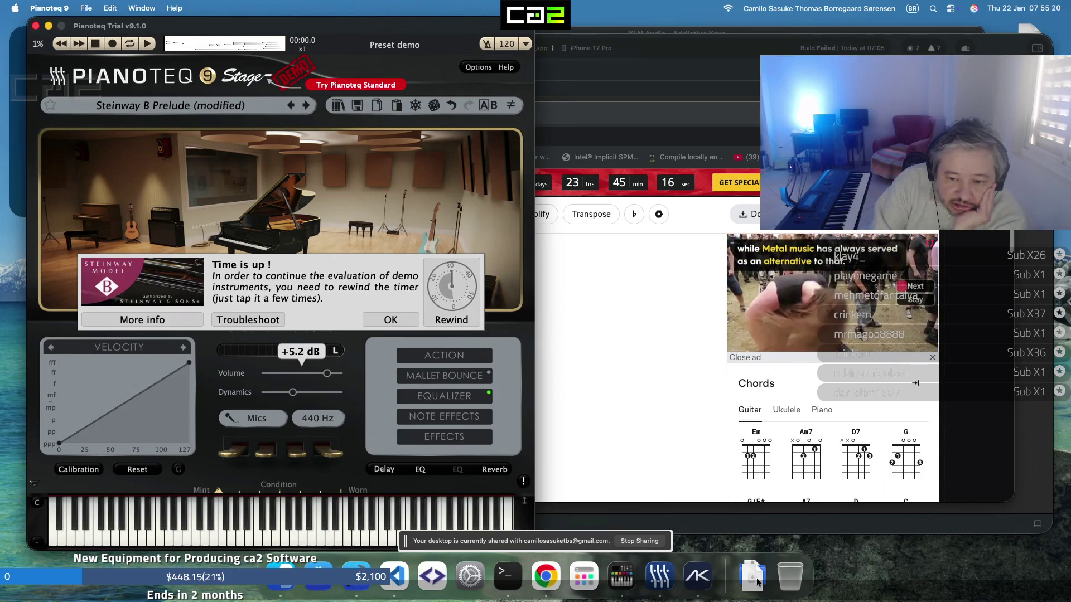
left_click(705, 577)
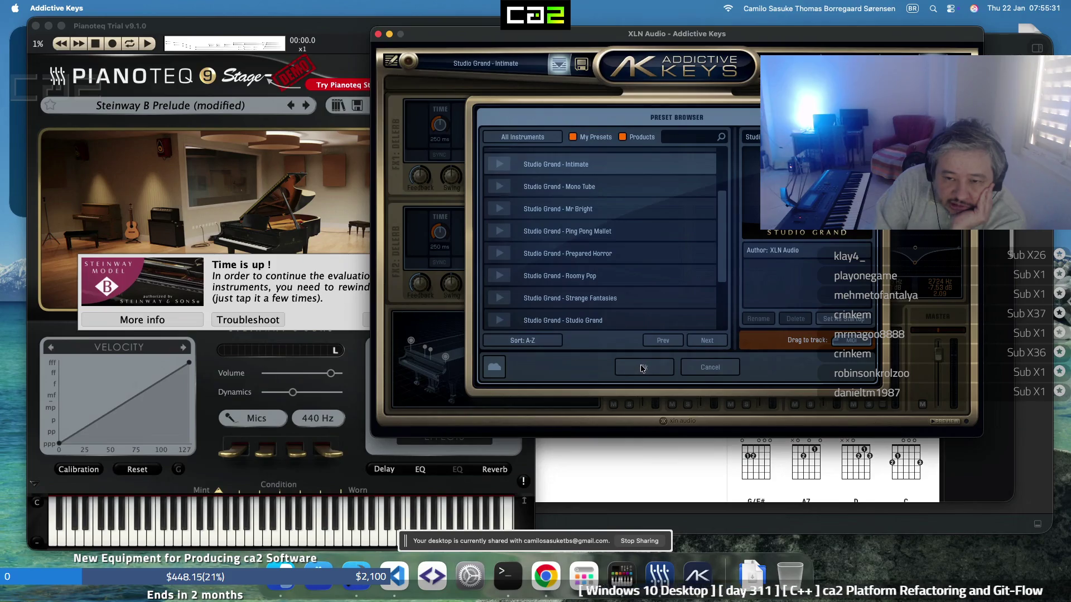
Cancel the Preset Browser, keeping the Studio Grand - Intimate preset
left_click(707, 371)
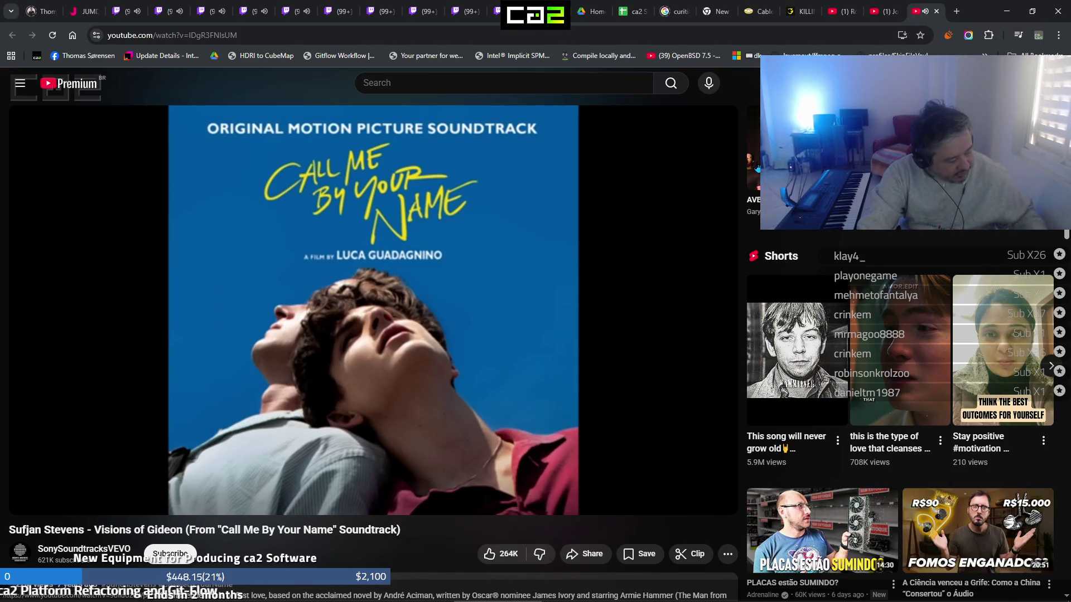
Close the three YouTube video tabs, leaving the Ultimate Guitar chords tab active
left_click(936, 11)
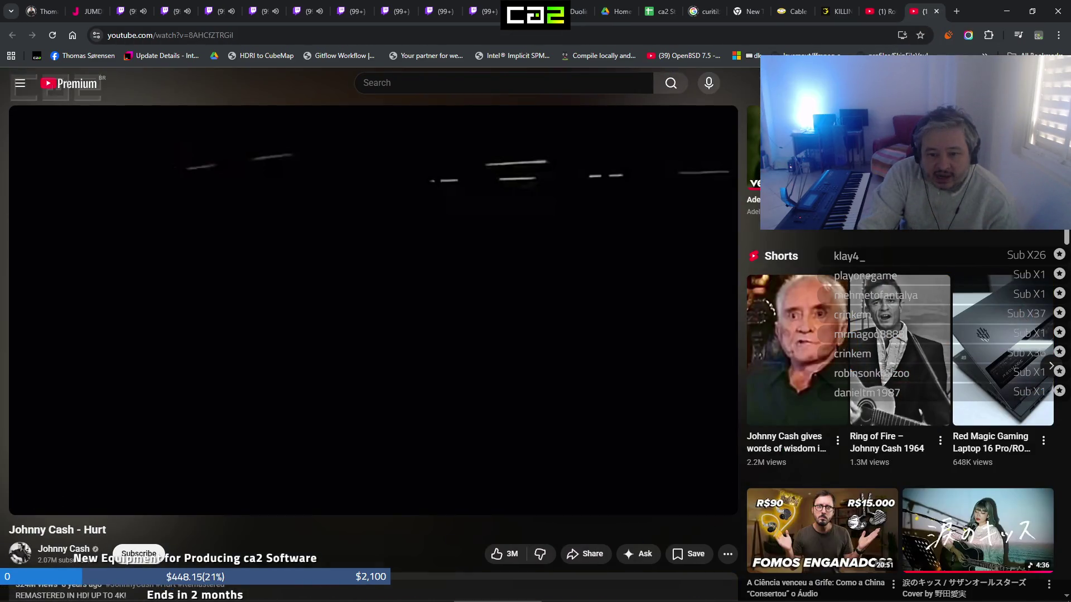
mouse_move(575, 591)
left_click(936, 11)
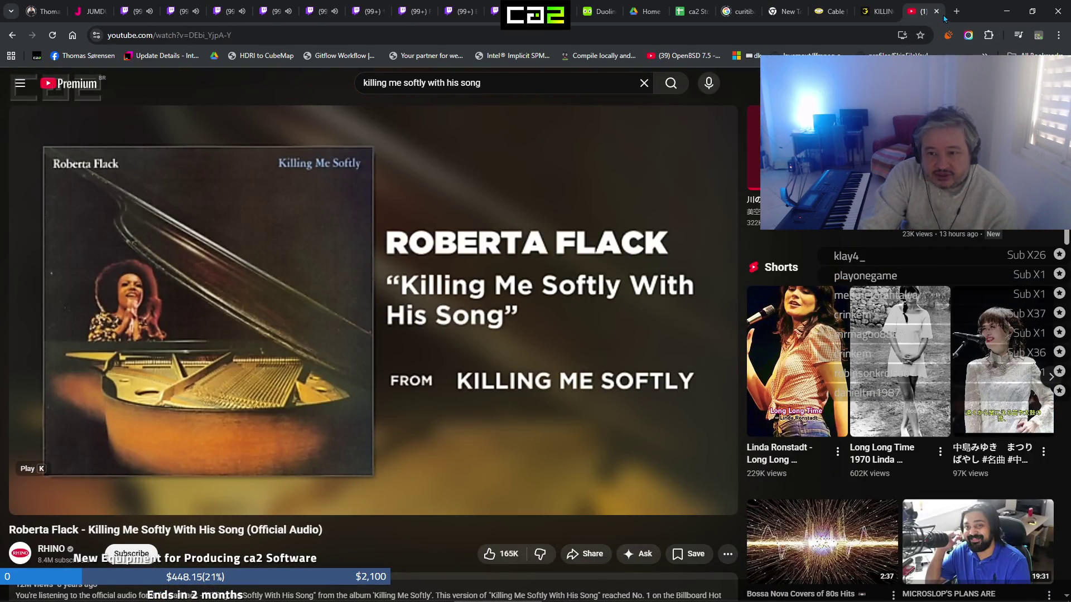
left_click(937, 11)
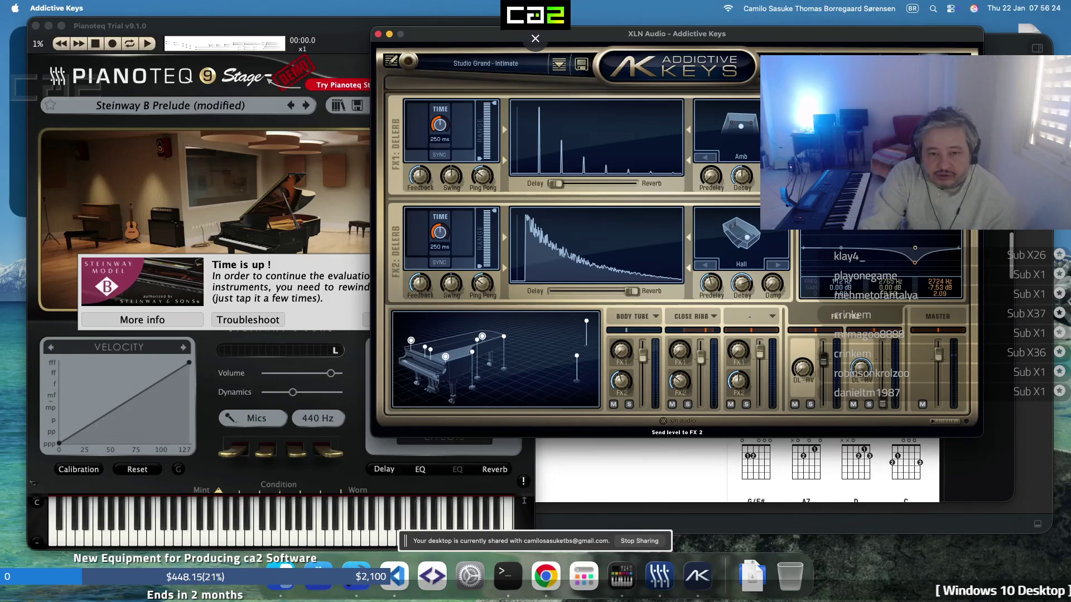
Bring the Chrome window with the Killing Me Softly chords in front of Addictive Keys
left_click(632, 474)
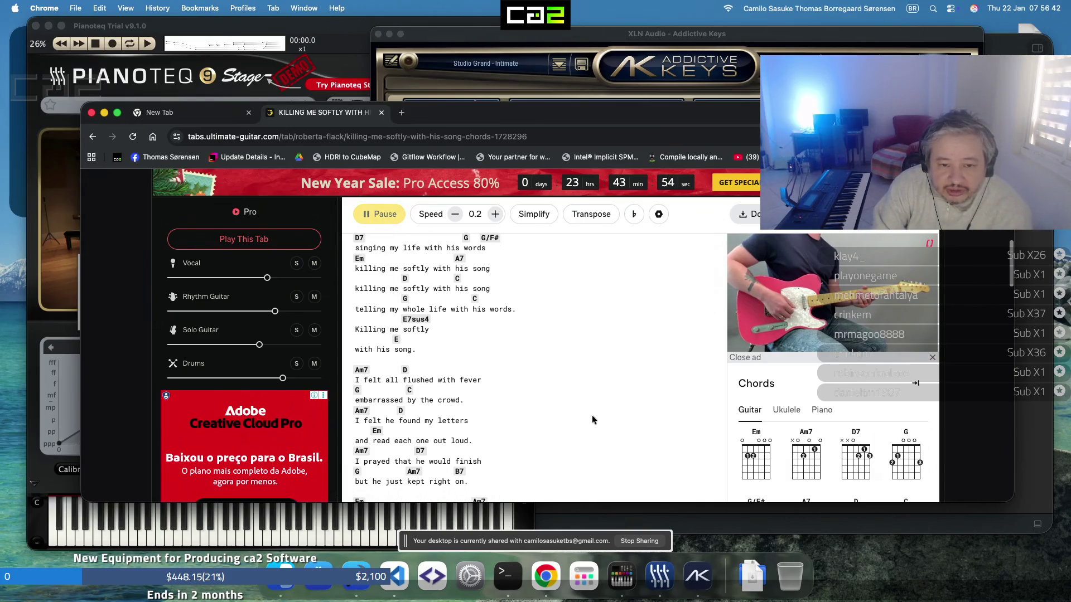
Scroll up the Killing Me Softly chord sheet to halt autoscroll and head back toward the top
scroll(592, 419, "up", 2)
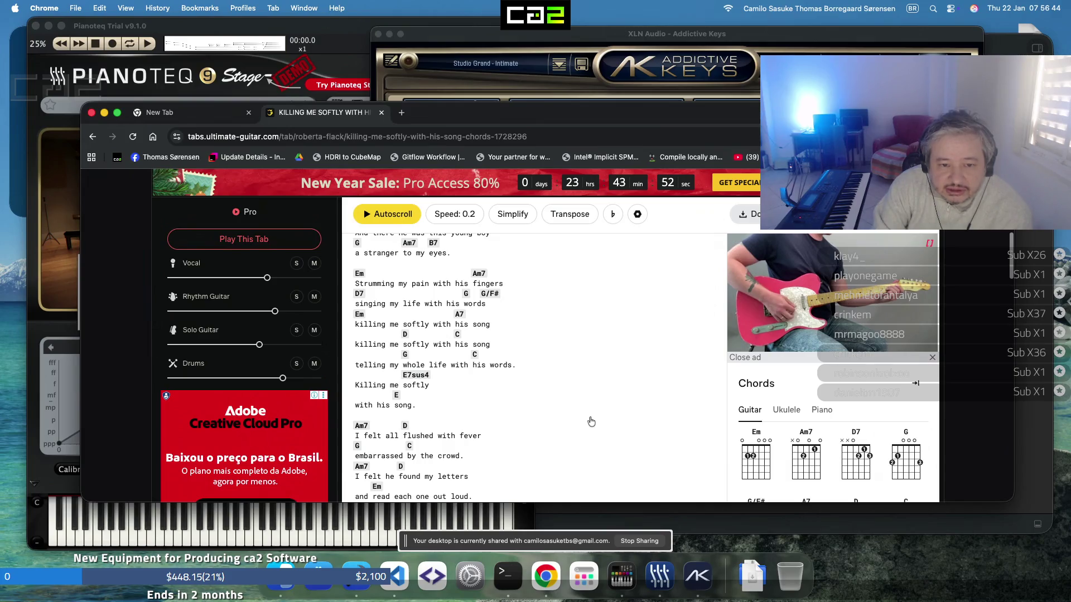
scroll(591, 421, "up", 4)
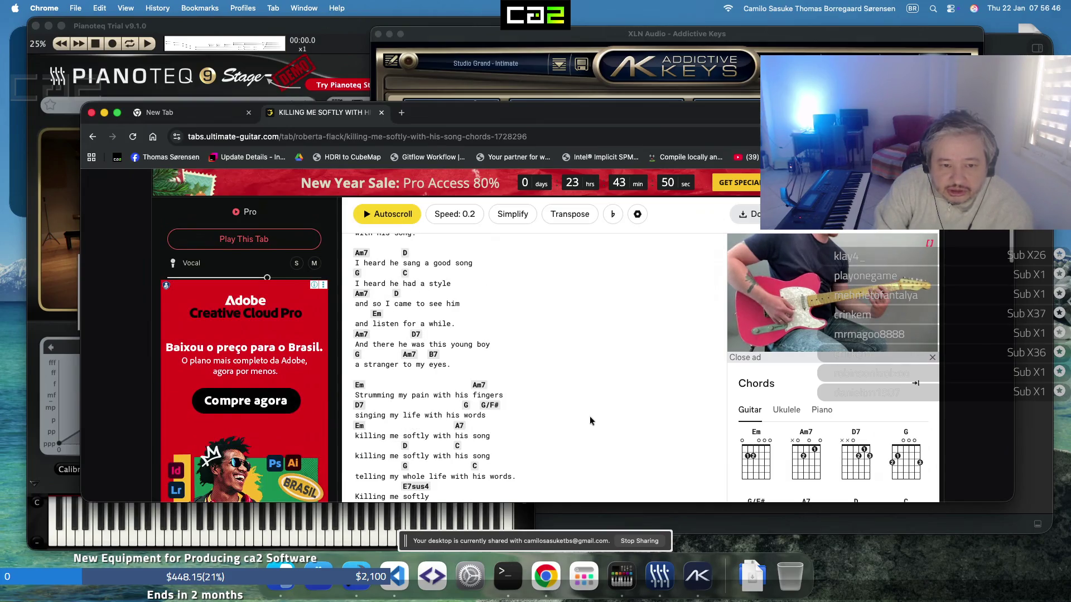
scroll(590, 416, "up", 4)
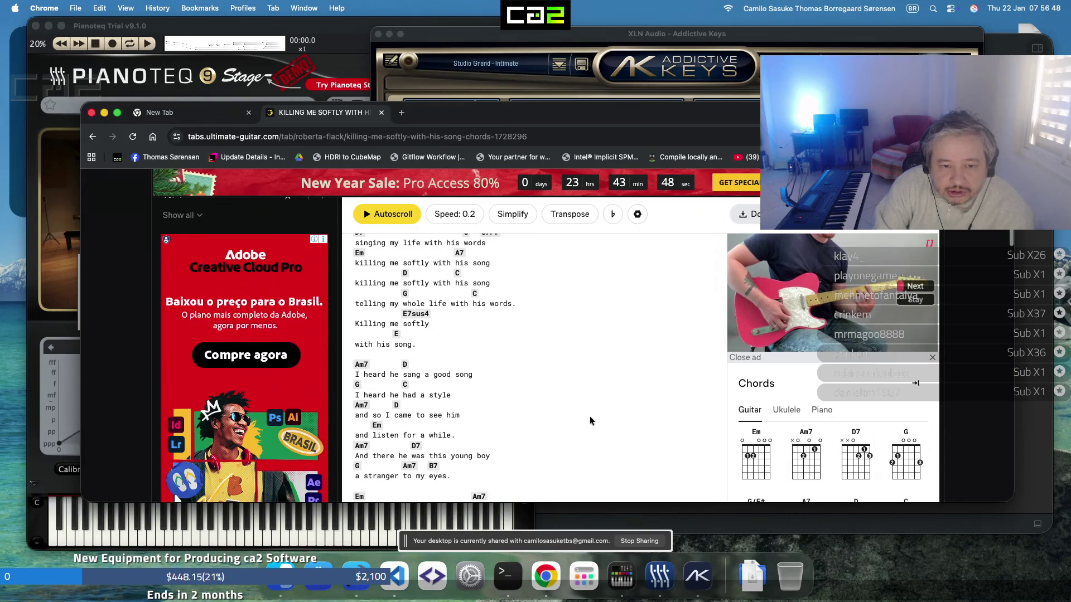
scroll(590, 421, "up", 2)
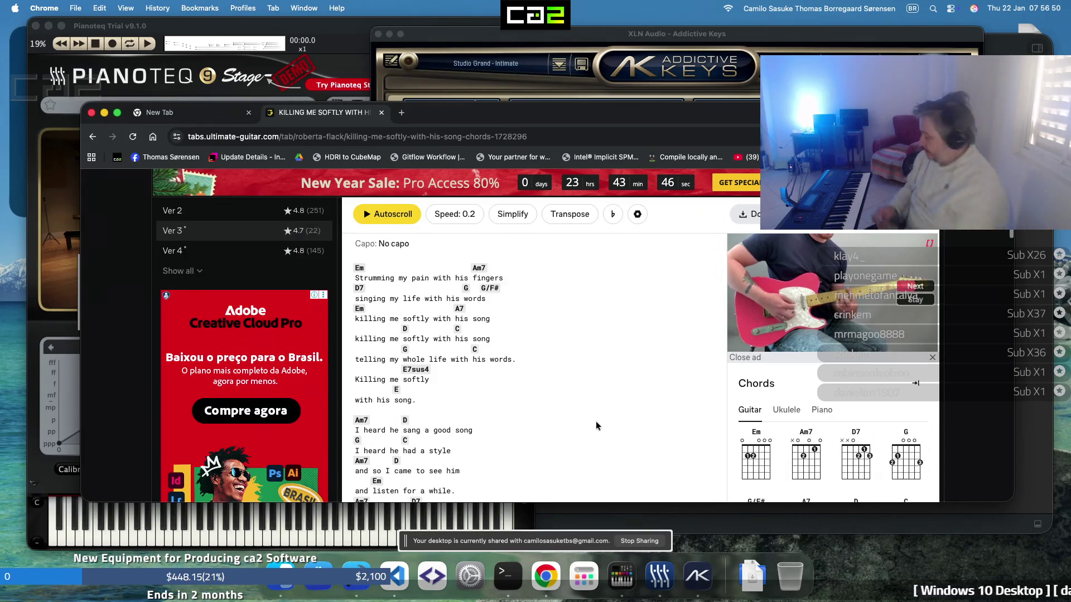
scroll(595, 425, "up", 2)
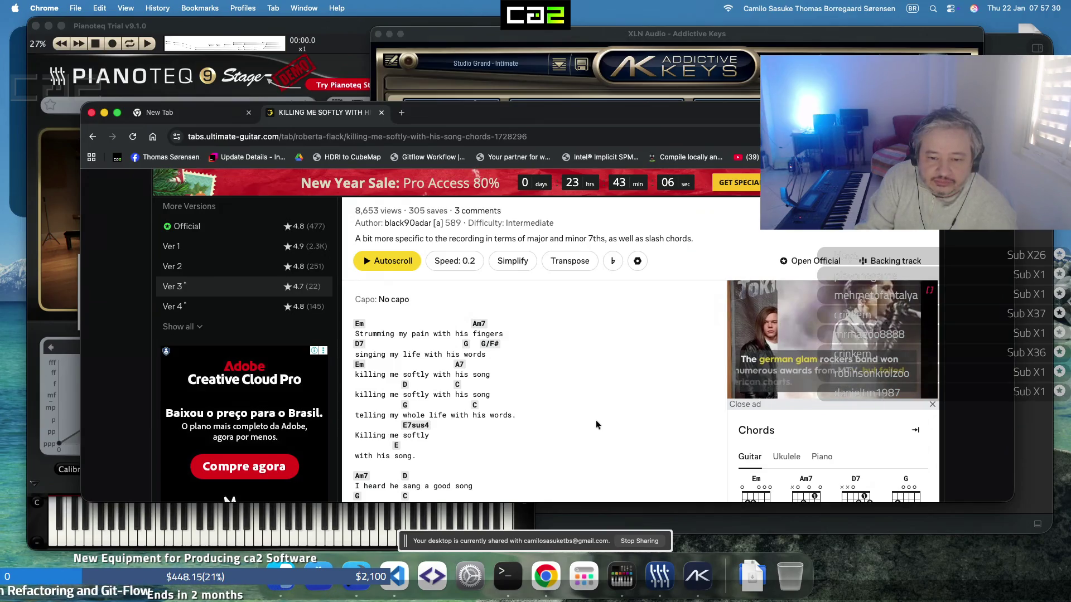
Scroll down the chords to the 'He sang as if he knew me' verse and following chorus
scroll(595, 419, "down", 6)
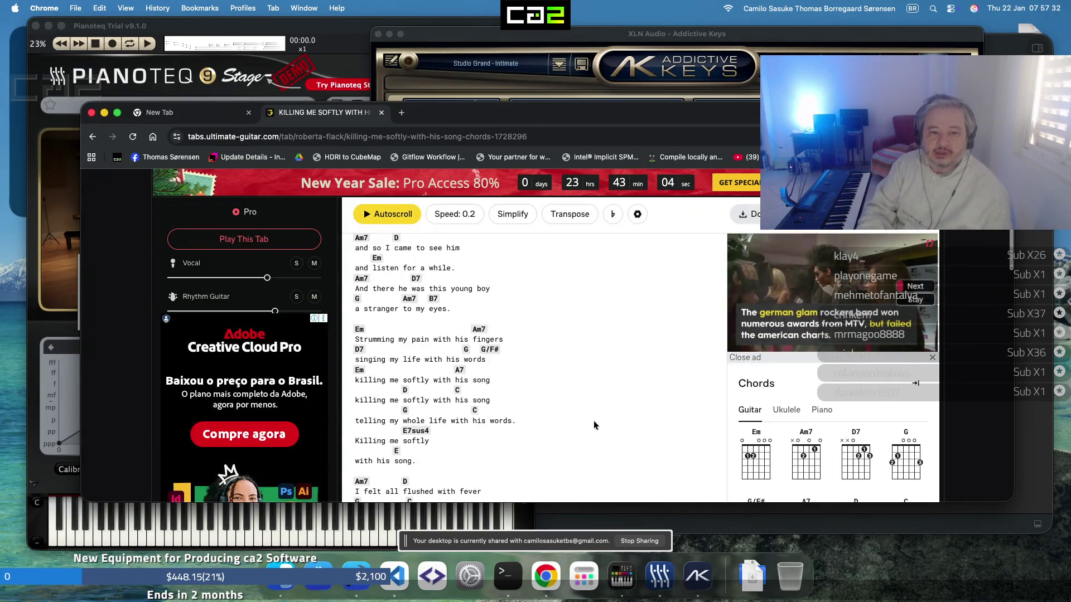
scroll(593, 420, "down", 3)
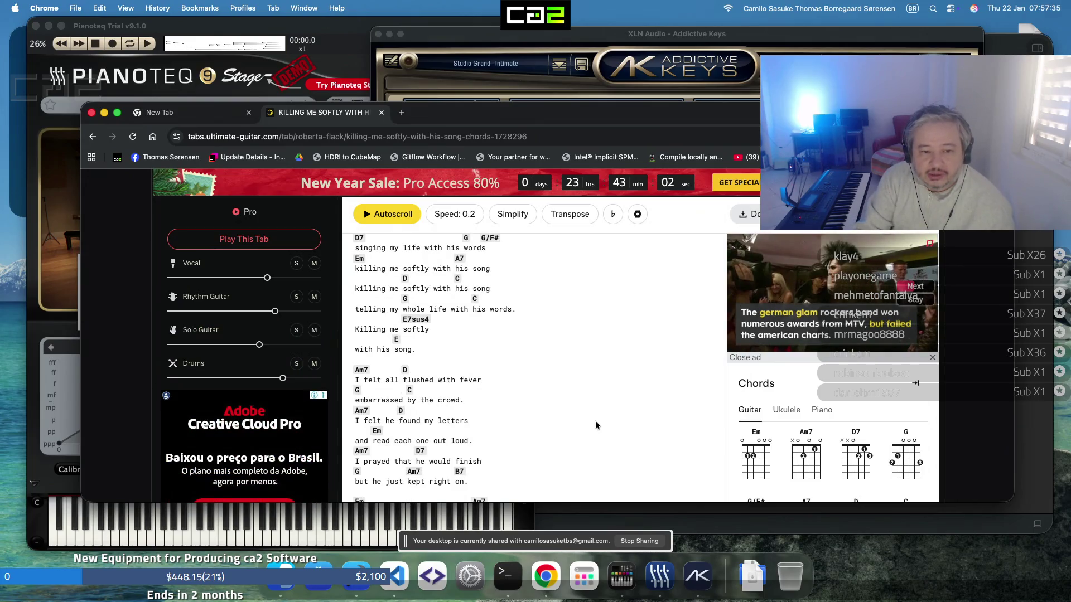
scroll(594, 421, "up", 2)
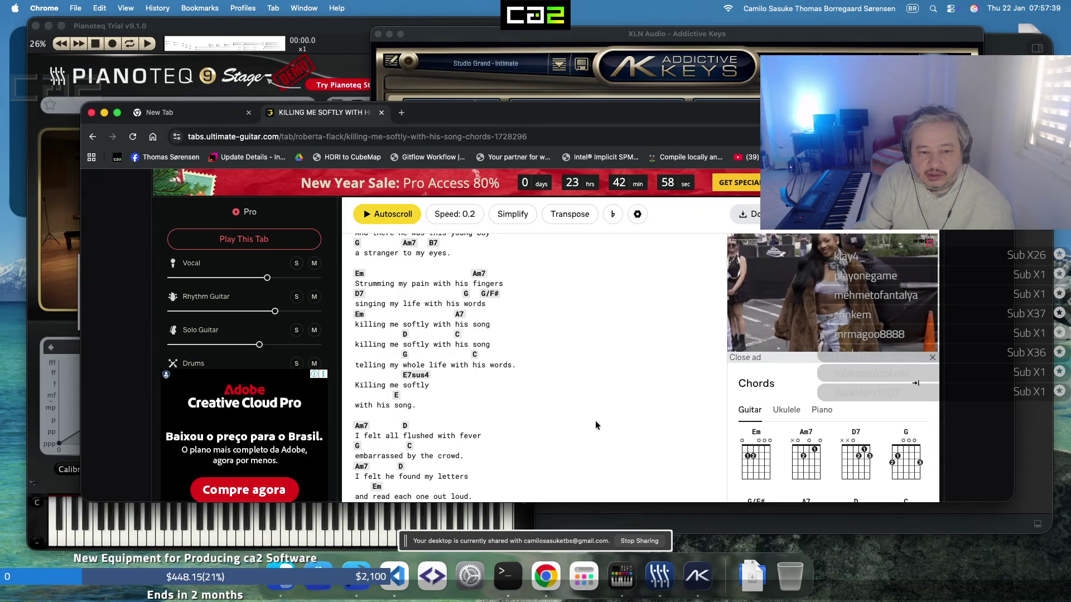
scroll(596, 425, "down", 2)
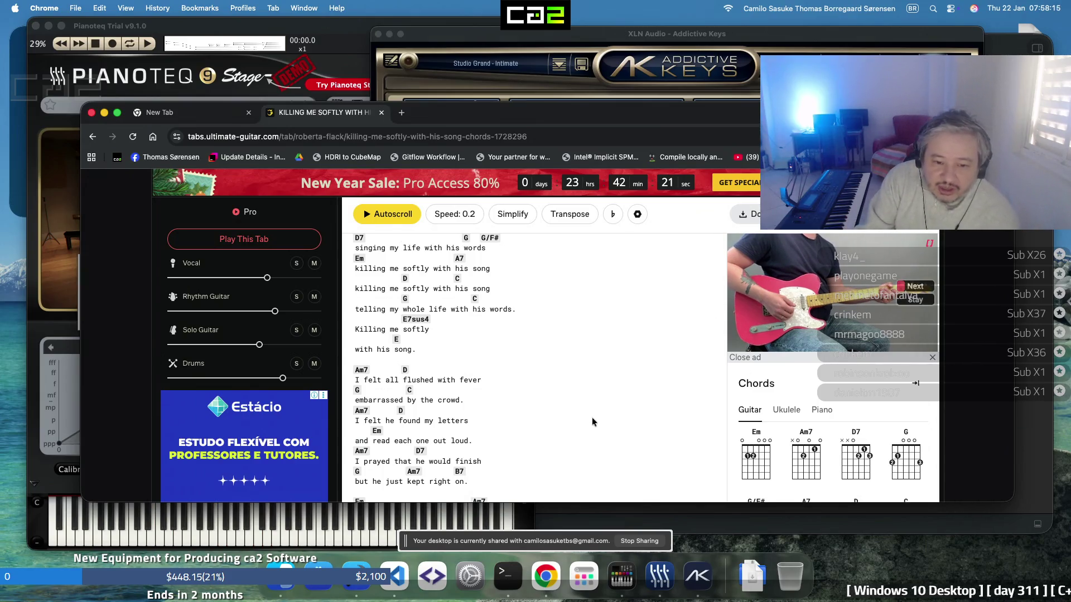
scroll(589, 403, "down", 3)
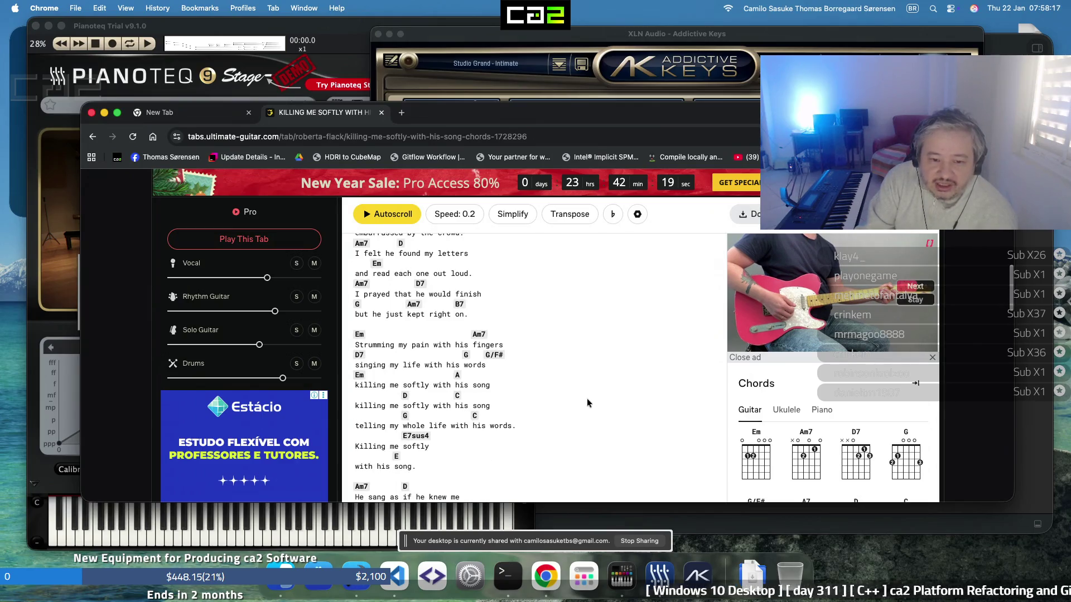
scroll(588, 400, "down", 1)
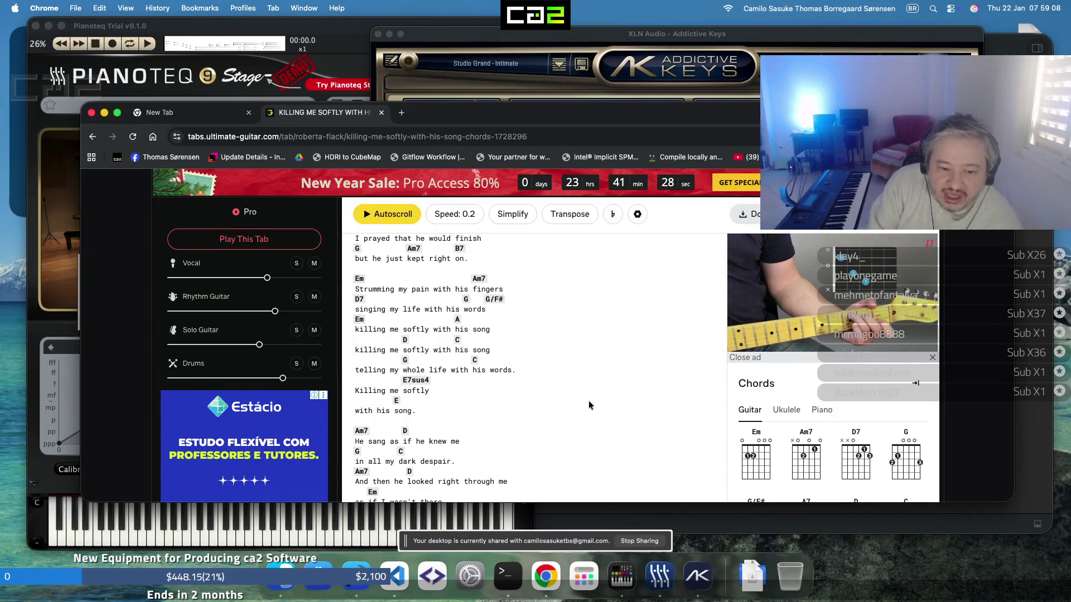
scroll(588, 401, "down", 3)
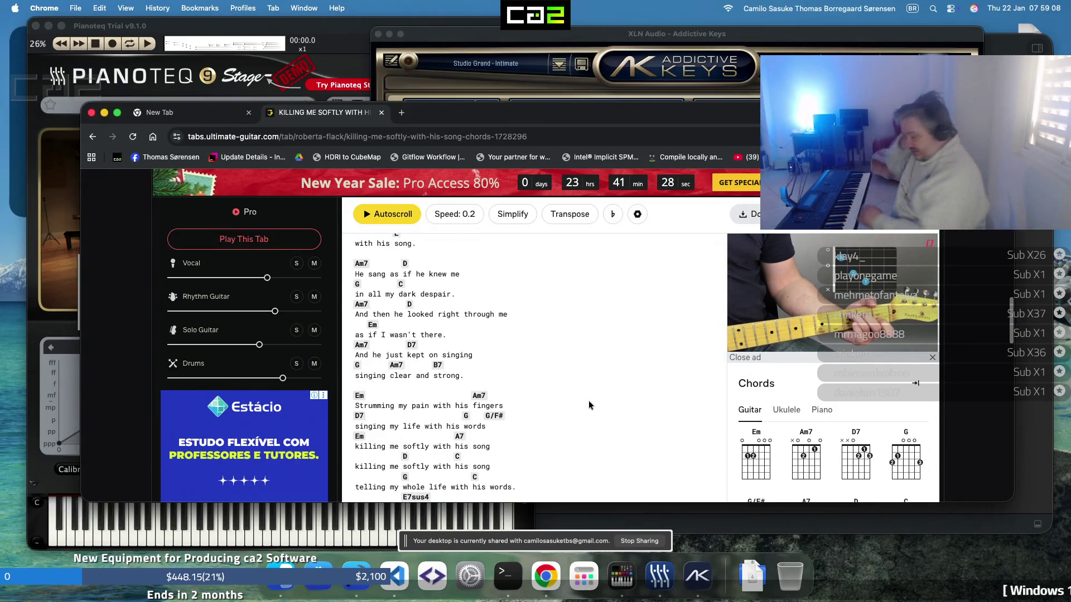
scroll(588, 401, "down", 2)
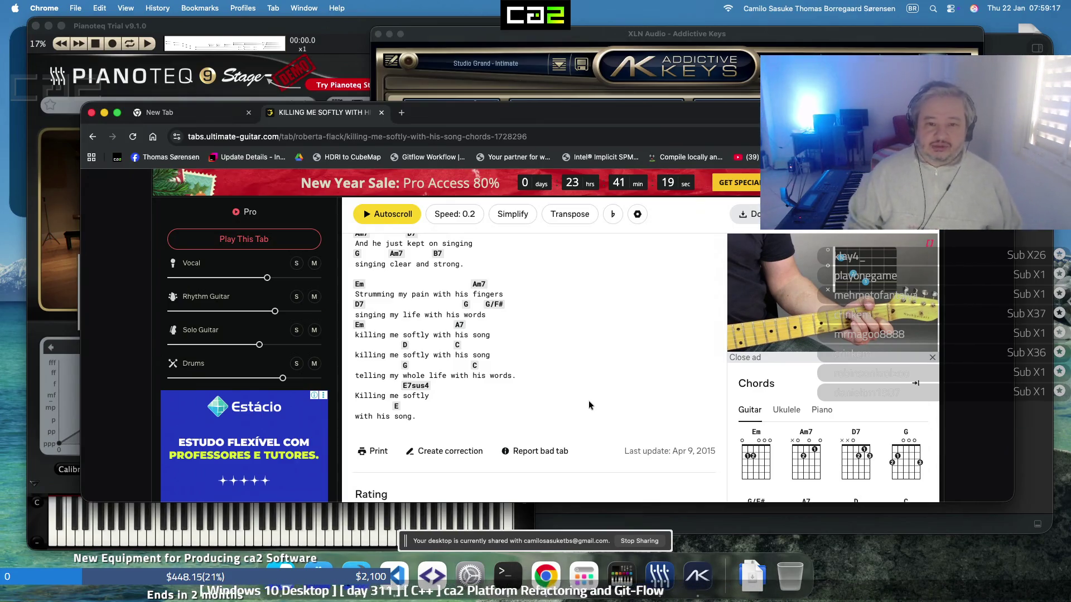
Close the Chrome chords, Addictive Keys and Pianoteq windows, leaving Xcode's failed build log visible
left_click(91, 114)
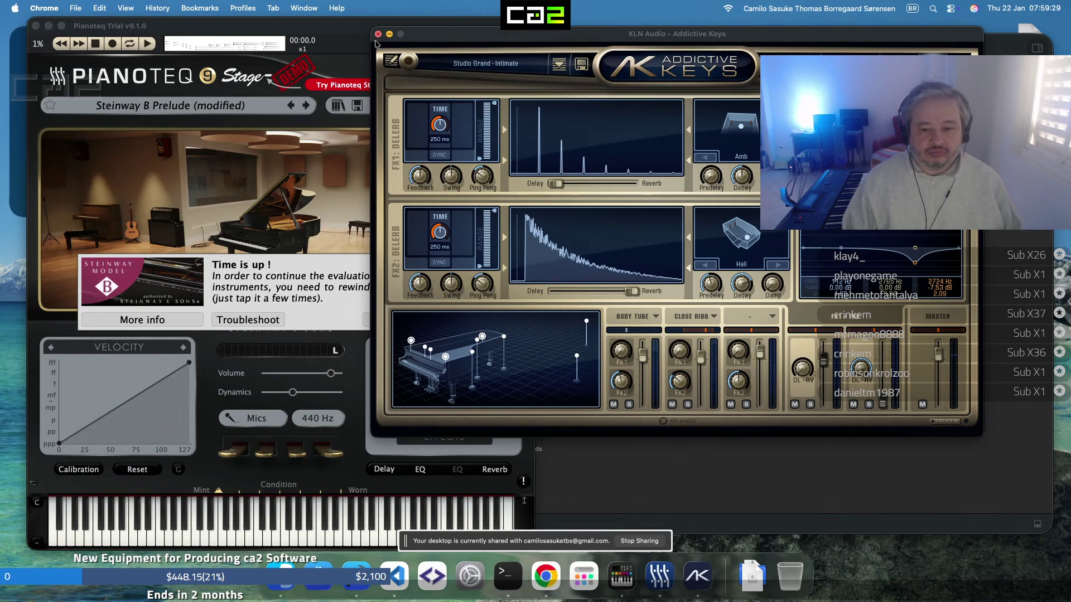
left_click(378, 35)
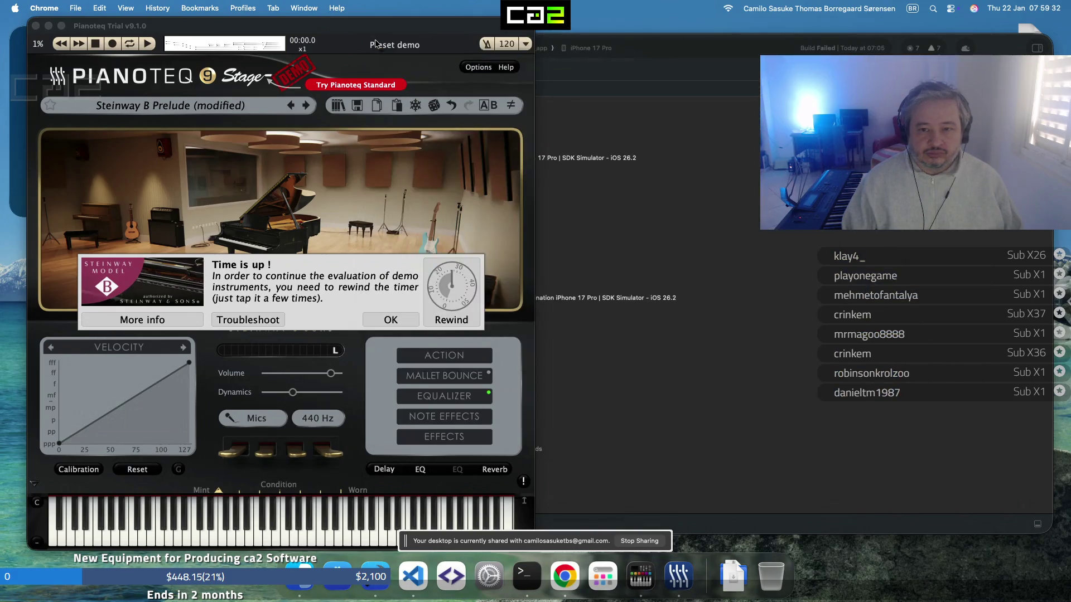
left_click(35, 26)
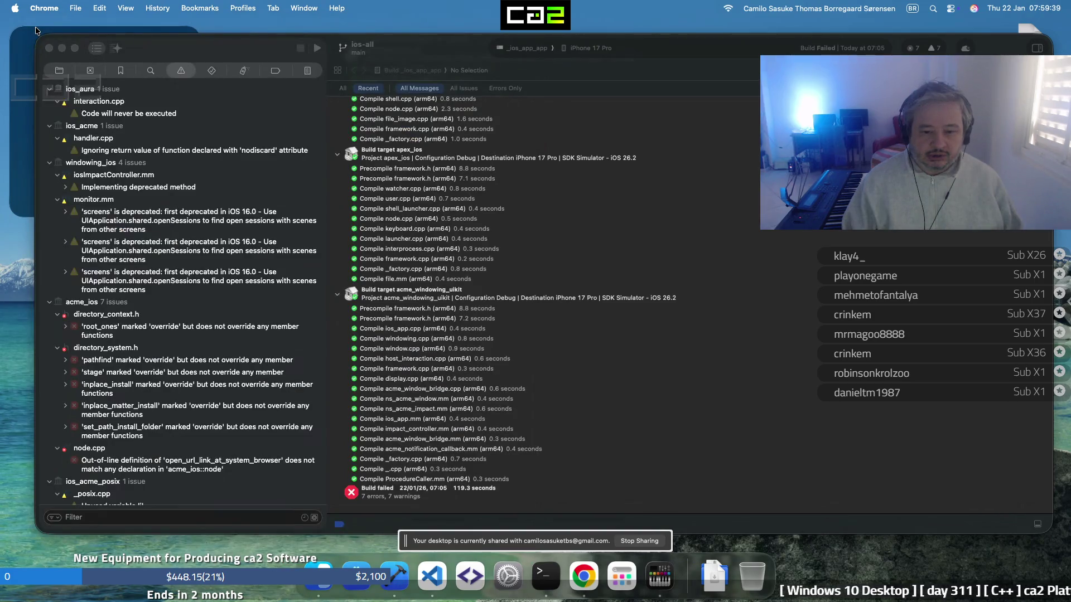
left_click(655, 583)
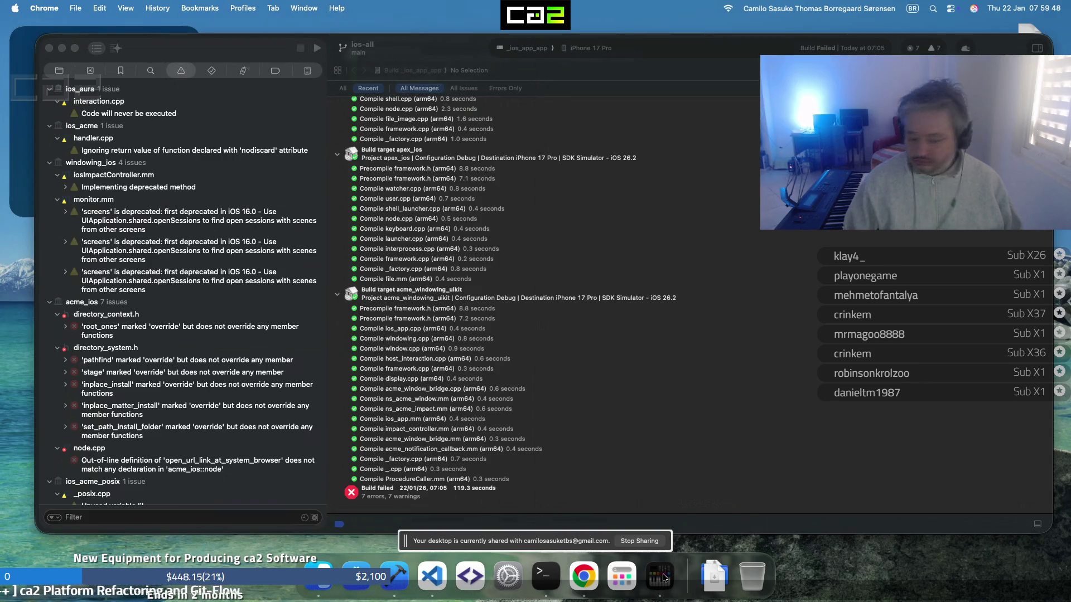
Quit the MIDI Studio app from its Dock icon menu
right_click(663, 575)
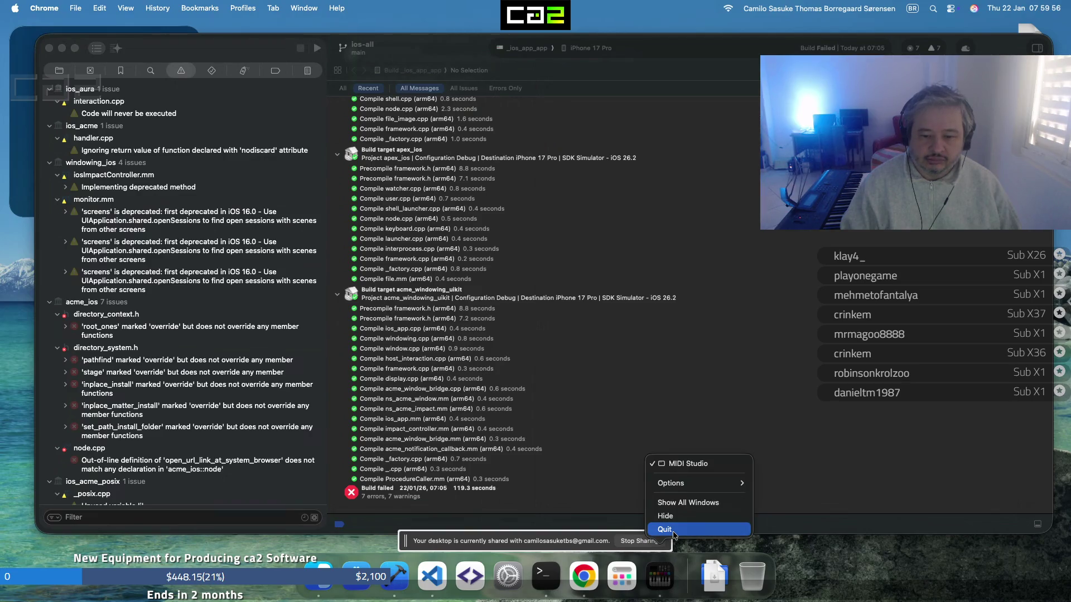
left_click(674, 535)
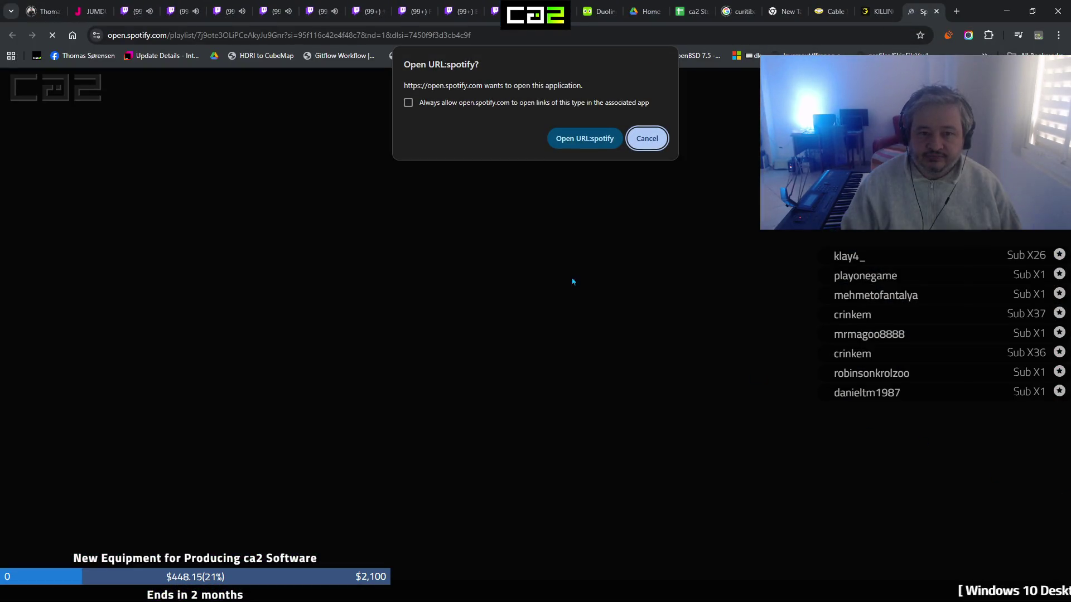
Always allow Spotify links, dismiss the open-app prompt, and sign in with the chosen Google account
left_click(408, 103)
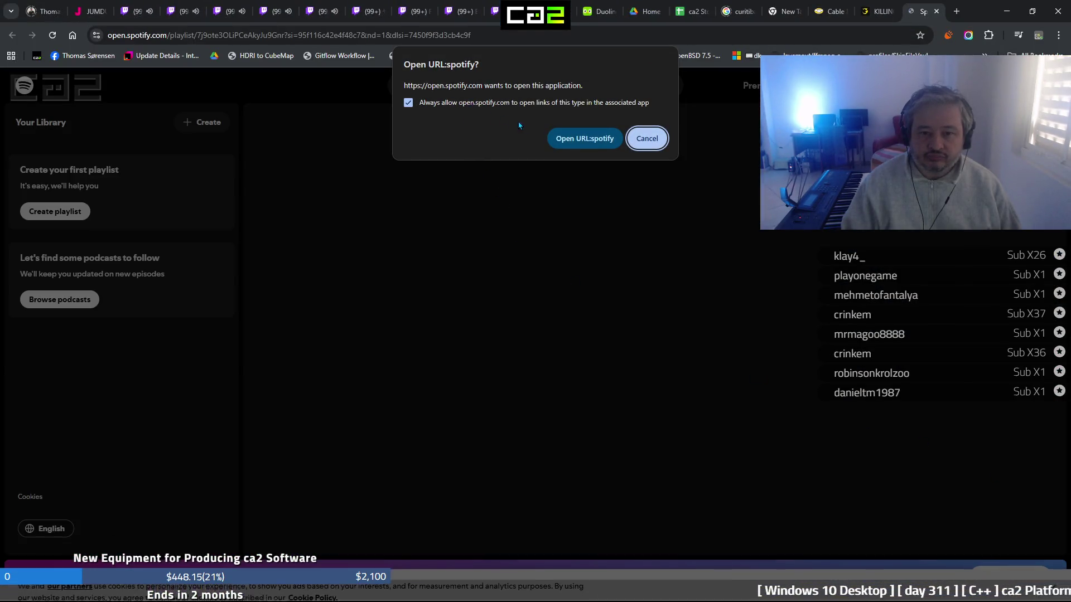
left_click(597, 143)
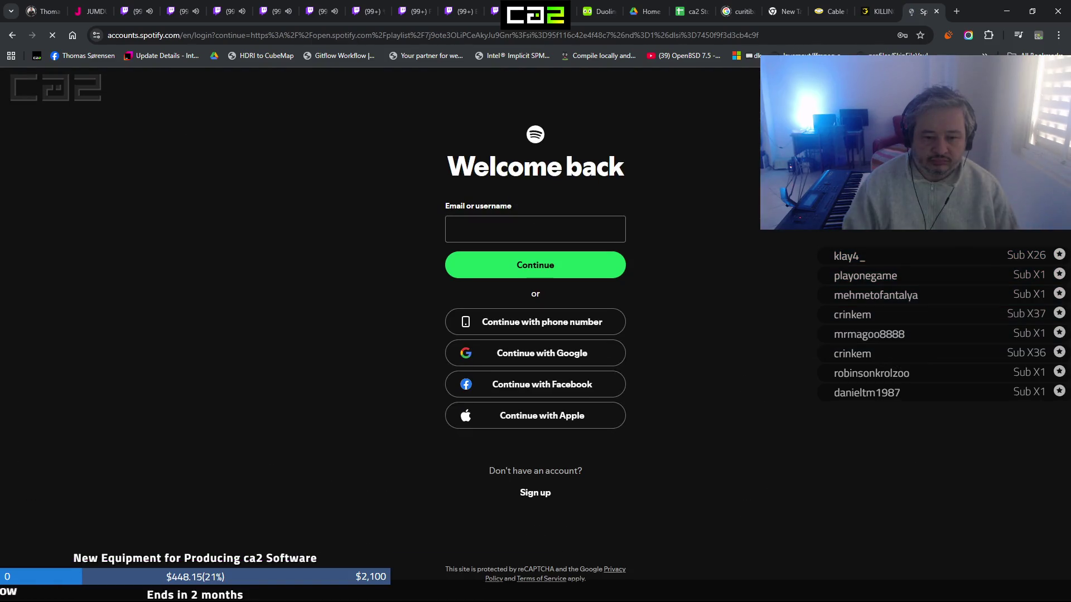
left_click(603, 359)
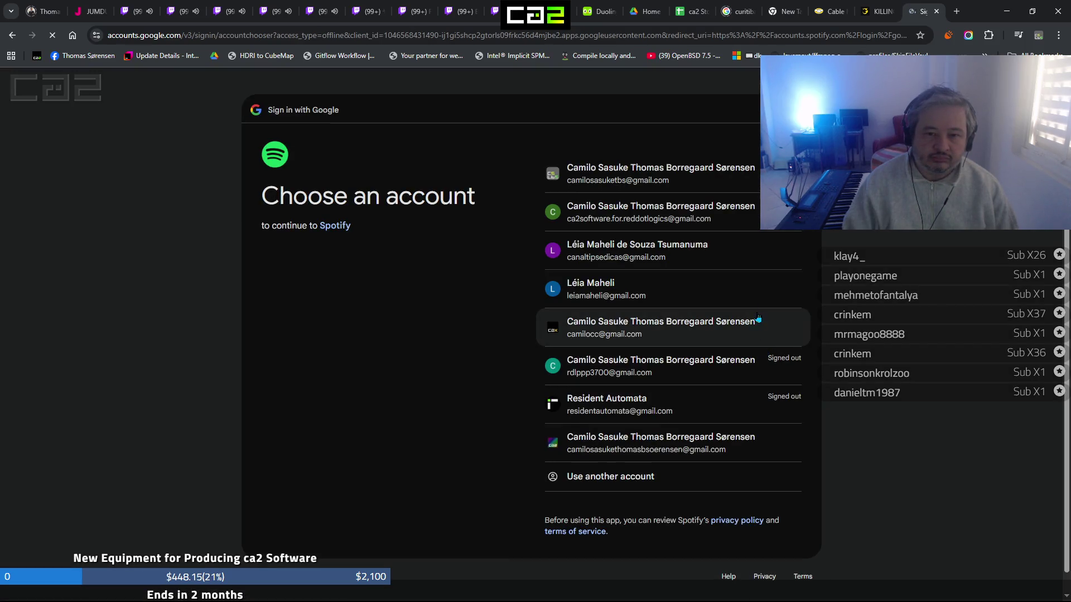
left_click(721, 186)
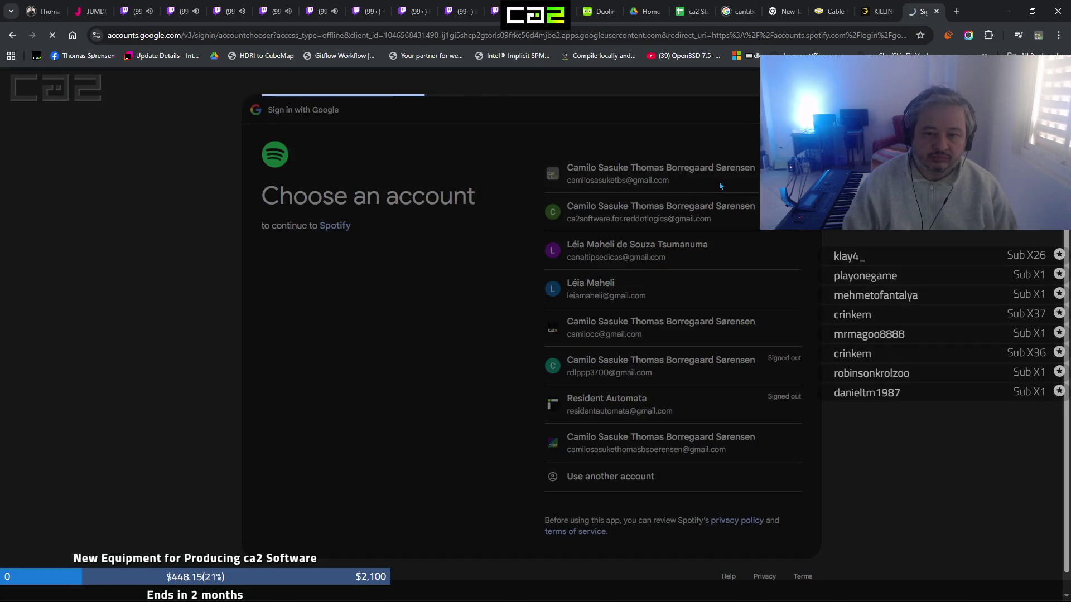
right_click(717, 186)
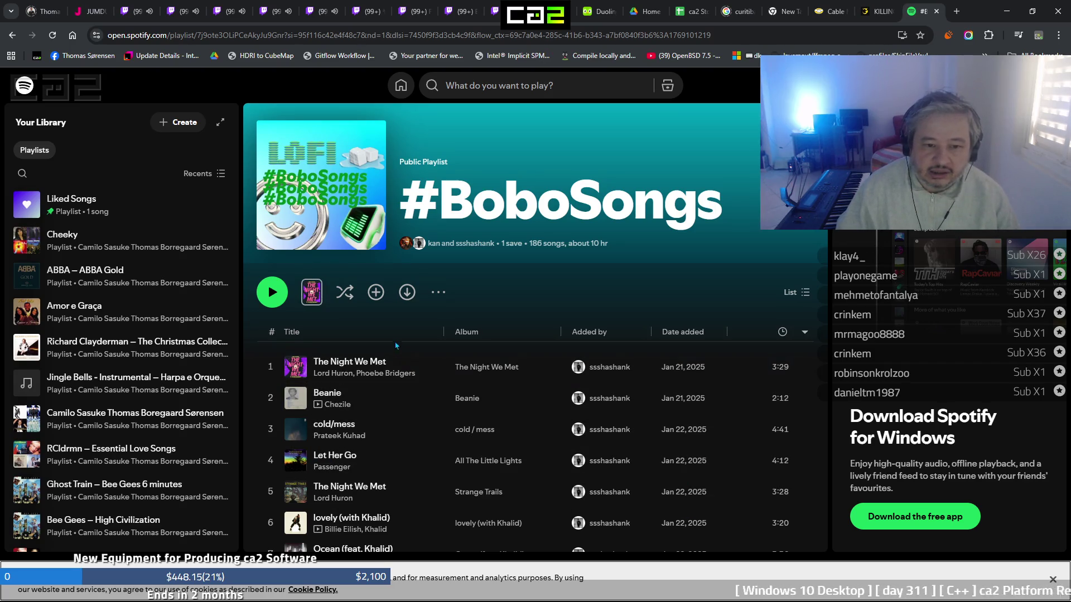
Save #BoboSongs to the library, play New Rules from 2020/2021/2022/2023, then open old 8 hours
left_click(375, 298)
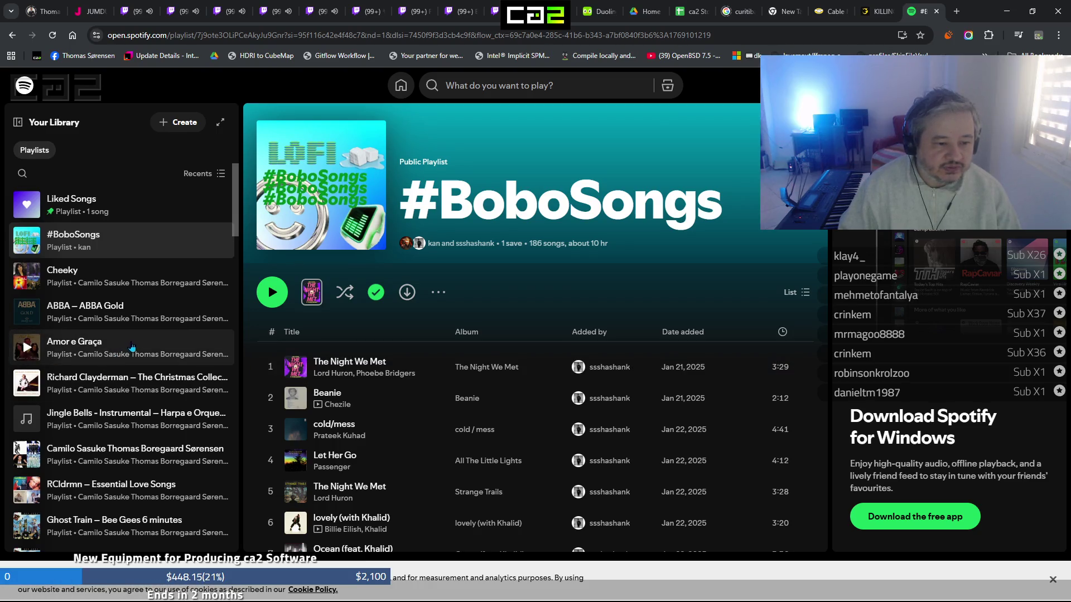
scroll(137, 474, "down", 5)
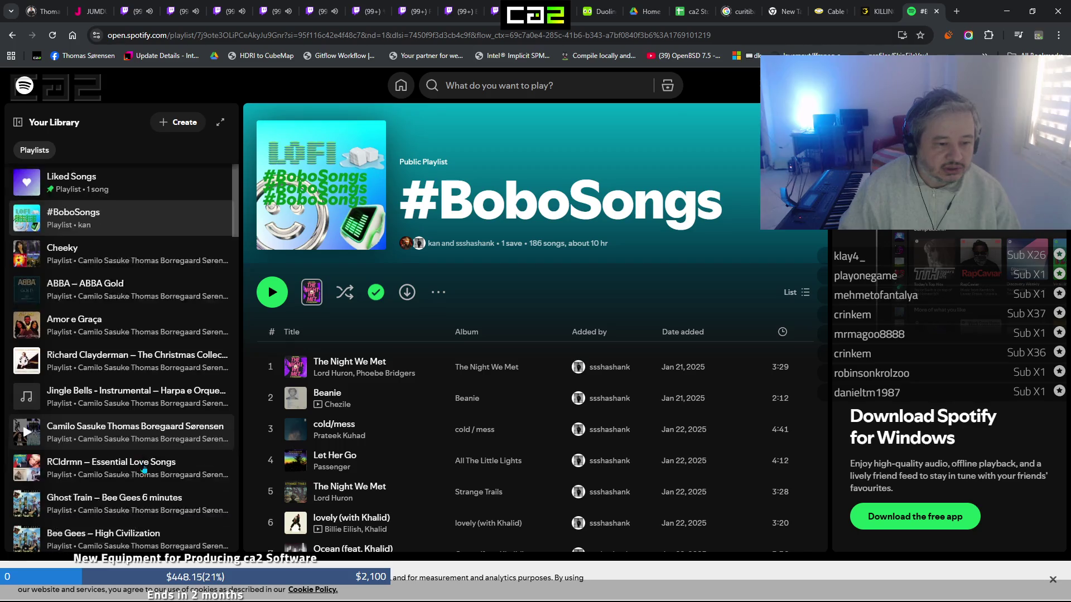
scroll(144, 470, "down", 1)
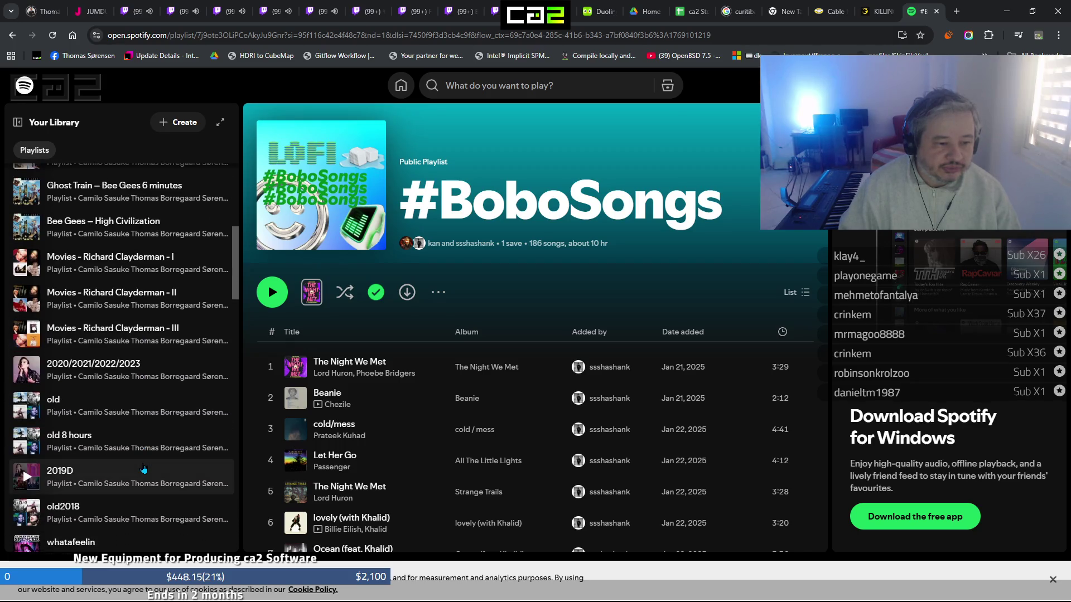
left_click(144, 379)
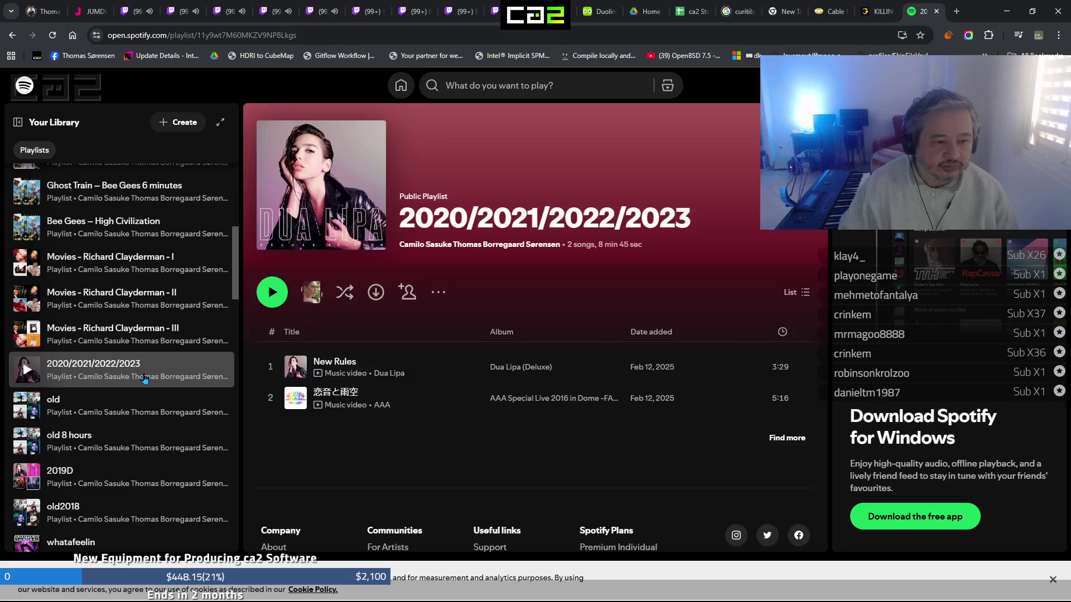
left_click(270, 369)
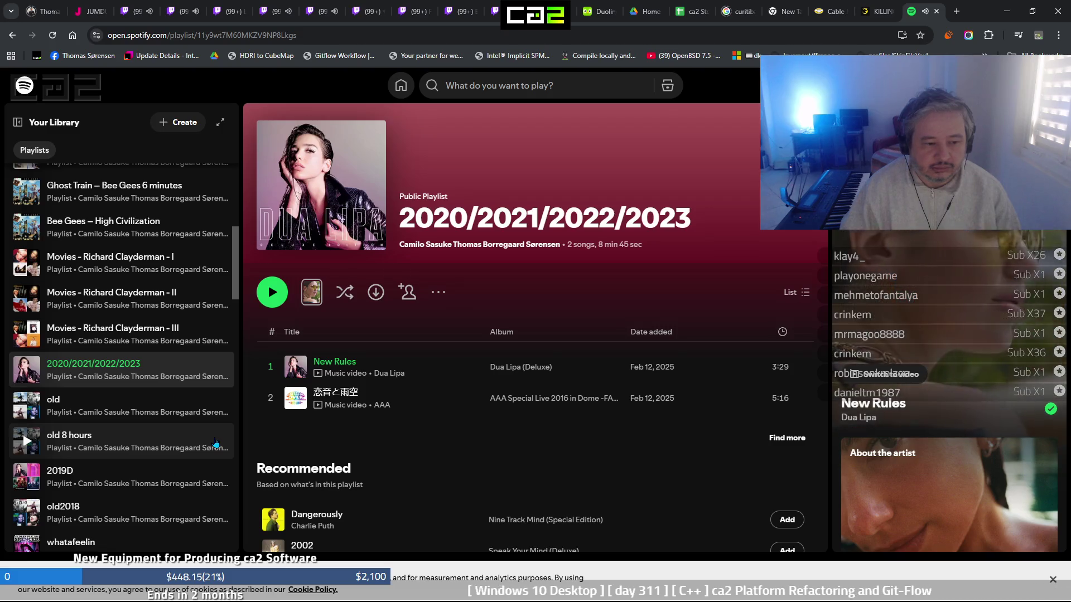
left_click(198, 447)
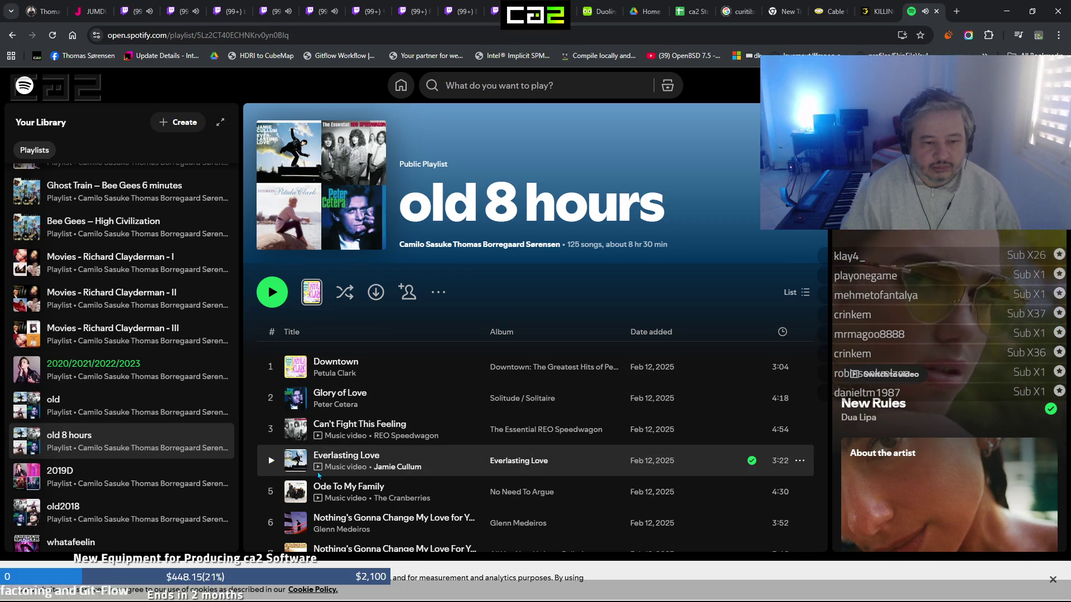
Start Downtown, the first track of old 8 hours, then open the Richard Clayderman At Home playlist
double_click(346, 368)
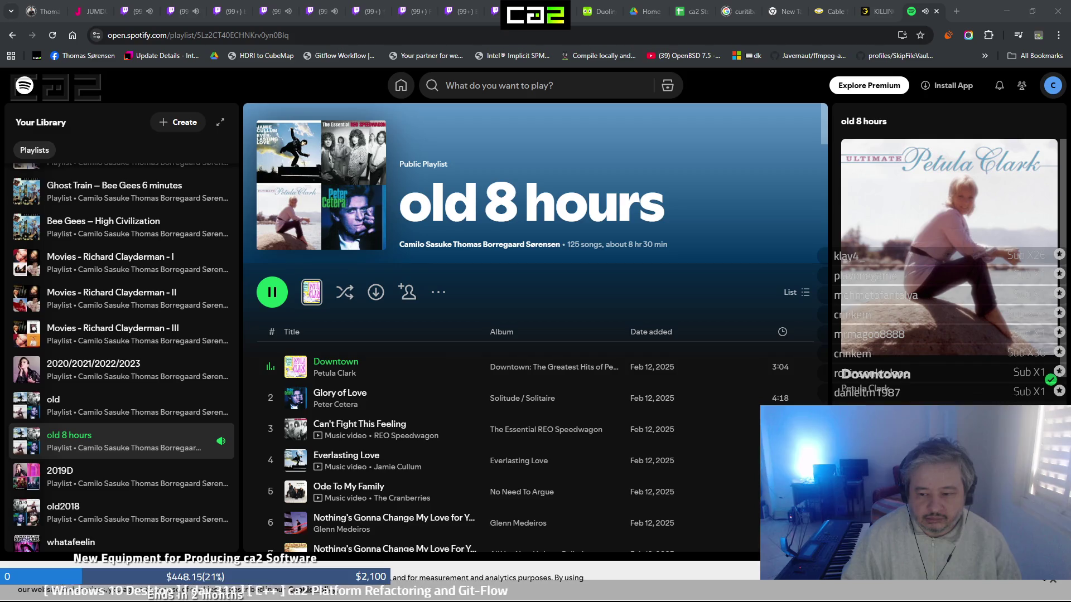
left_click(1053, 584)
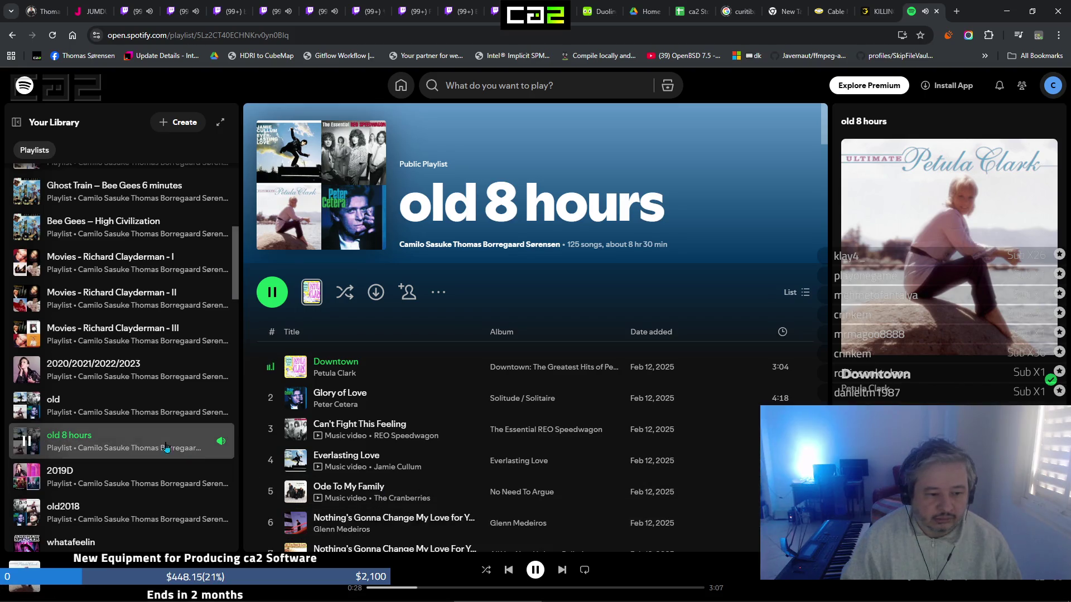
scroll(159, 419, "down", 2)
scroll(160, 419, "down", 2)
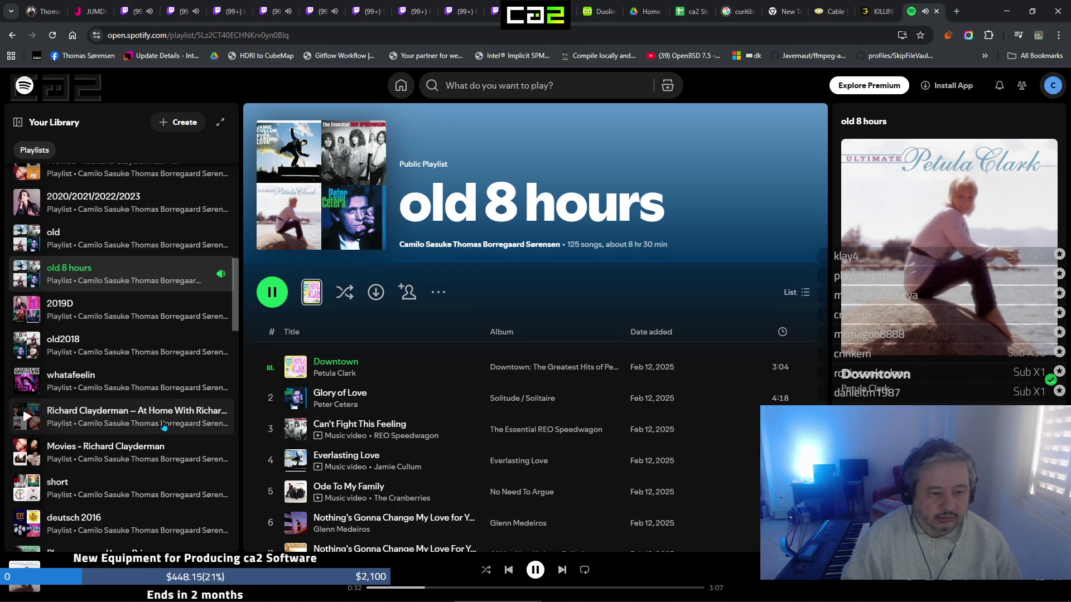
left_click(164, 424)
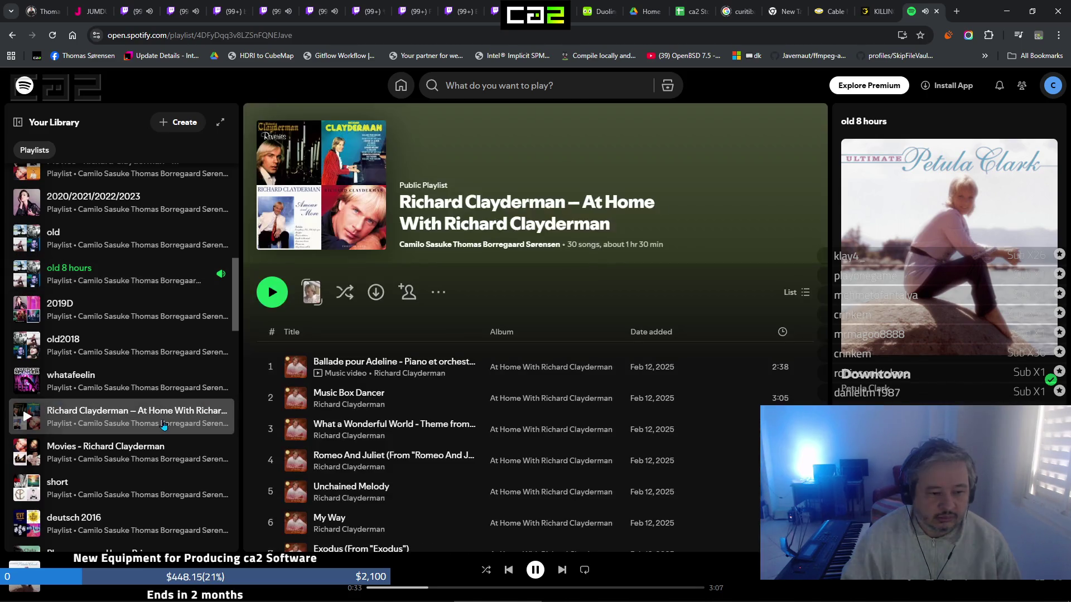
Play Ballade pour Adeline from row 1, then open workday 2016 further down the library sidebar
left_click(270, 367)
scroll(182, 398, "down", 1)
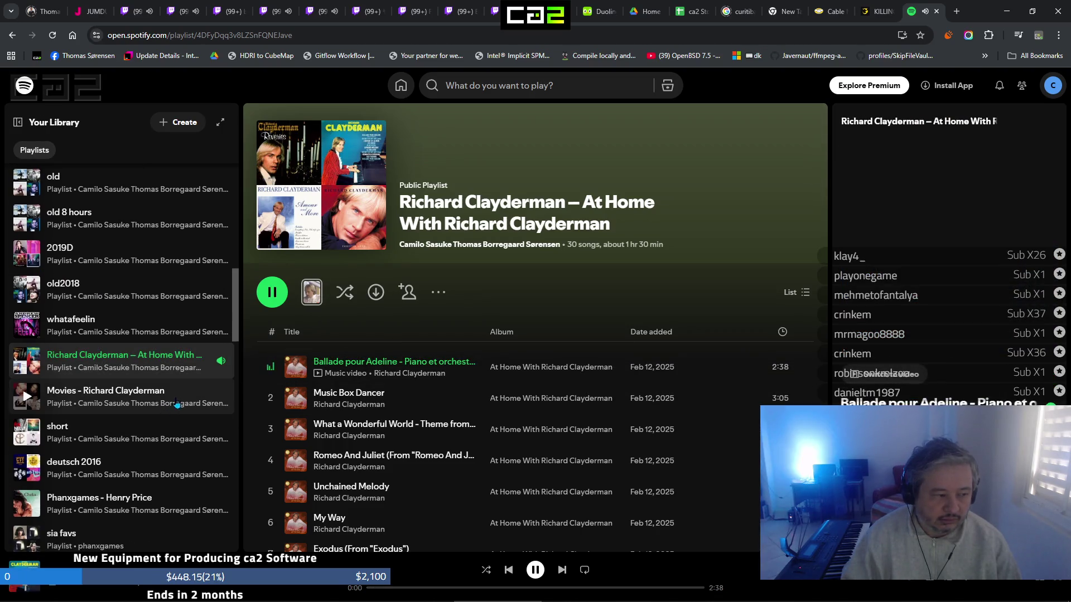
scroll(182, 399, "down", 1)
scroll(182, 399, "down", 3)
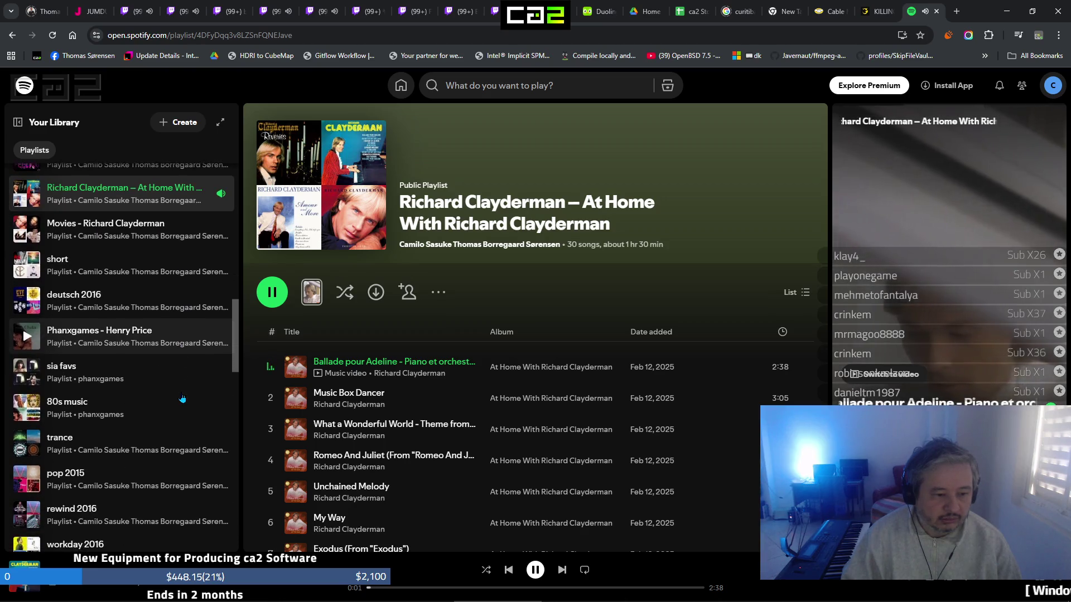
scroll(182, 398, "down", 4)
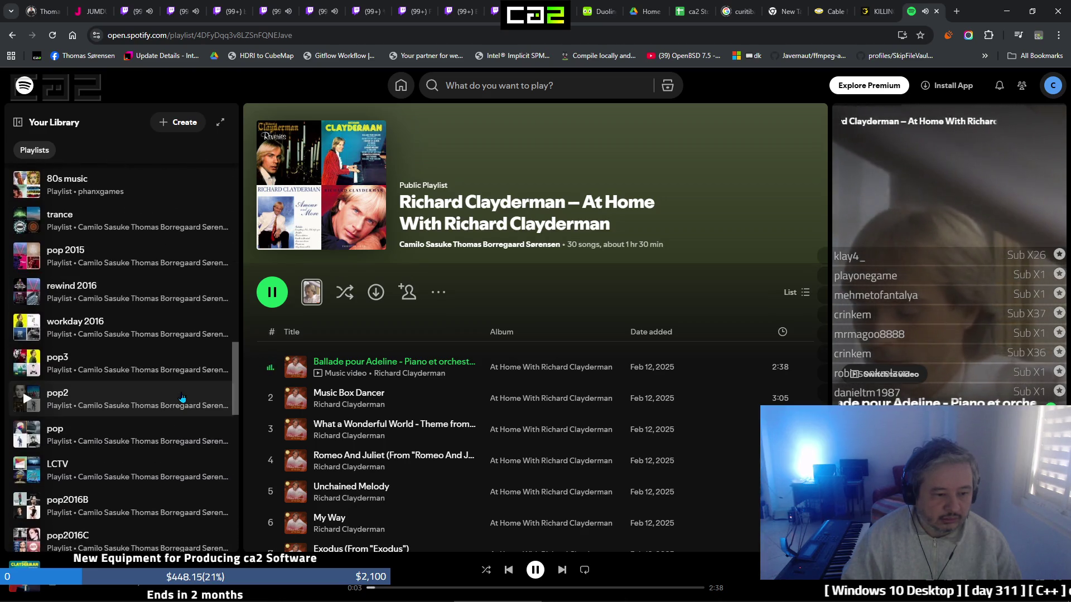
left_click(167, 345)
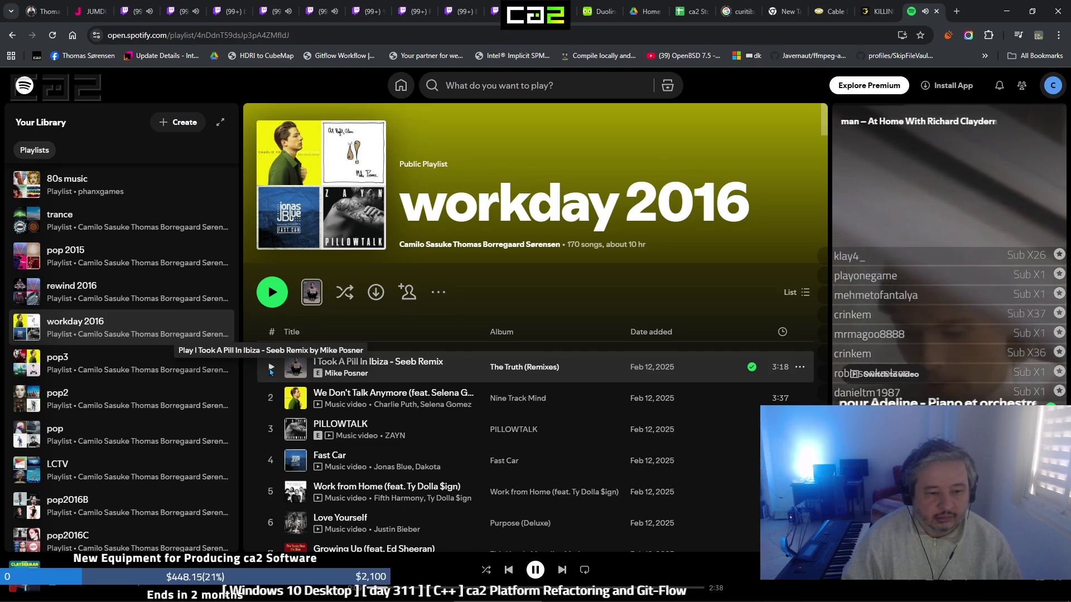
Play I Took A Pill In Ibiza, then switch playback to Work from Home on row 5
left_click(270, 368)
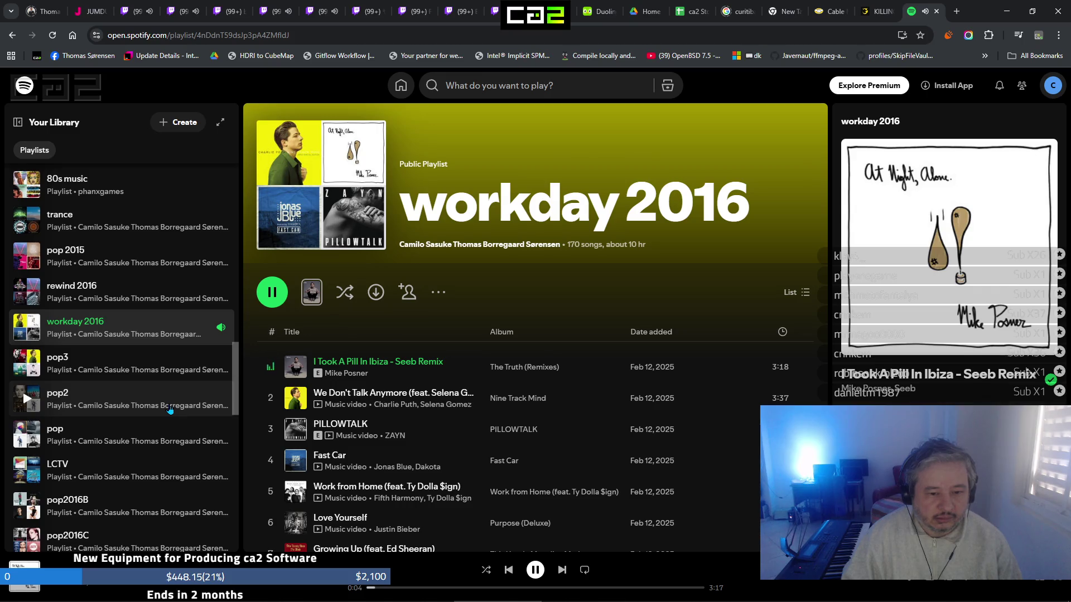
scroll(170, 411, "down", 2)
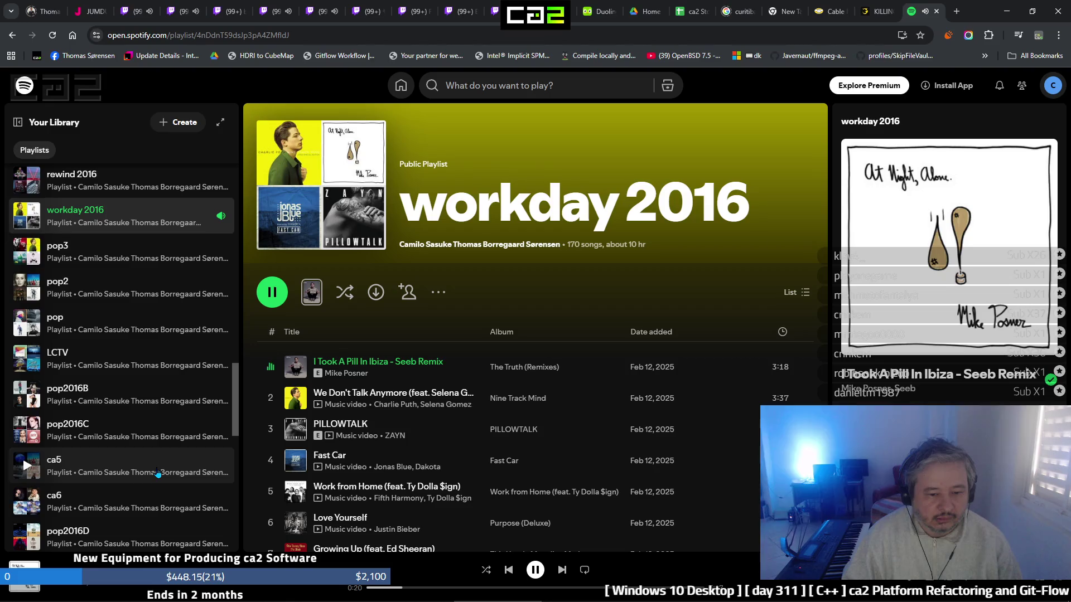
left_click(269, 493)
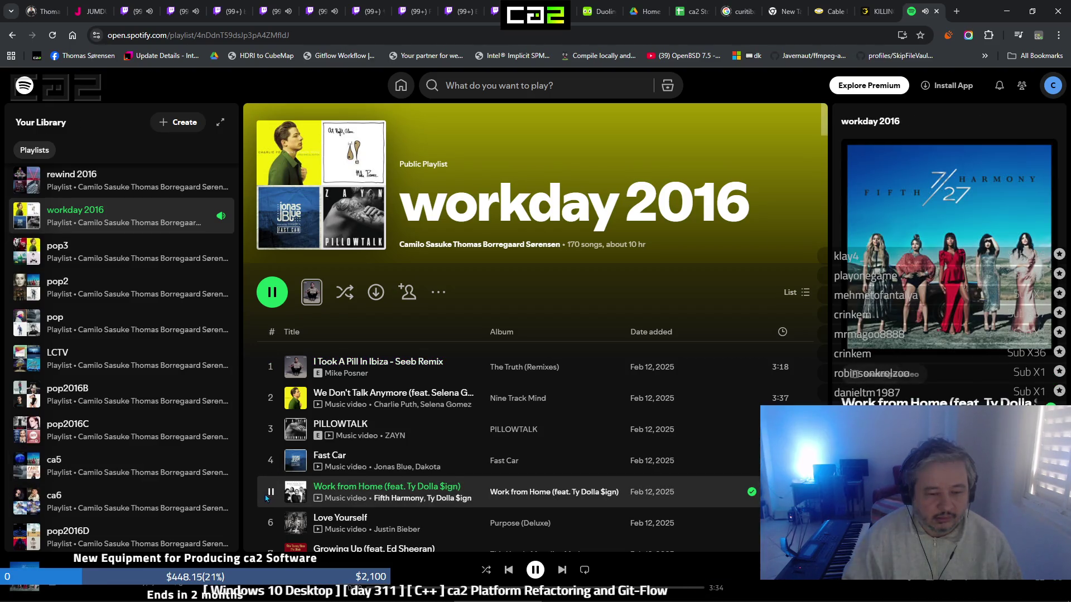
Scroll down the library and open the Can't Take My Eyes Off of You playlist
scroll(175, 422, "down", 1)
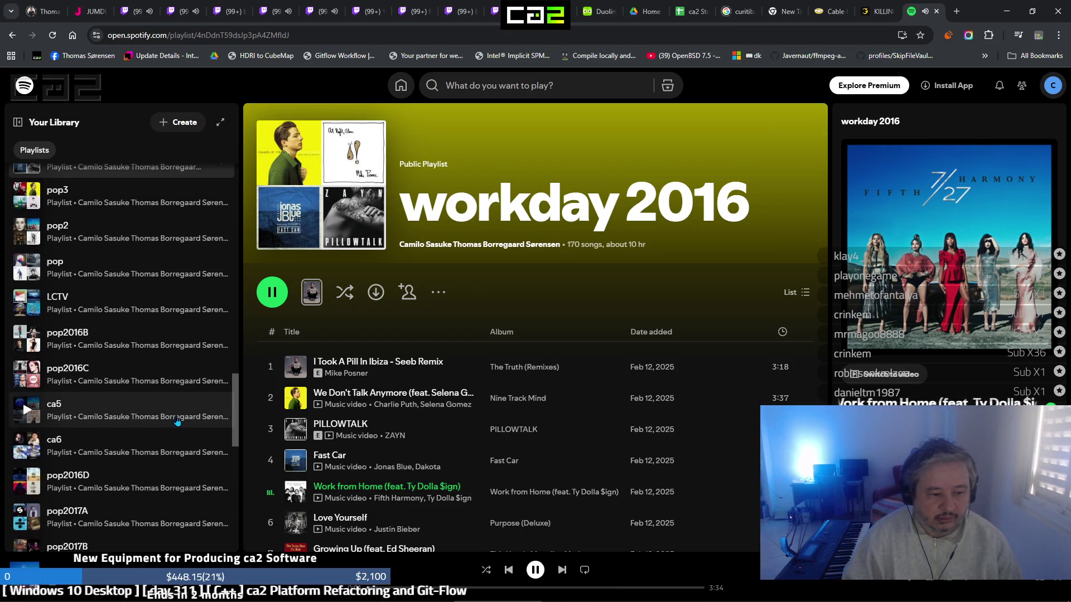
scroll(175, 422, "down", 3)
scroll(178, 422, "down", 2)
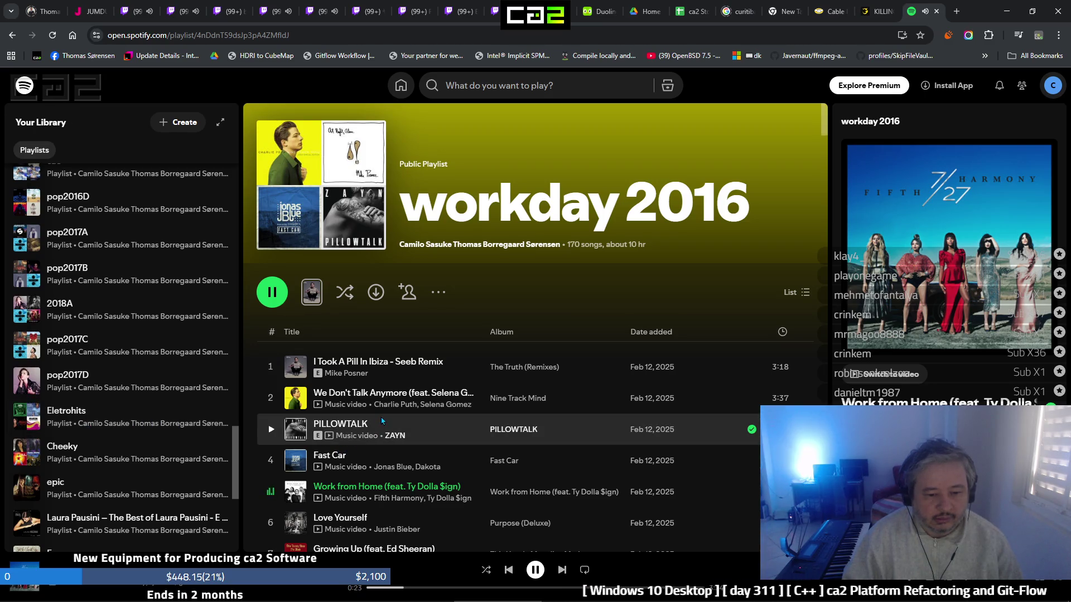
scroll(381, 421, "down", 1)
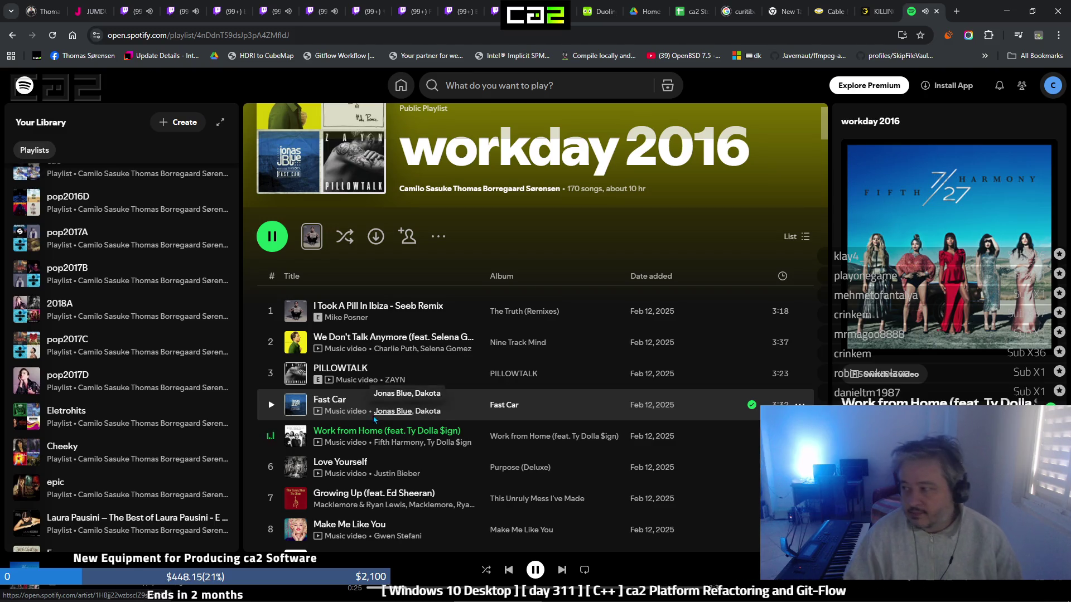
mouse_move(111, 601)
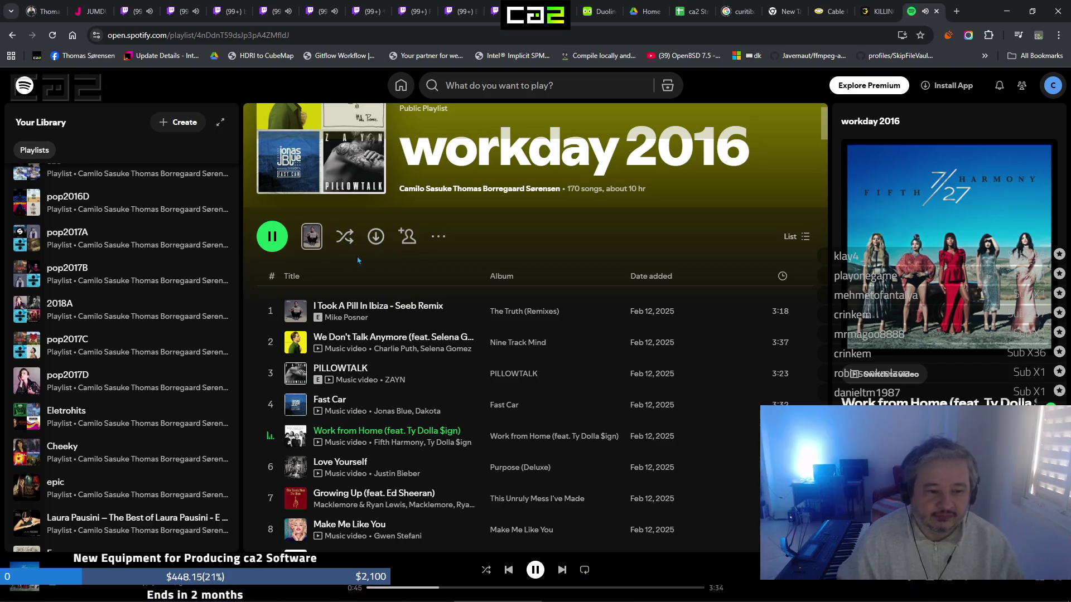
scroll(184, 324, "down", 1)
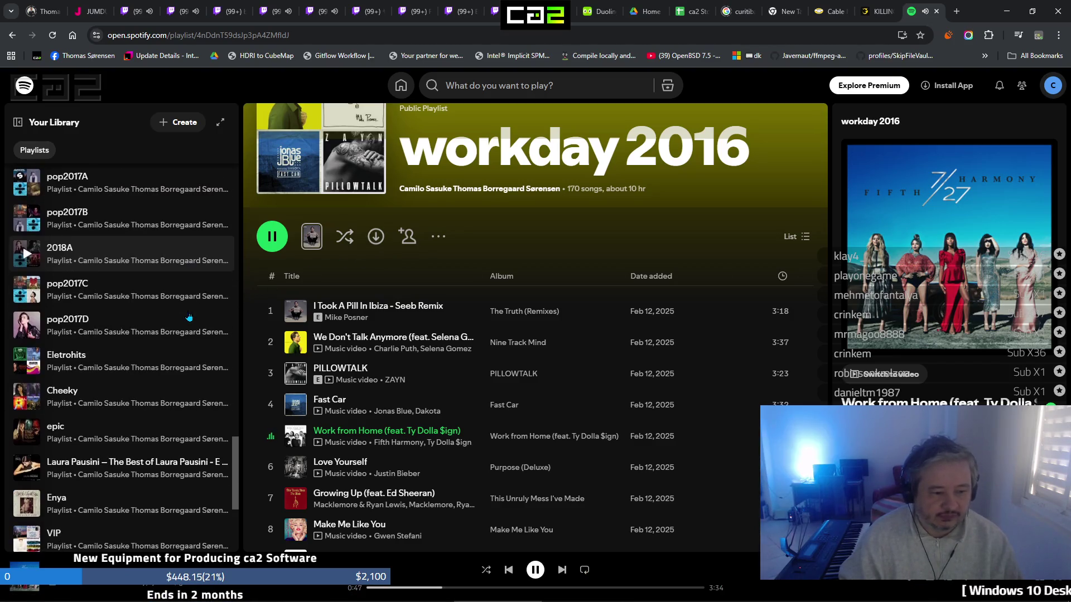
scroll(182, 320, "down", 2)
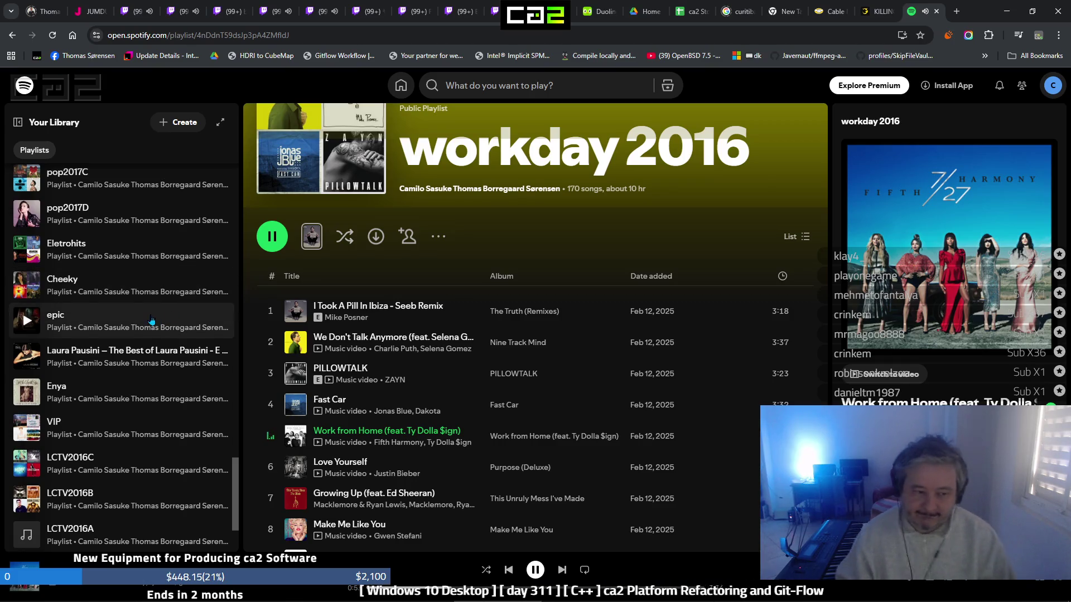
scroll(160, 318, "down", 2)
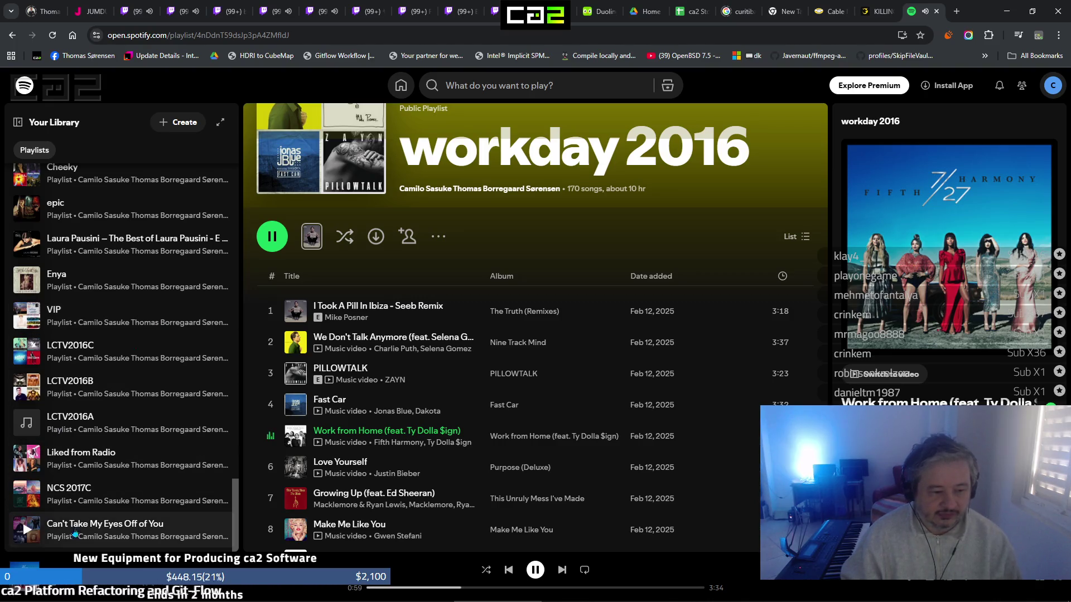
left_click(87, 532)
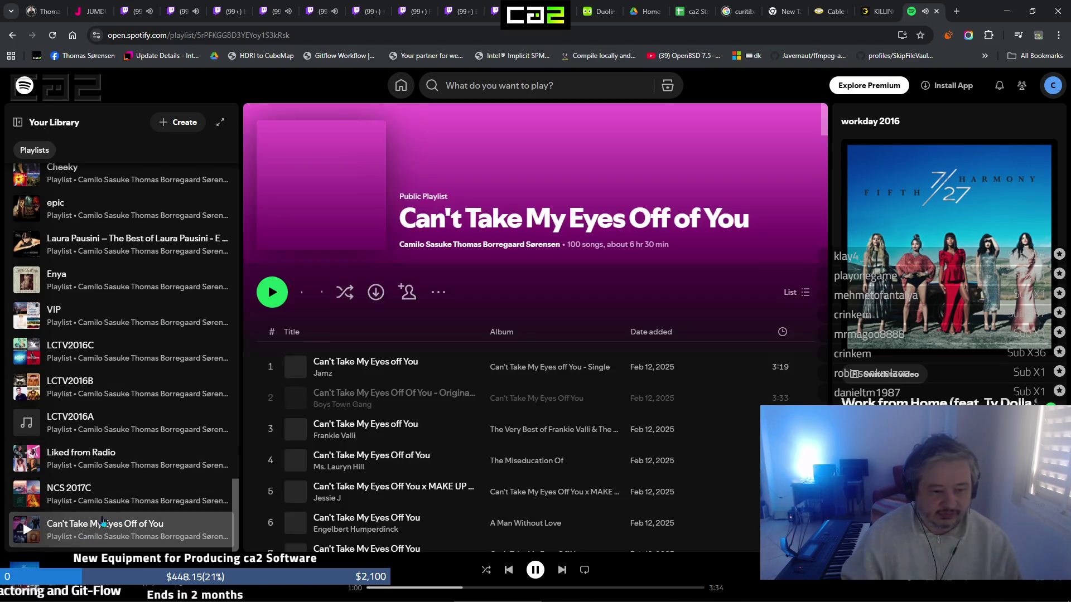
left_click(273, 369)
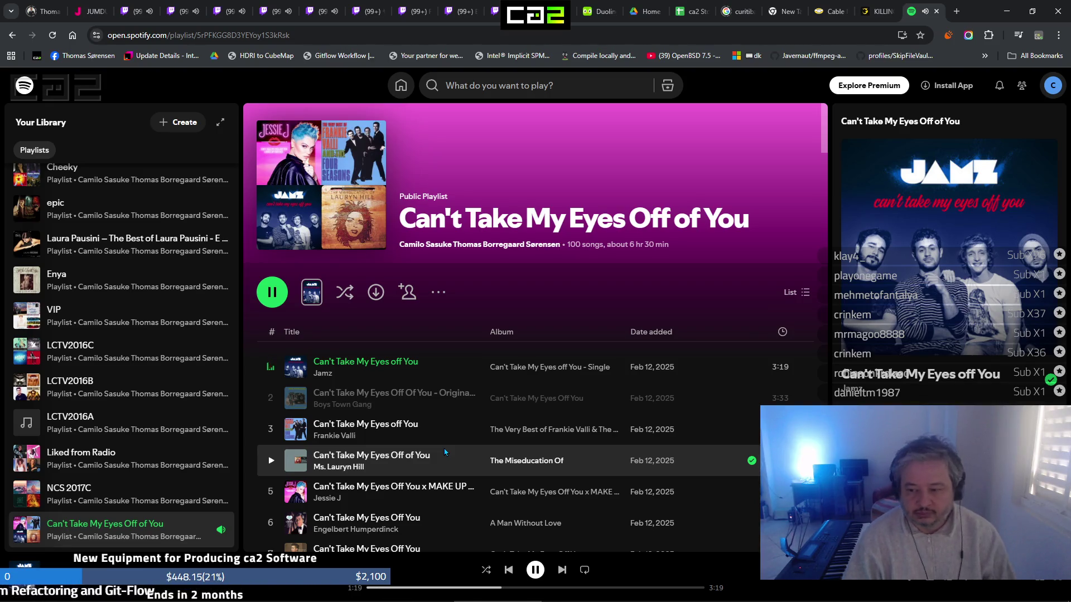
scroll(115, 428, "up", 7)
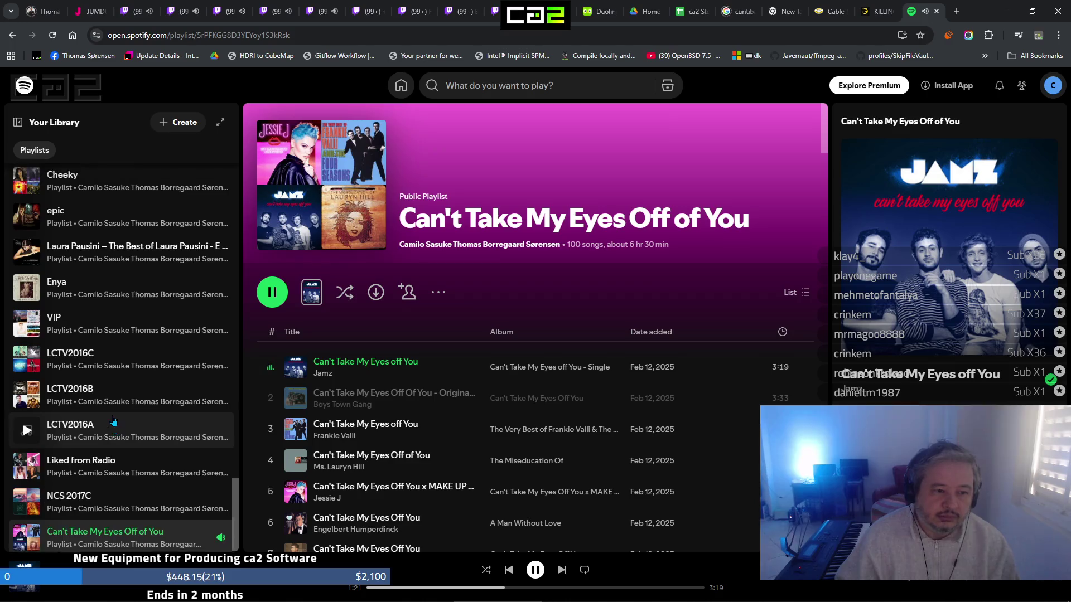
scroll(114, 428, "up", 12)
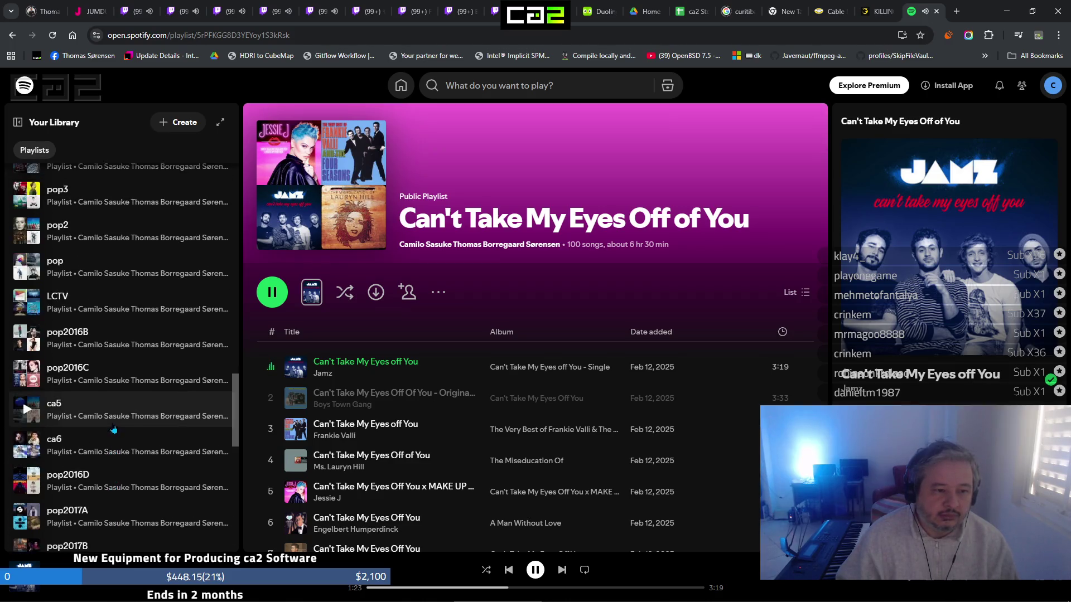
scroll(114, 429, "up", 10)
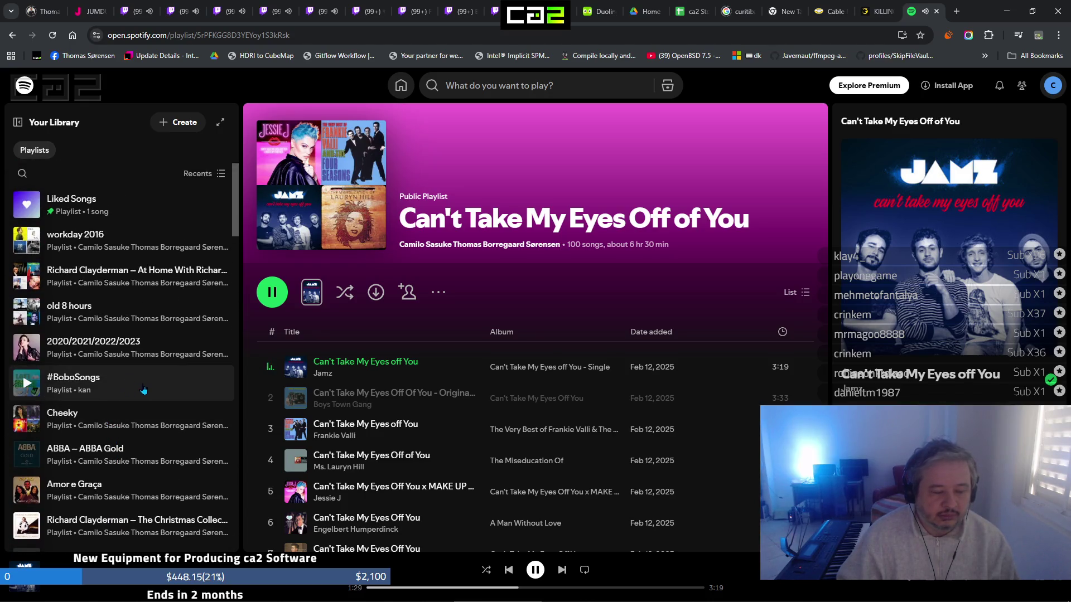
left_click(141, 388)
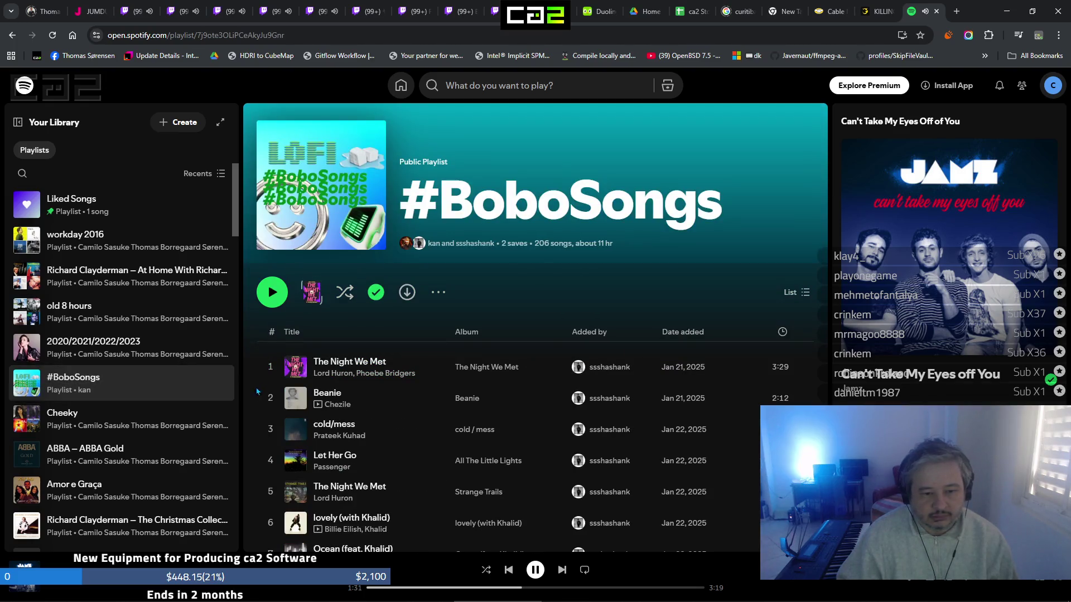
Play The Night We Met from #BoboSongs, then open the workday 2016 playlist
left_click(271, 367)
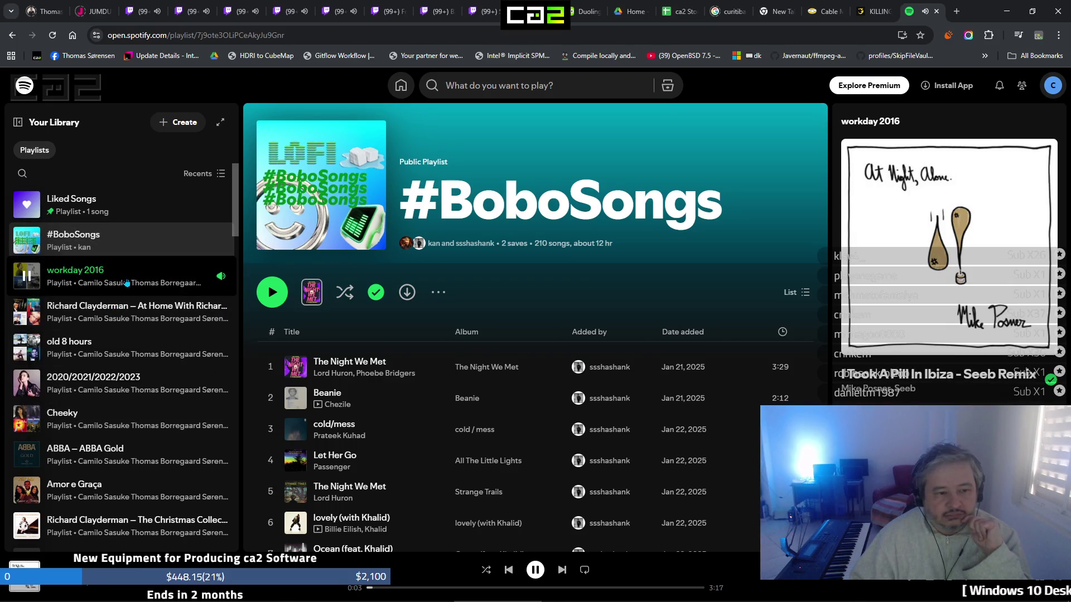
left_click(124, 283)
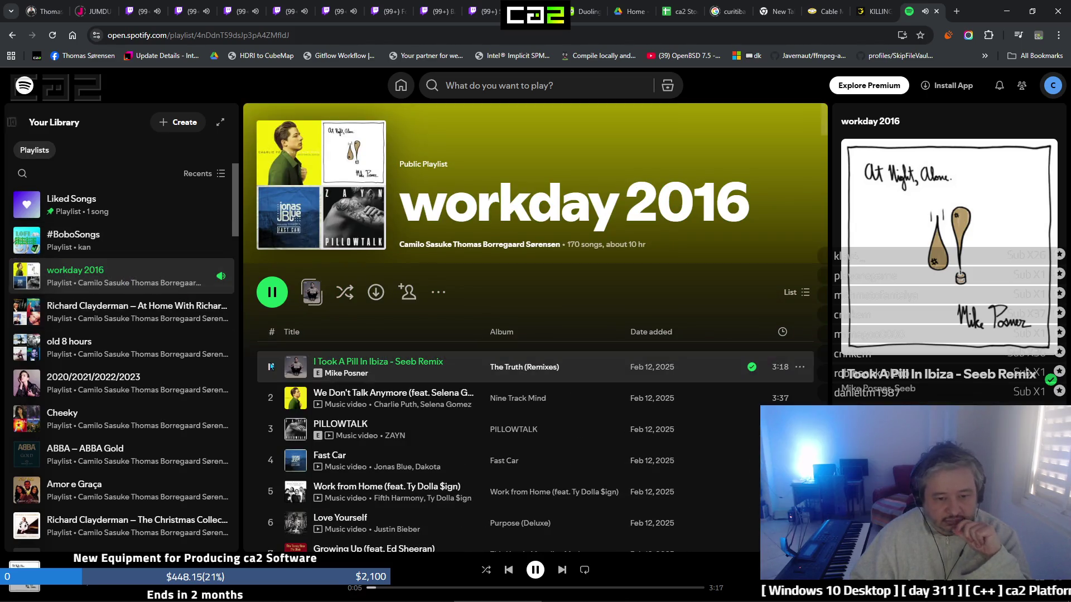
Play We Don't Talk Anymore, PILLOWTALK, Fast Car and Love Yourself in turn from workday 2016
left_click(271, 399)
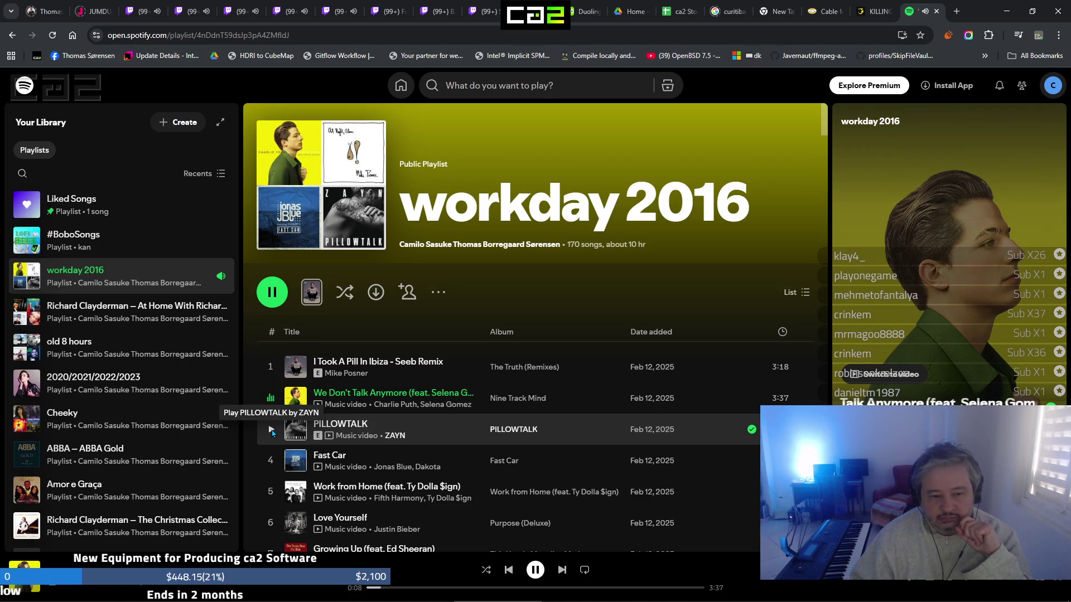
left_click(272, 431)
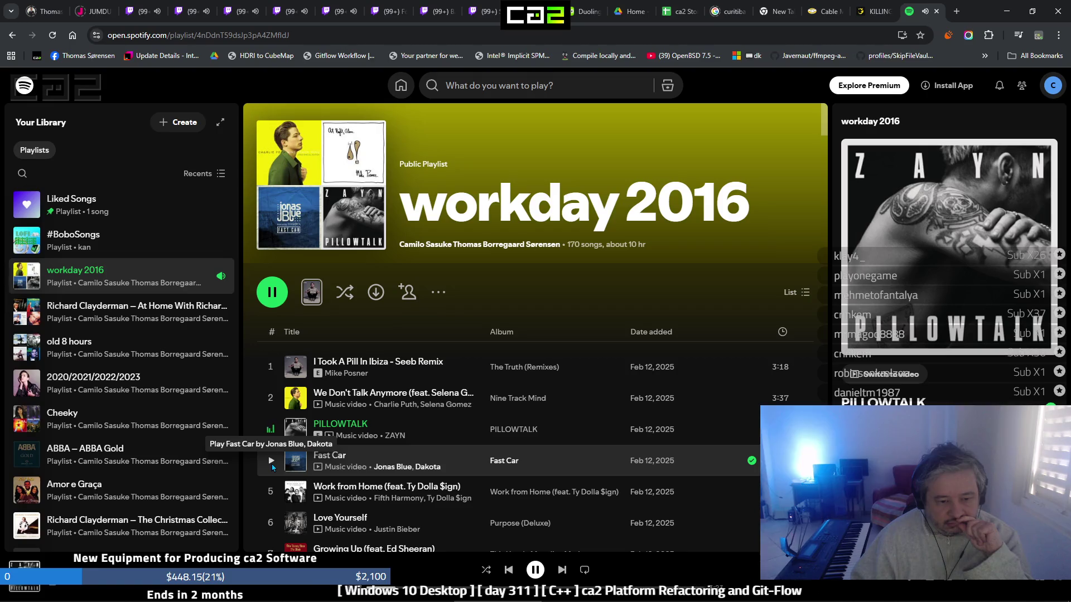
left_click(272, 467)
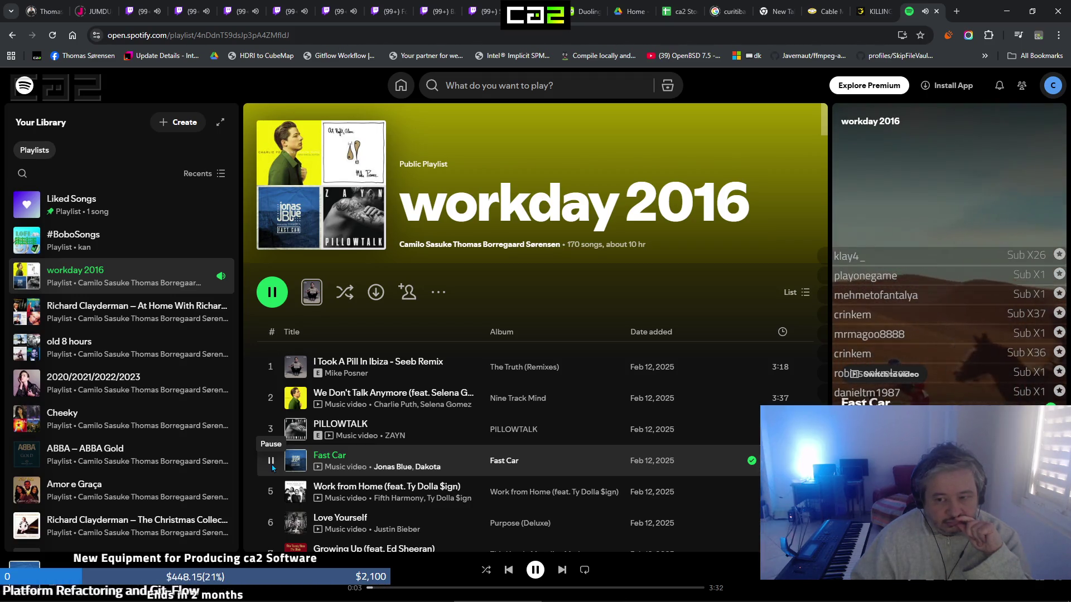
scroll(274, 458, "down", 1)
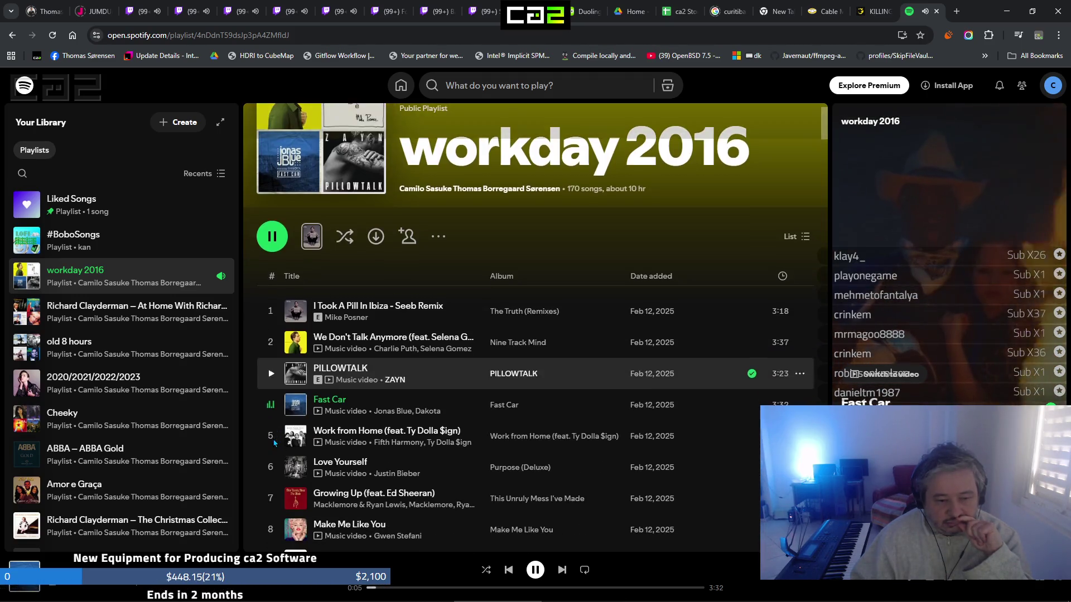
scroll(270, 489, "down", 1)
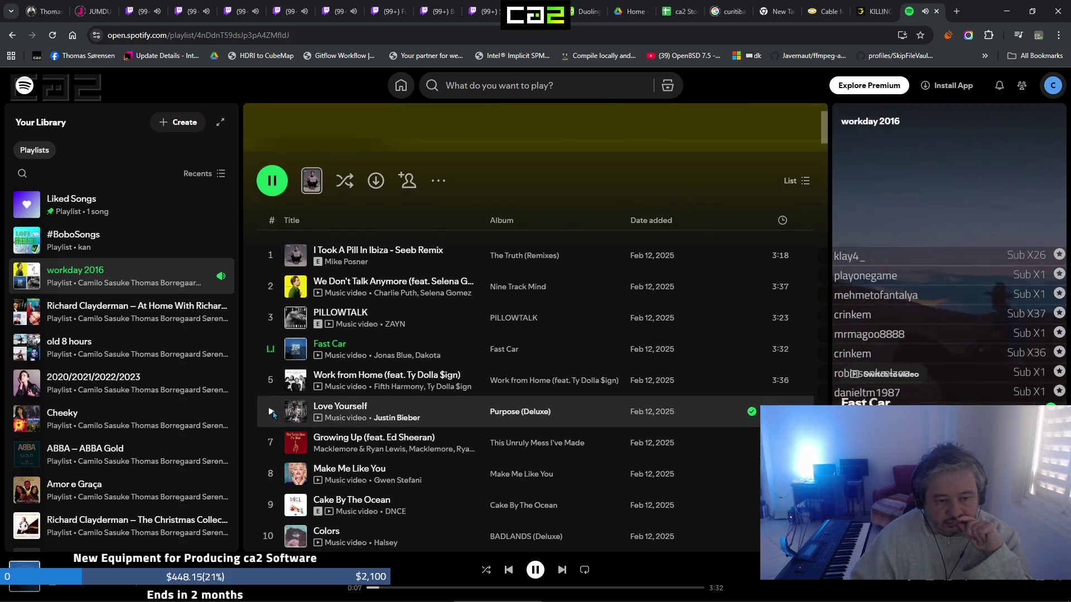
left_click(271, 413)
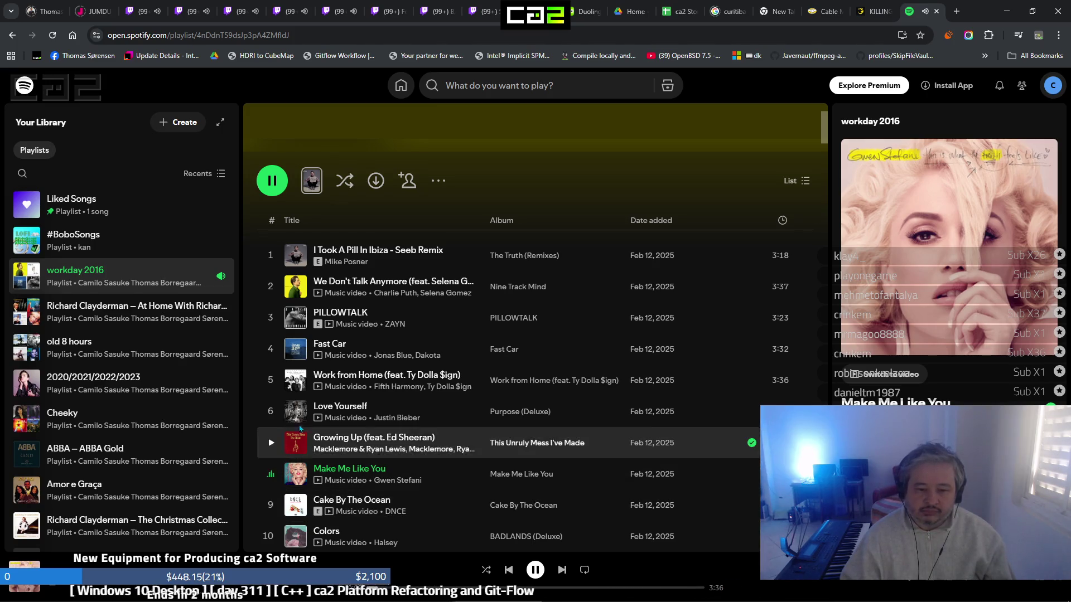
scroll(312, 410, "down", 1)
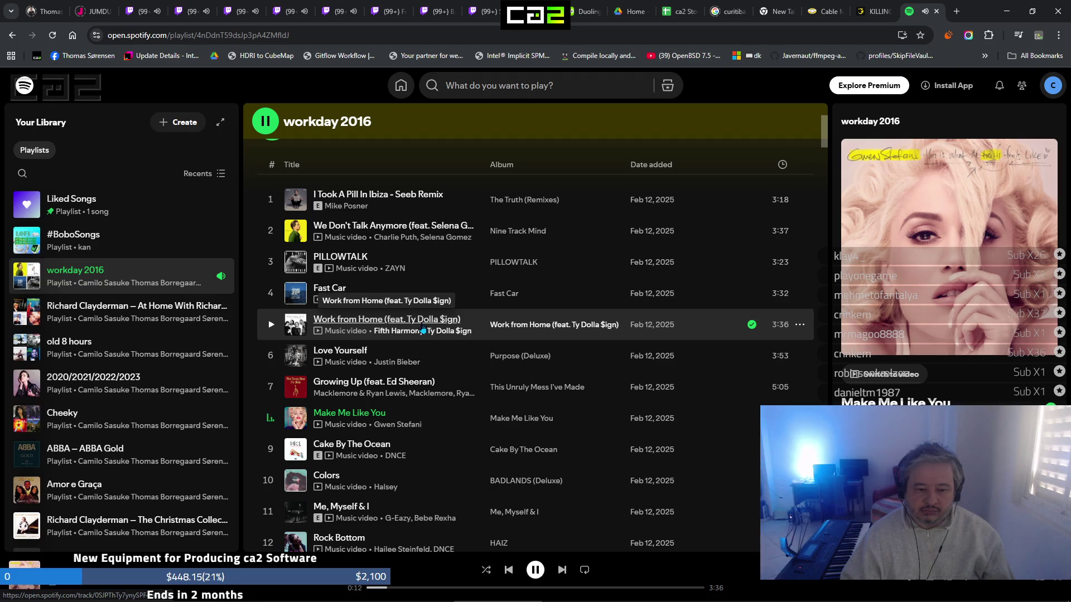
Scroll through the workday 2016 track list, then close the Spotify browser tab
scroll(422, 331, "down", 3)
scroll(423, 330, "down", 1)
scroll(422, 330, "down", 2)
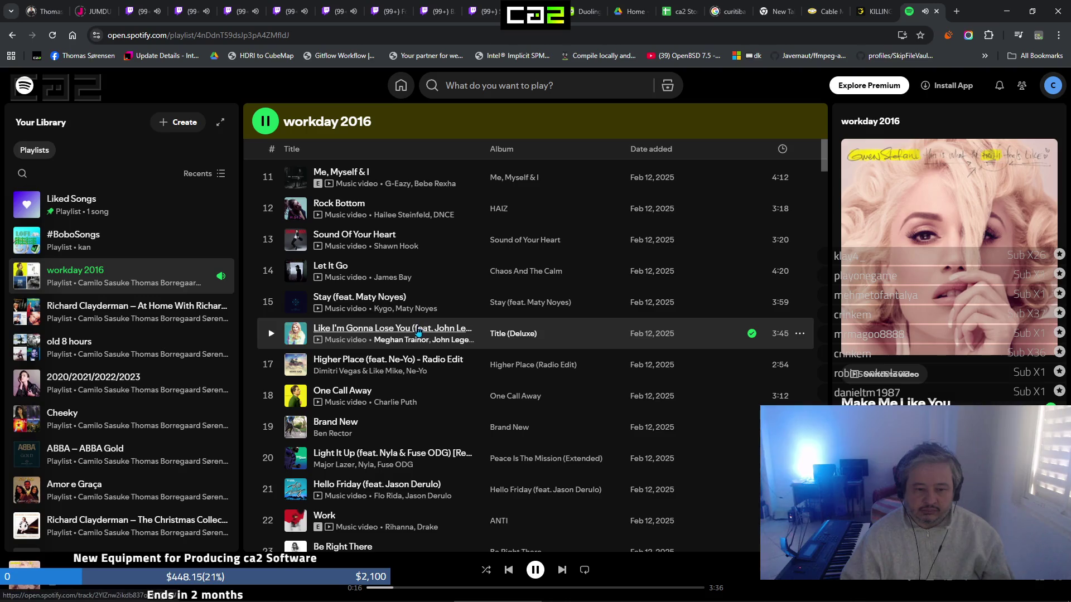
scroll(419, 330, "down", 3)
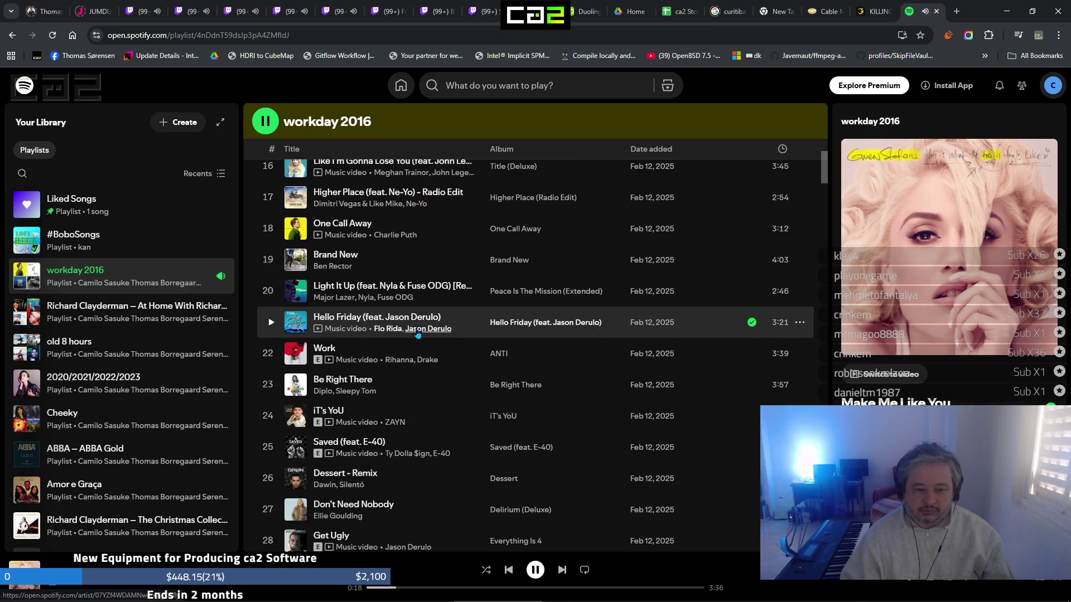
scroll(418, 334, "down", 2)
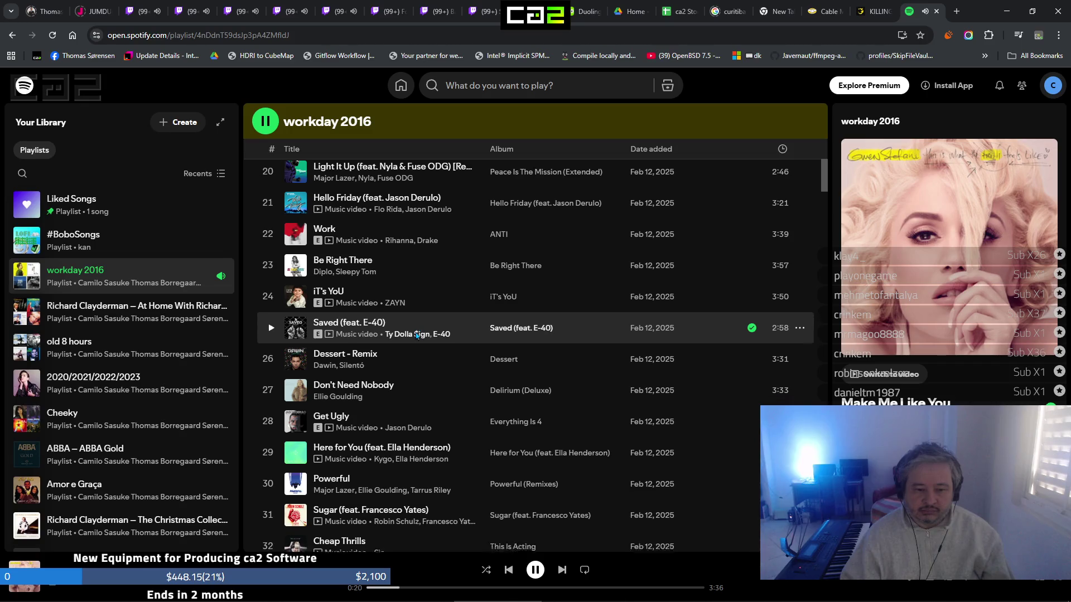
scroll(416, 335, "down", 2)
scroll(416, 337, "down", 1)
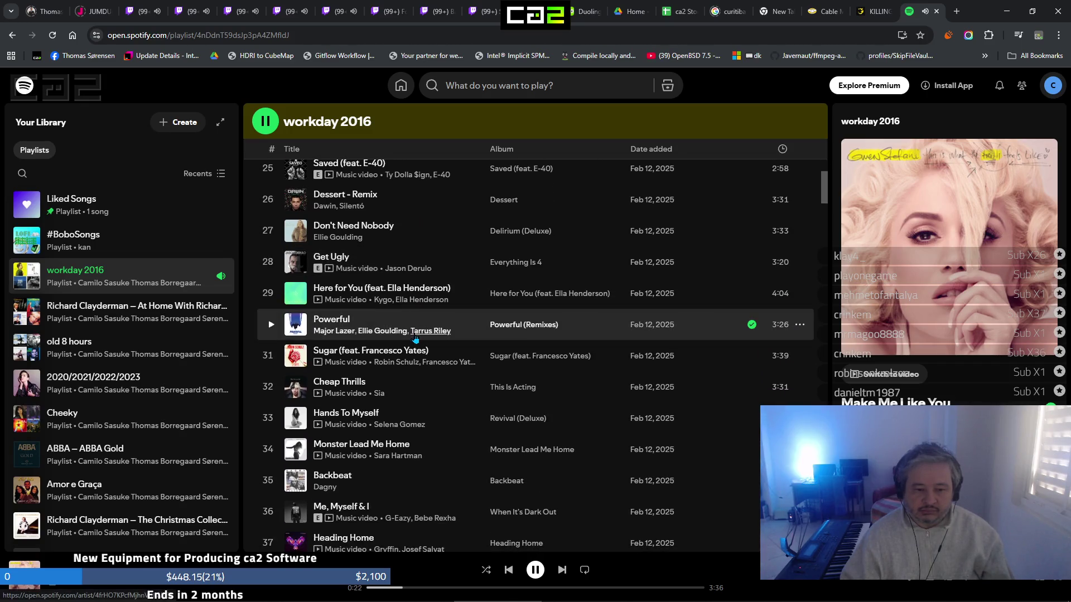
scroll(415, 340, "down", 4)
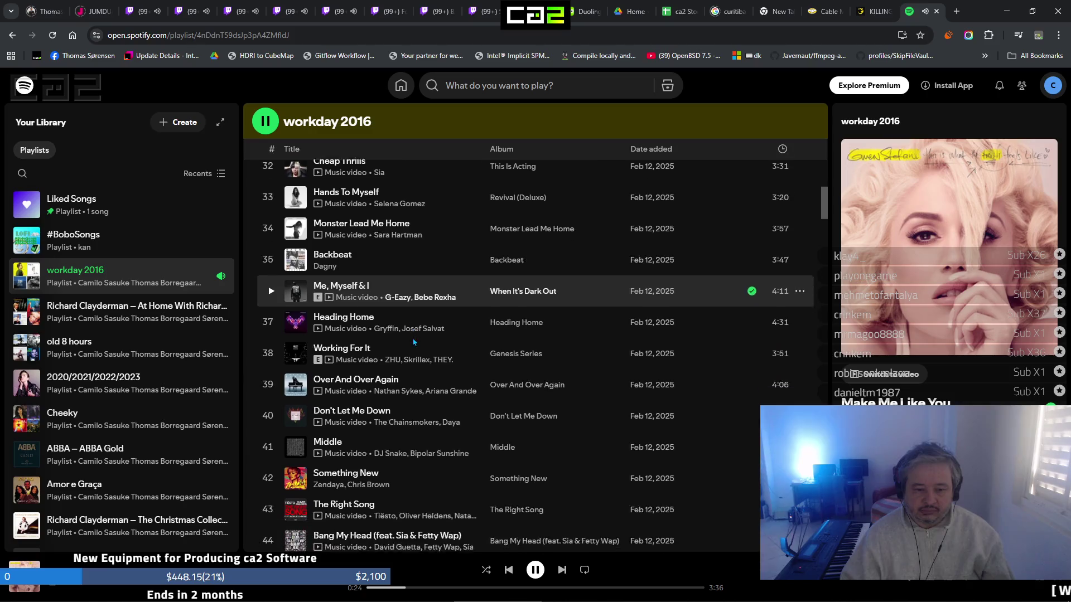
scroll(413, 342, "down", 2)
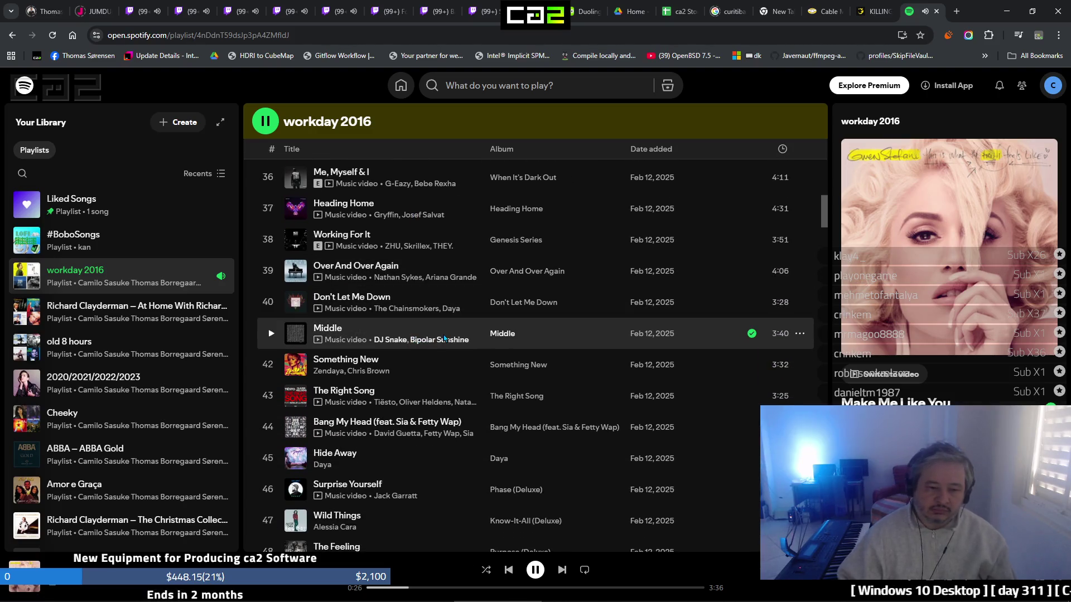
left_click(936, 11)
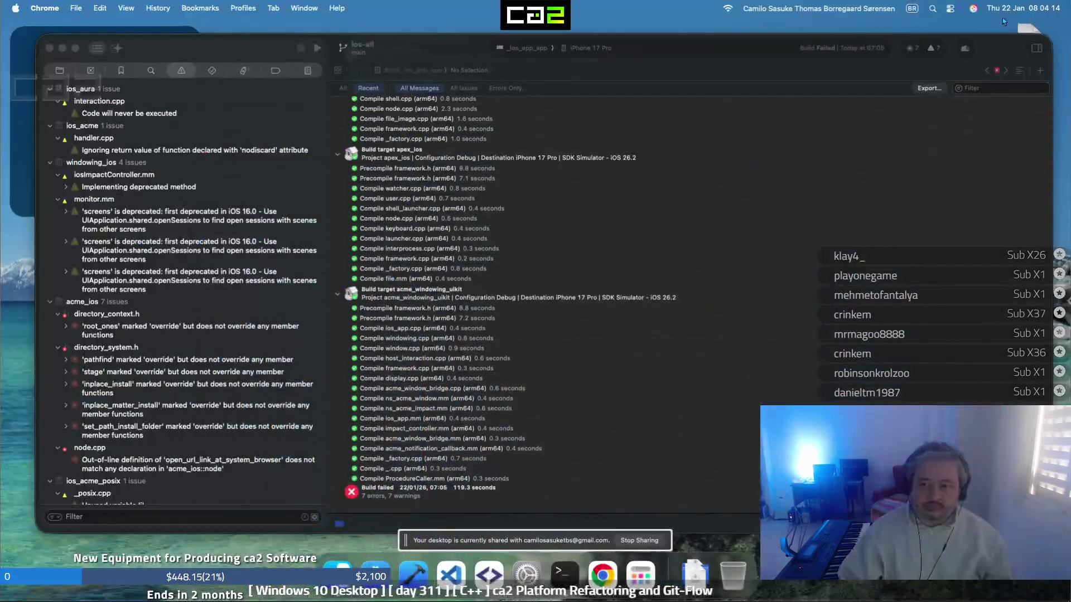
Bring Xcode forward, select the aura_ios compile steps, rebuild, and show recent build reports
left_click(769, 181)
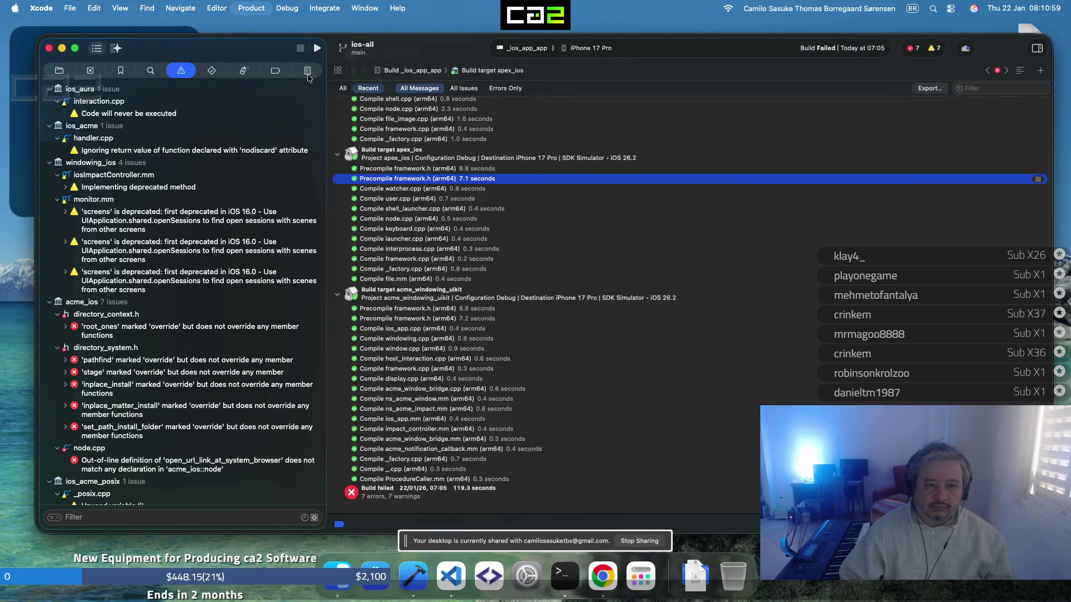
key("shift+Up")
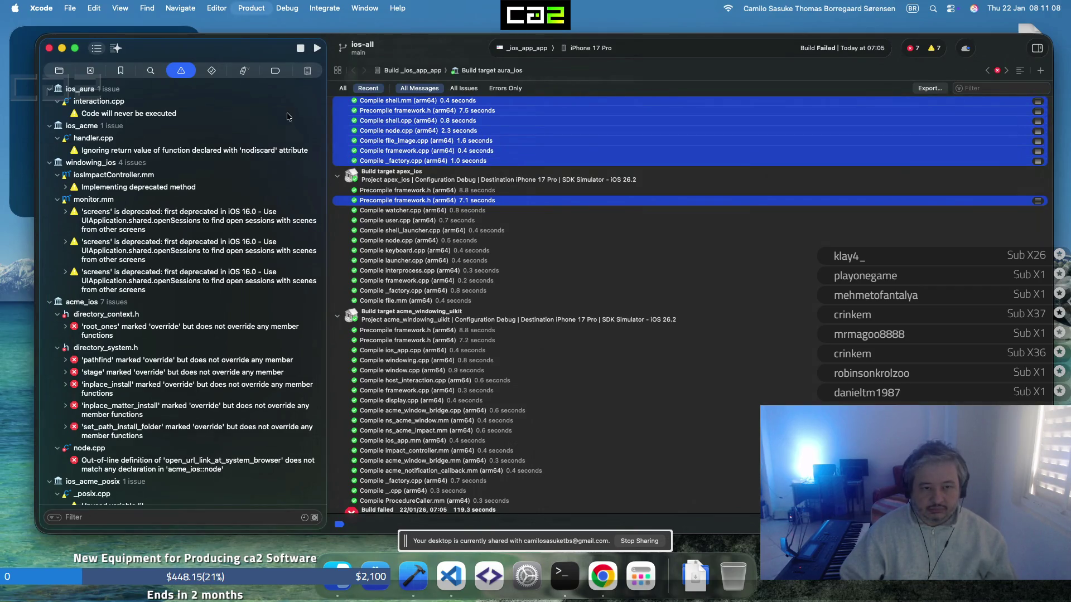
left_click(307, 72)
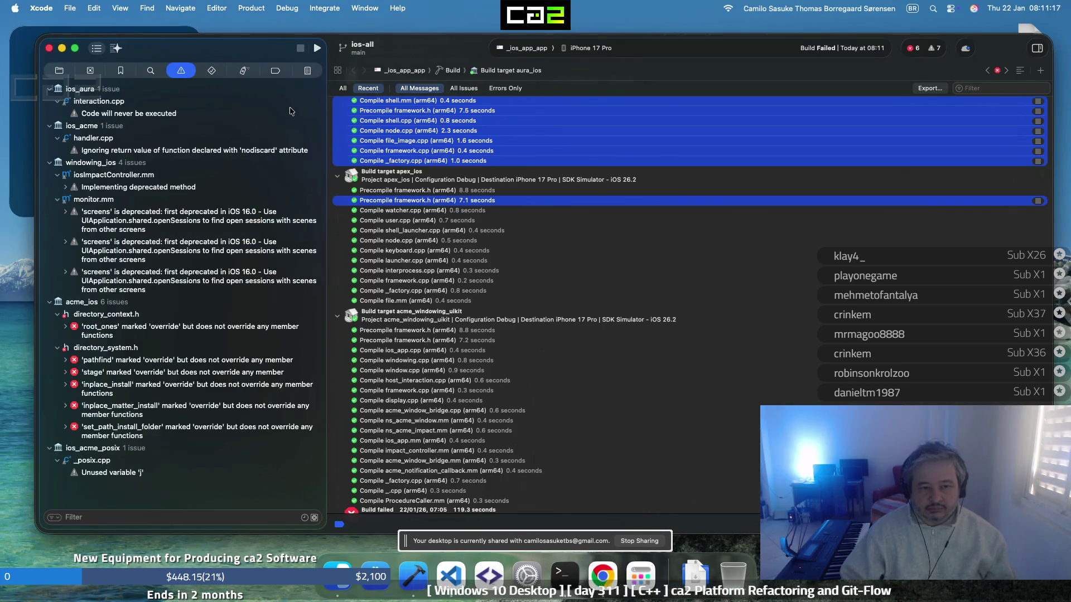
left_click(306, 74)
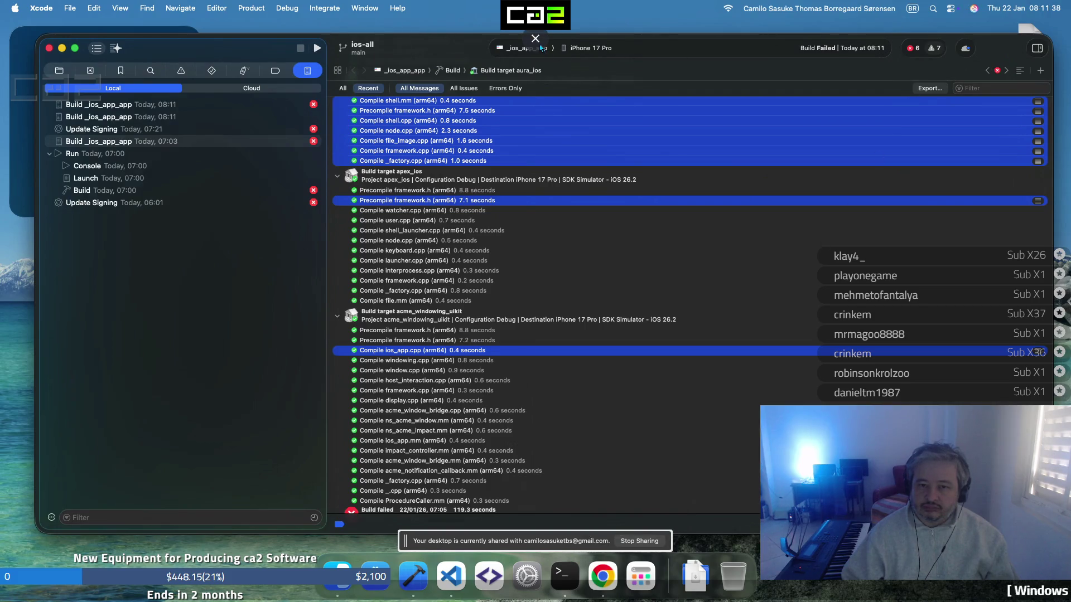
Take the Chrome Remote Desktop session out of full-screen mode
left_click(536, 40)
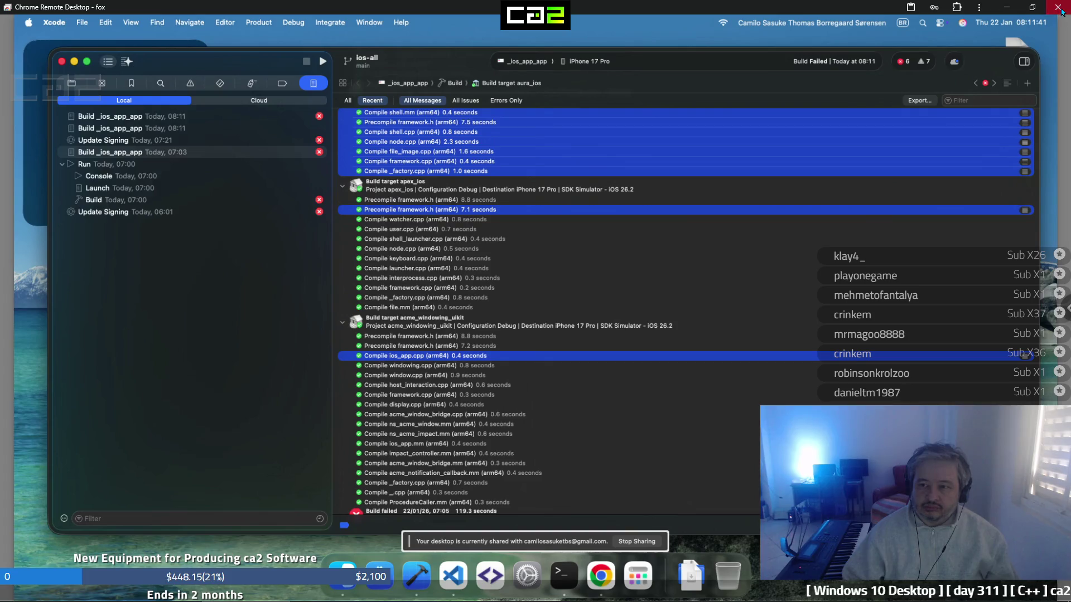
Close and reopen Chrome Remote Desktop, then reconnect to the Mac 'fox' with its access PIN
left_click(1055, 7)
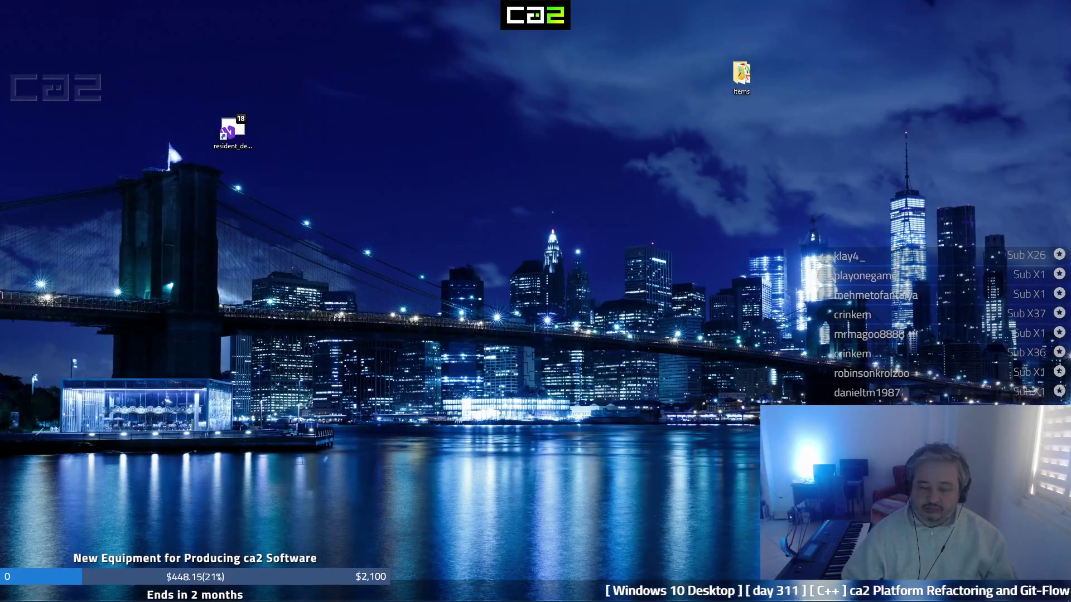
mouse_move(352, 589)
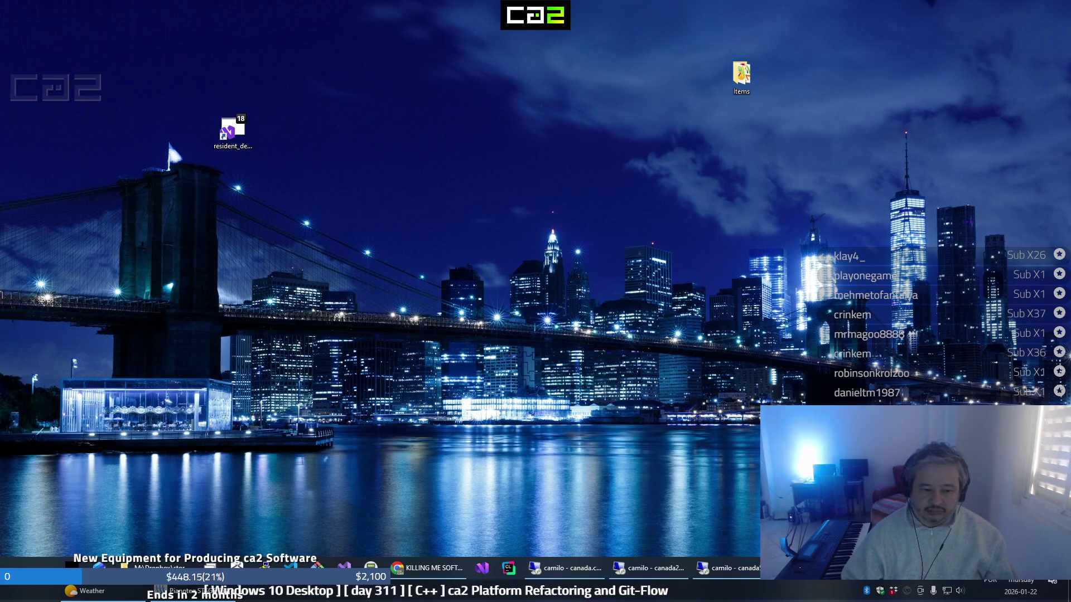
left_click(237, 568)
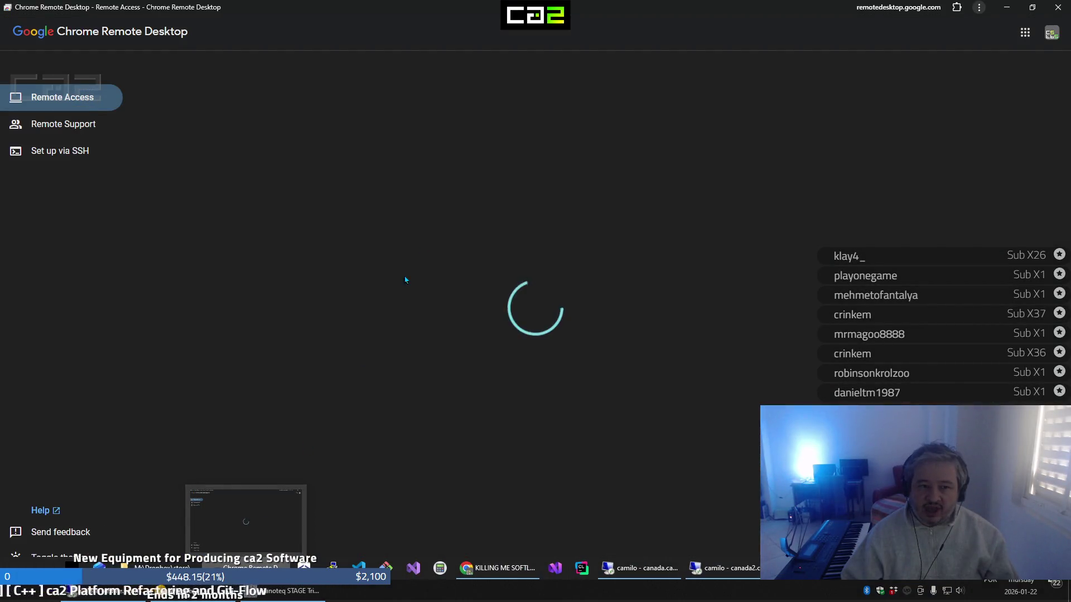
left_click(506, 146)
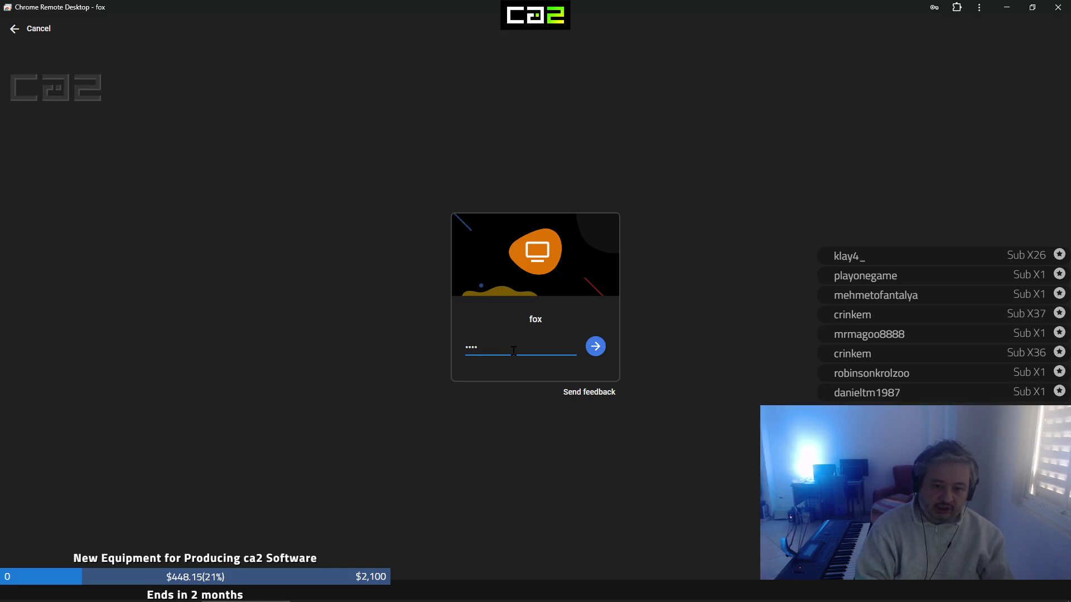
key("Return")
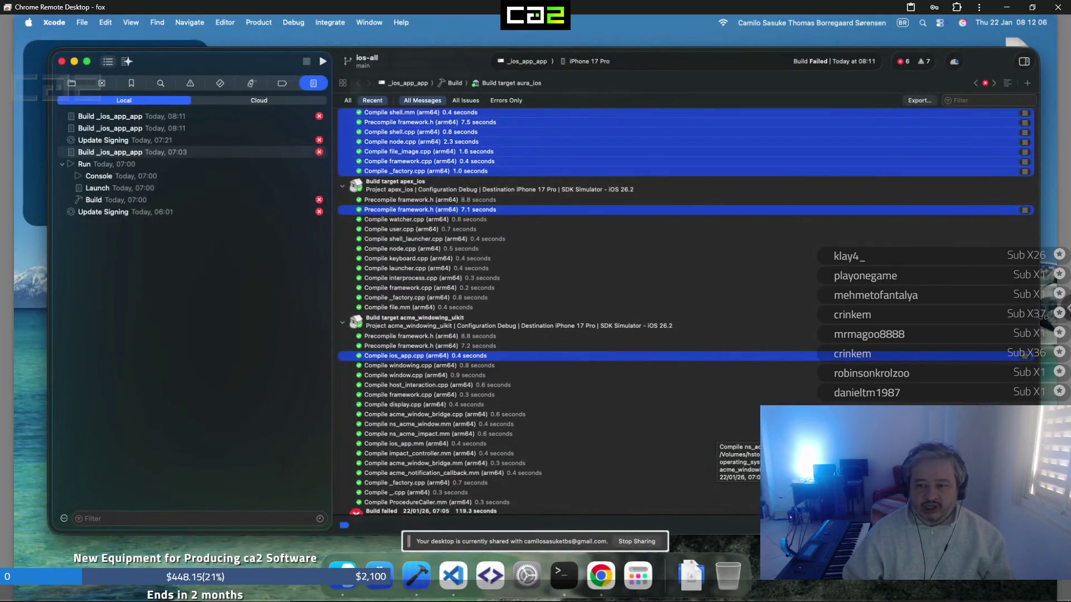
Restore full screen, select the launcher.cpp and framework.cpp messages, and open the failed 07:03 build report
left_click(1064, 310)
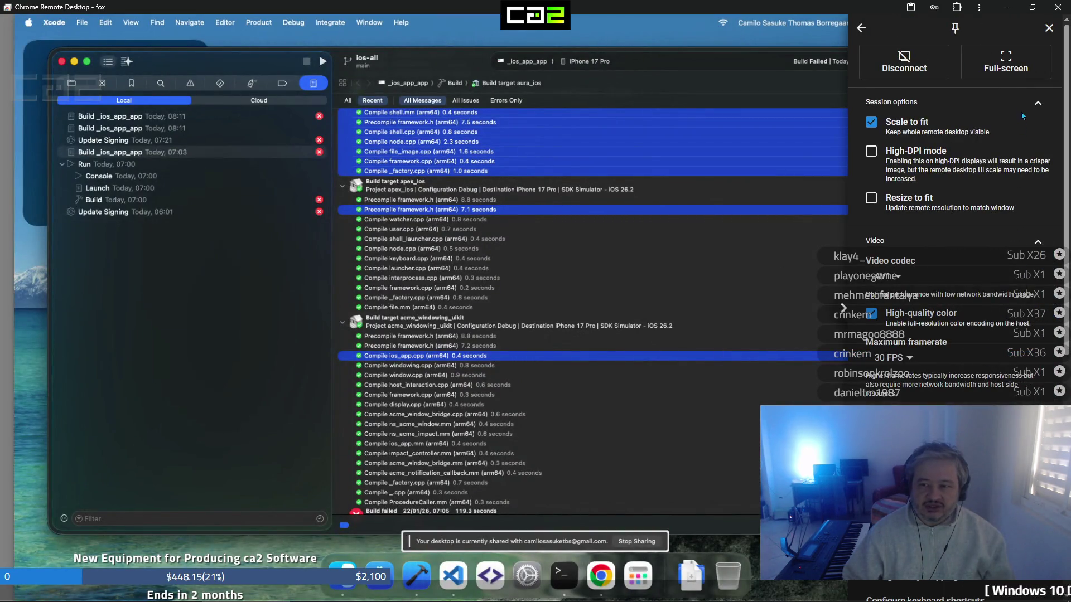
left_click(1025, 77)
left_click(557, 263)
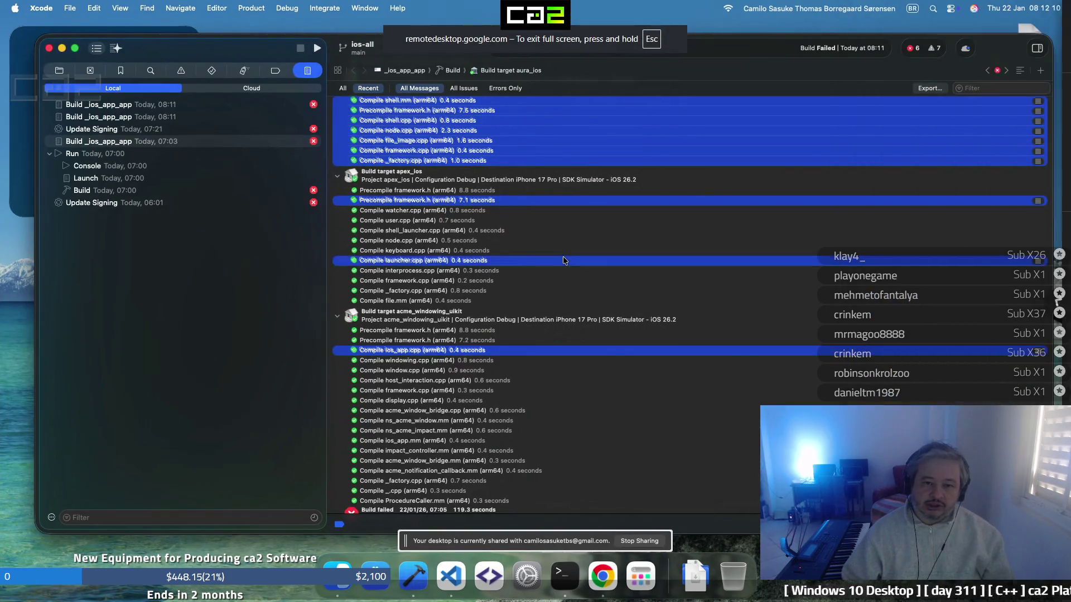
left_click(527, 284, "super")
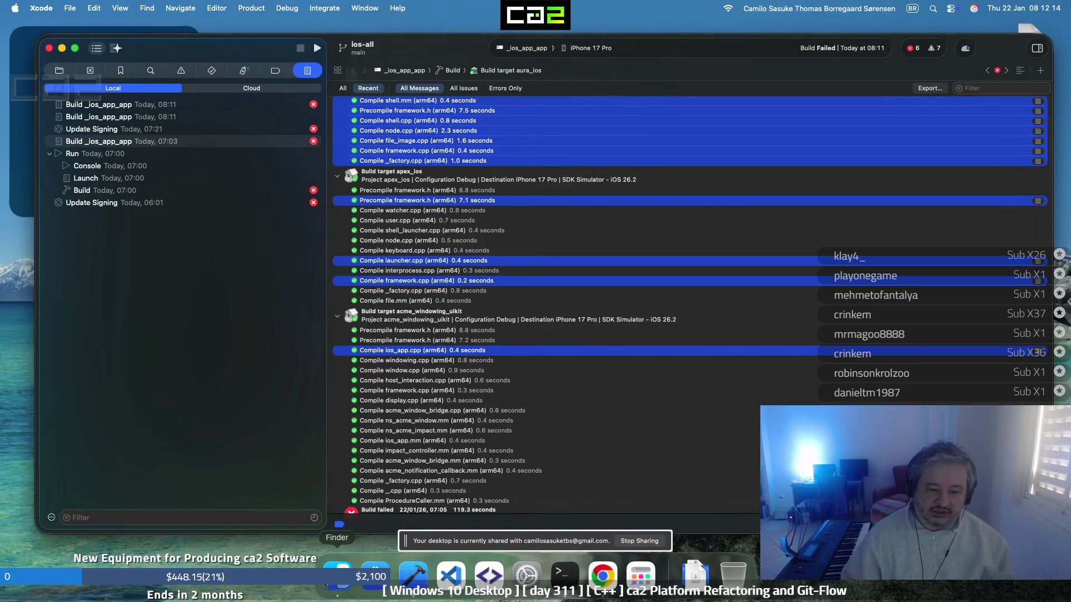
left_click(213, 400)
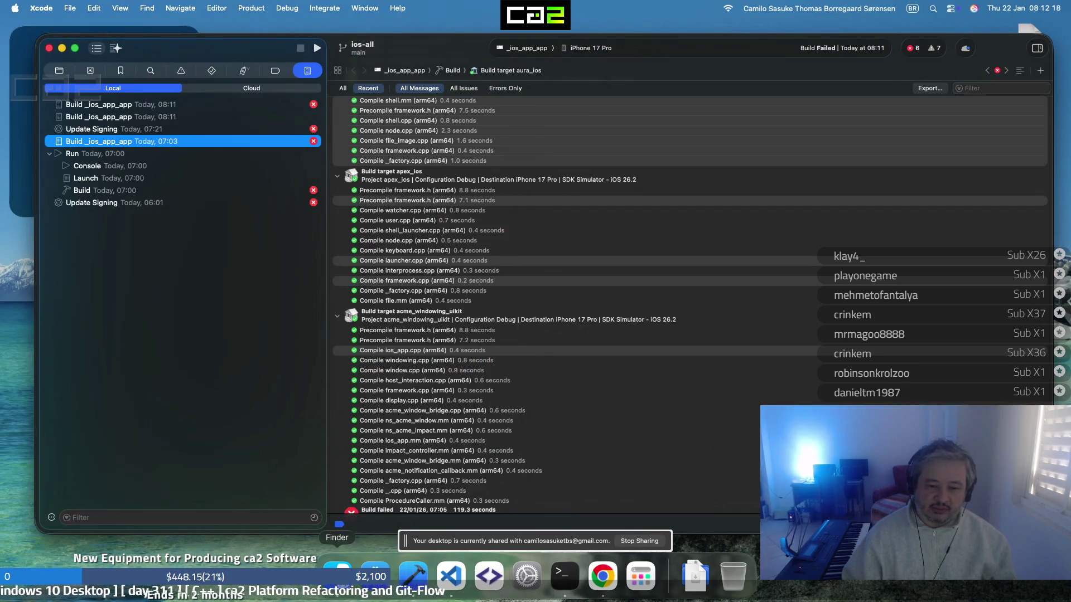
left_click(630, 576)
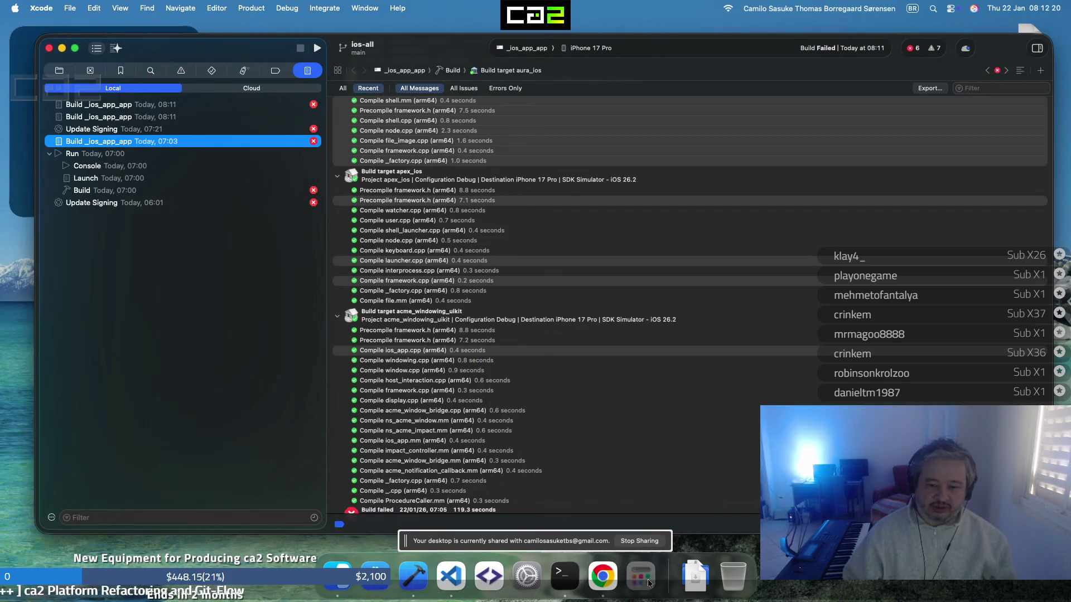
Launch Pianoteq 9 from a 'pia' app search, retrying until it opens
type("pia")
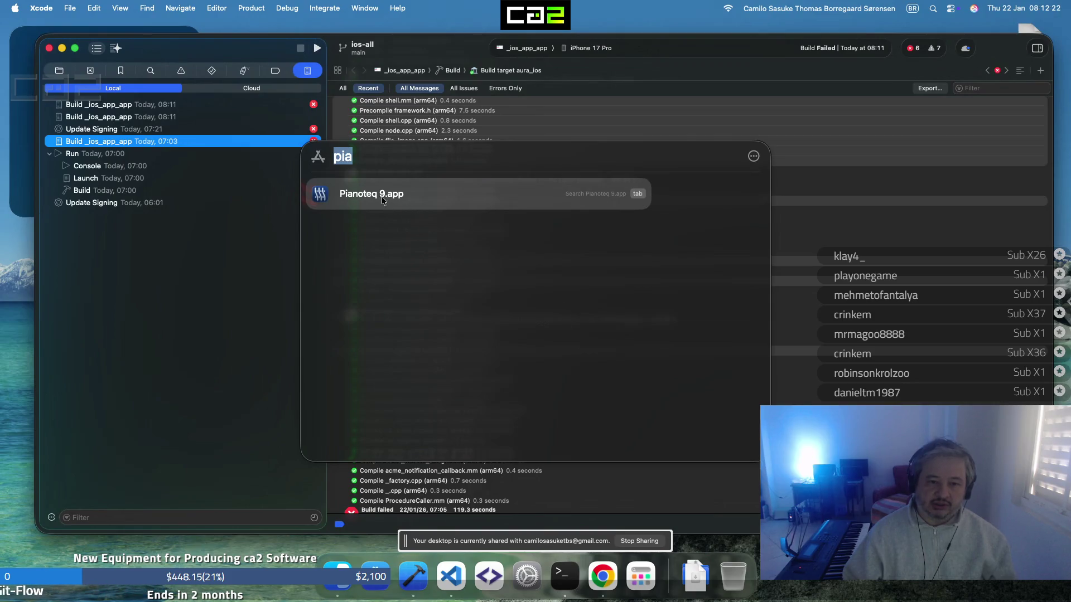
left_click(382, 196)
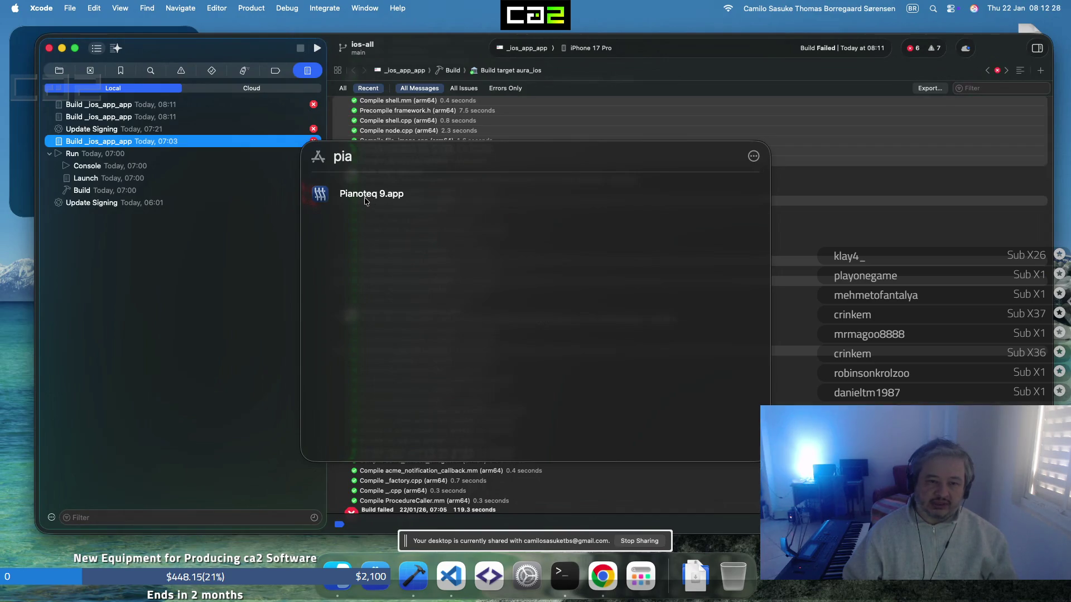
left_click(379, 196)
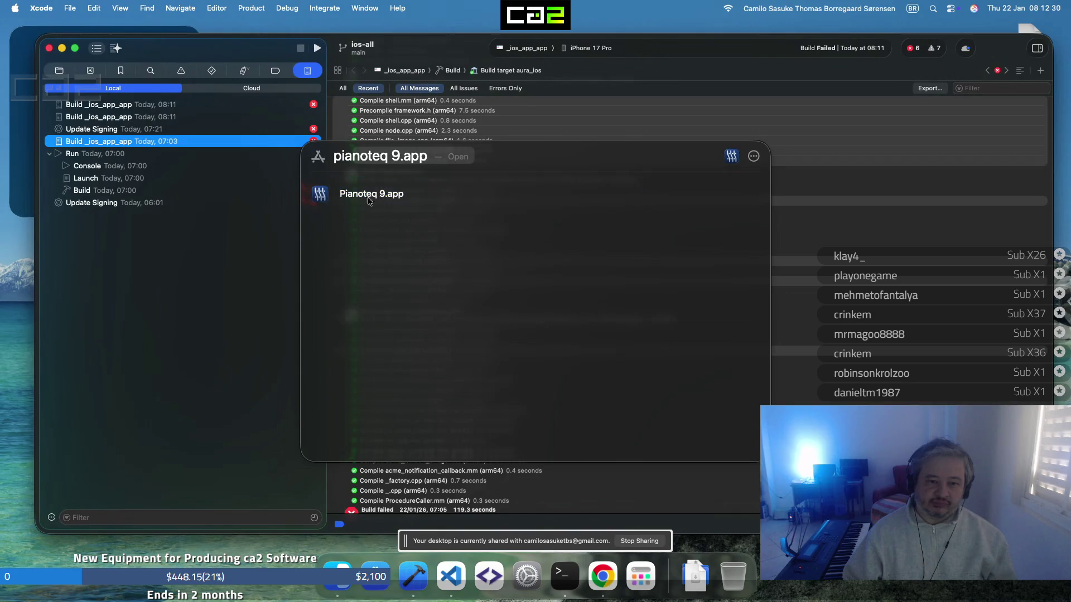
left_click(316, 199)
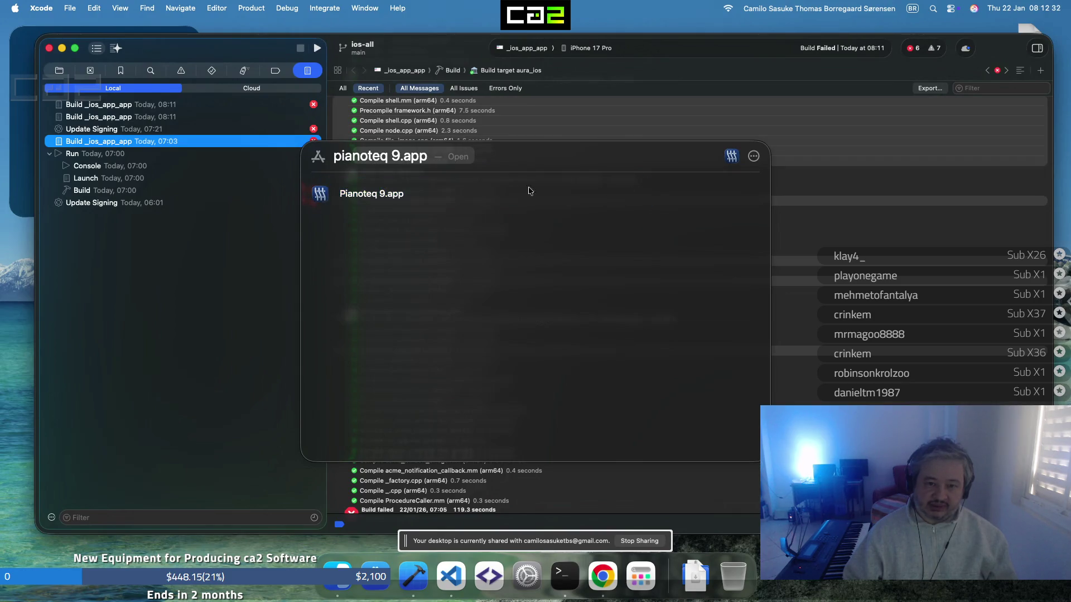
type("p")
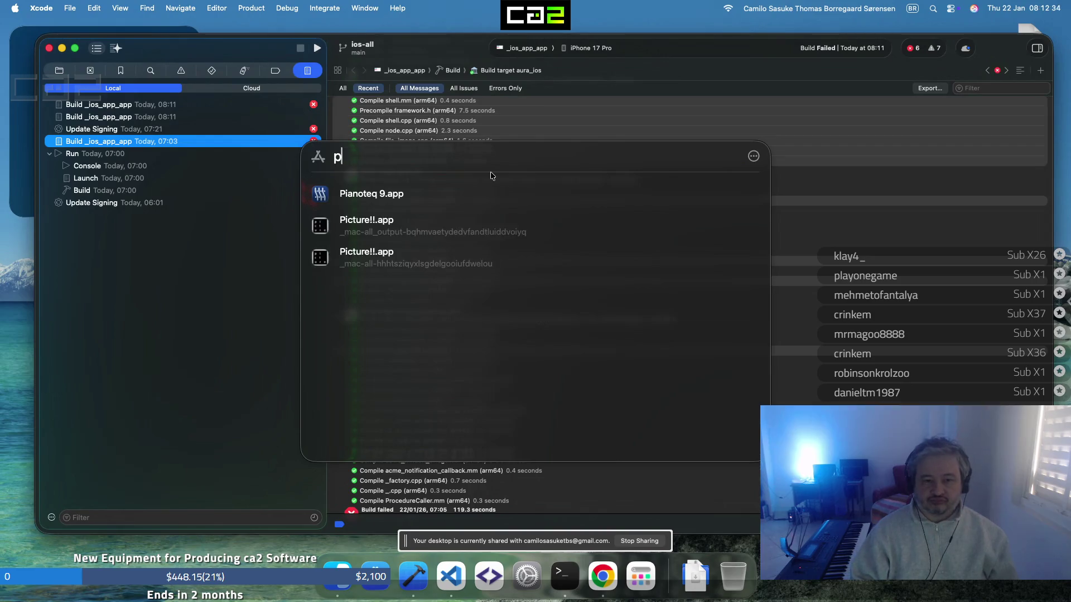
key("BackSpace")
type("pianoteq 9.app")
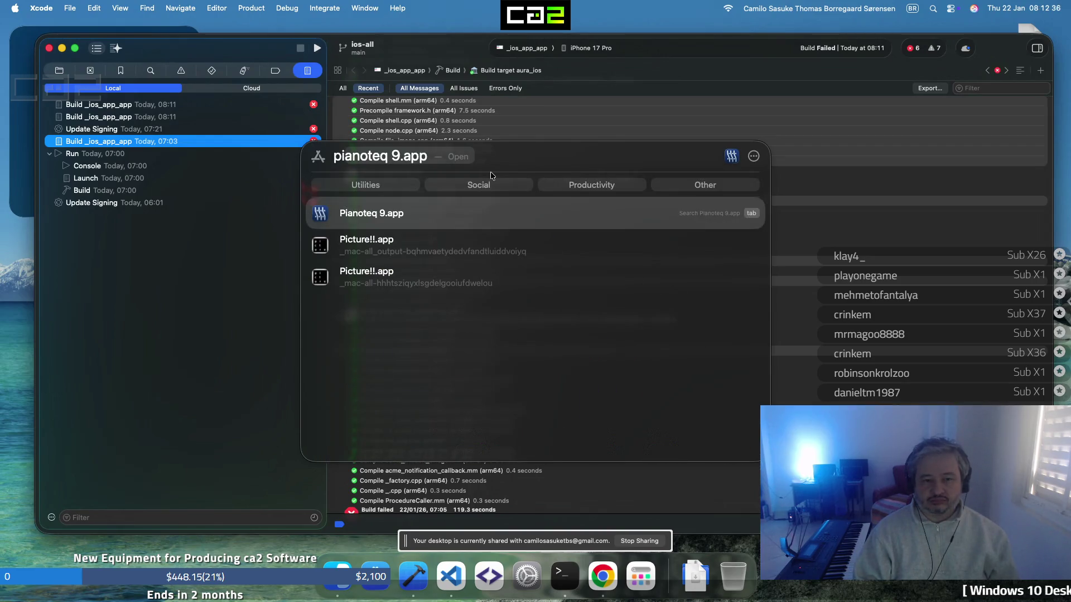
key("Return")
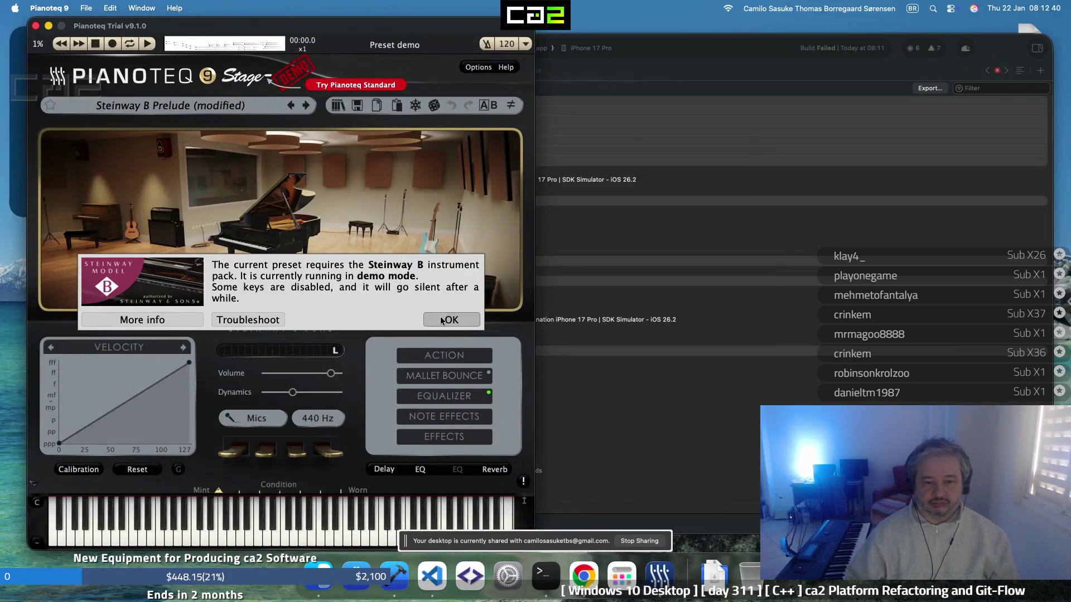
Dismiss the demo-mode notice and play two test notes on the Steinway B Prelude
left_click(441, 320)
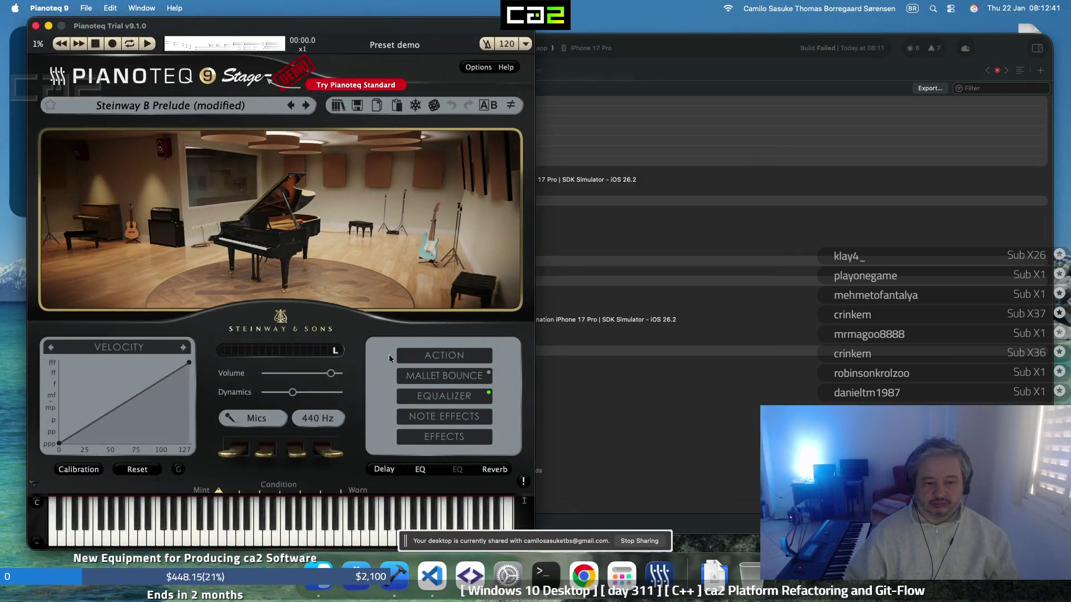
left_click(258, 547)
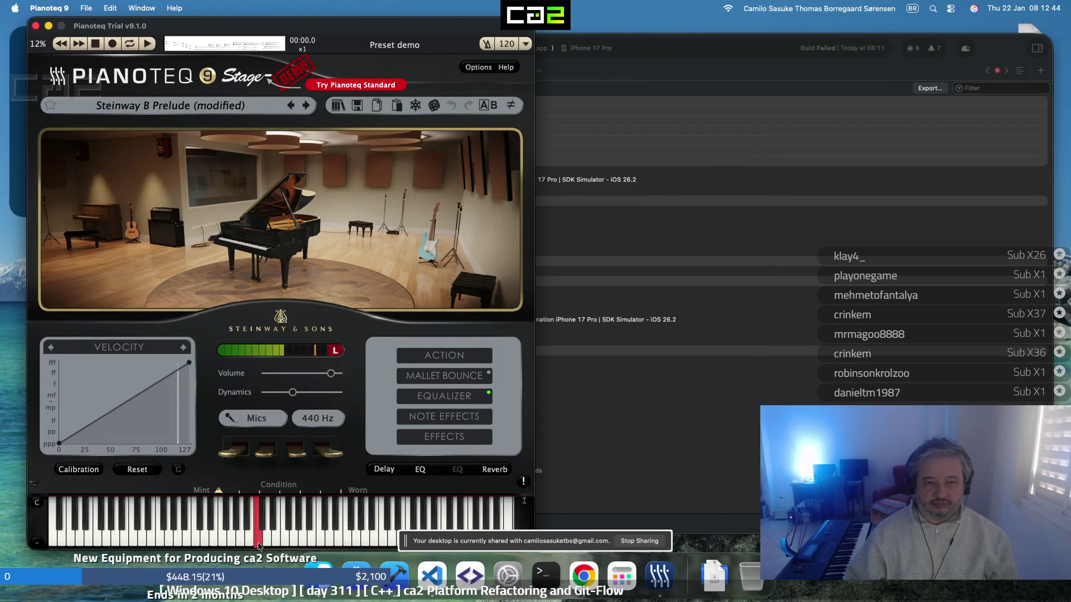
left_click(257, 547)
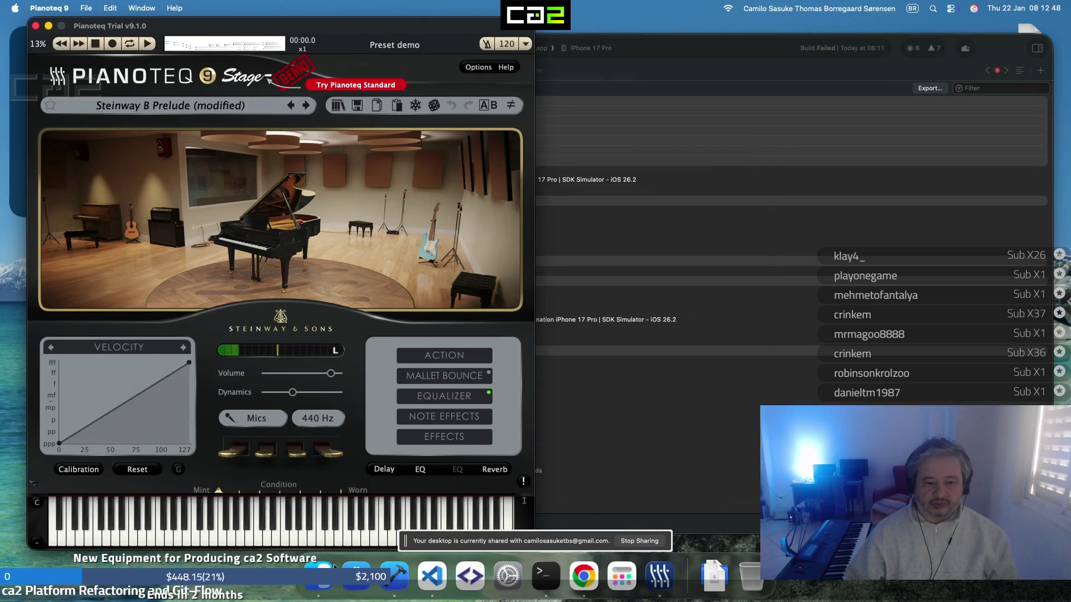
left_click(618, 586)
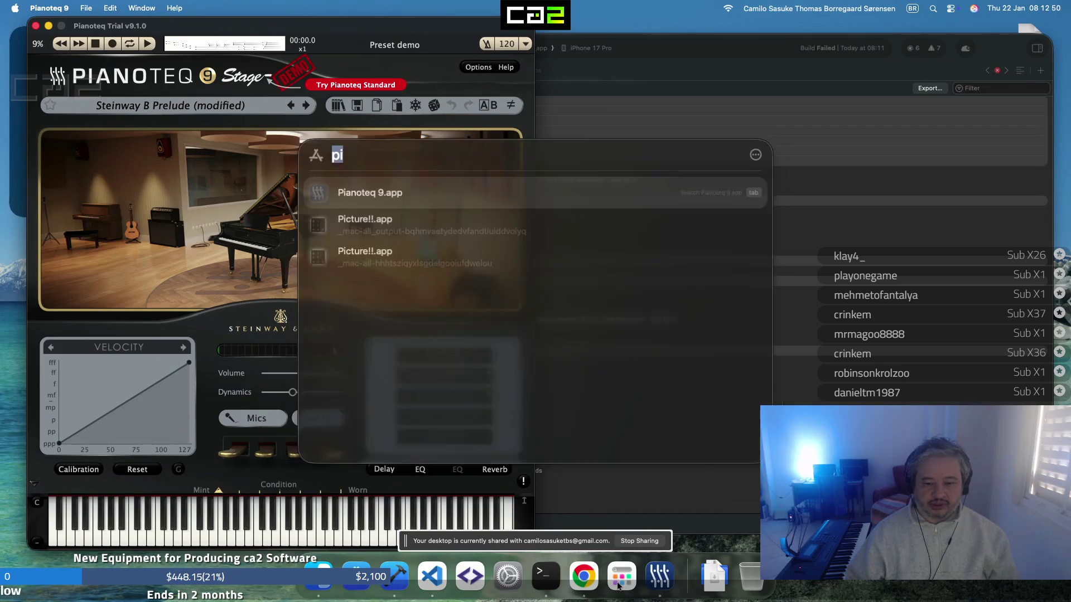
Launch Addictive Keys via 'add', move its window right, show the FX page, then bring Chrome forward
type("addressbook.app")
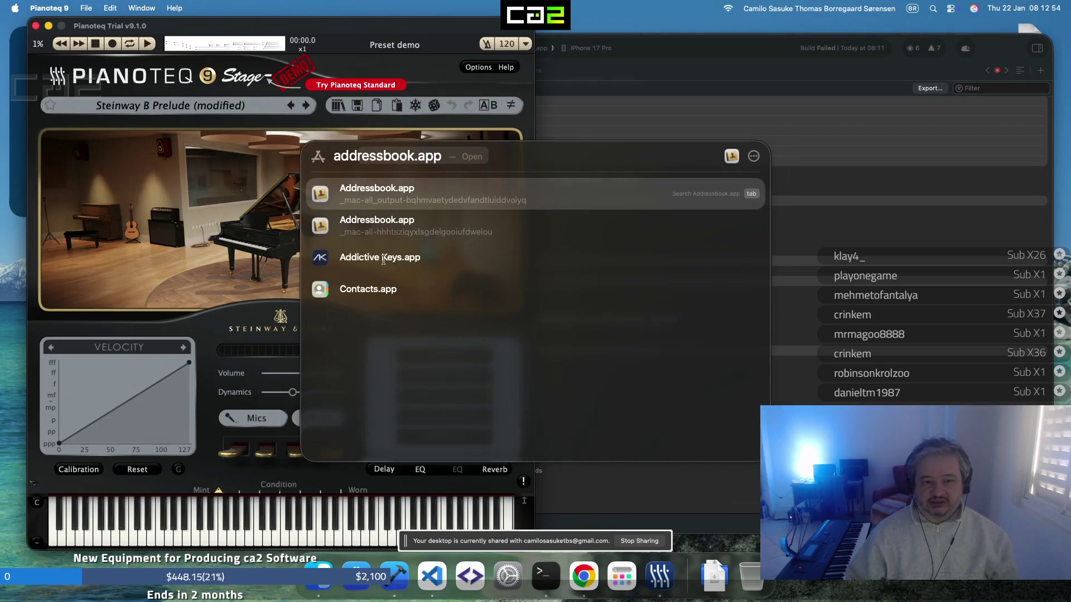
left_click(383, 259)
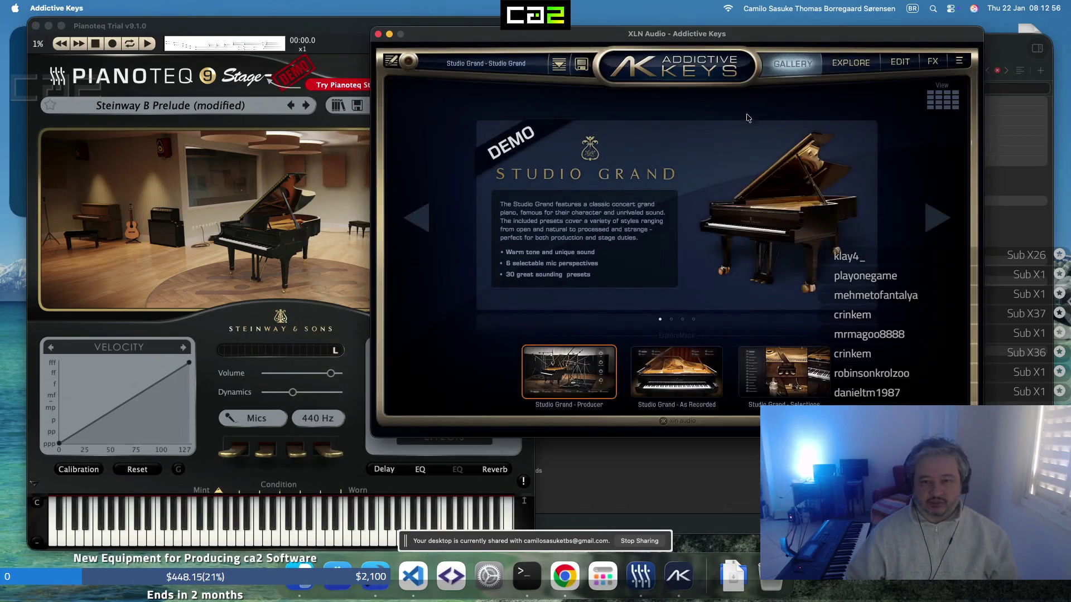
left_click_drag(830, 47, 877, 33)
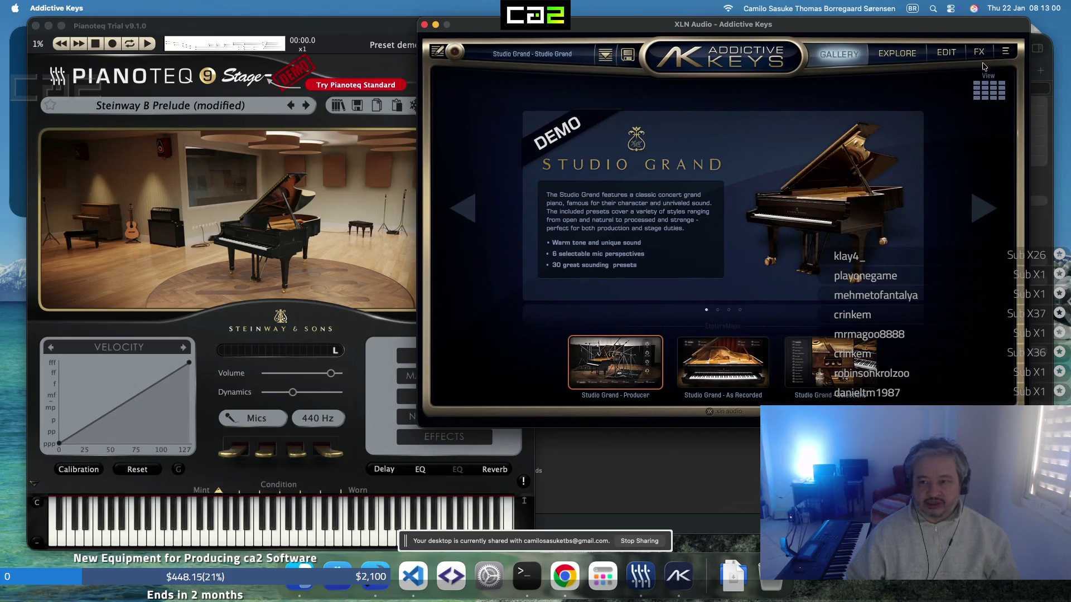
left_click(982, 56)
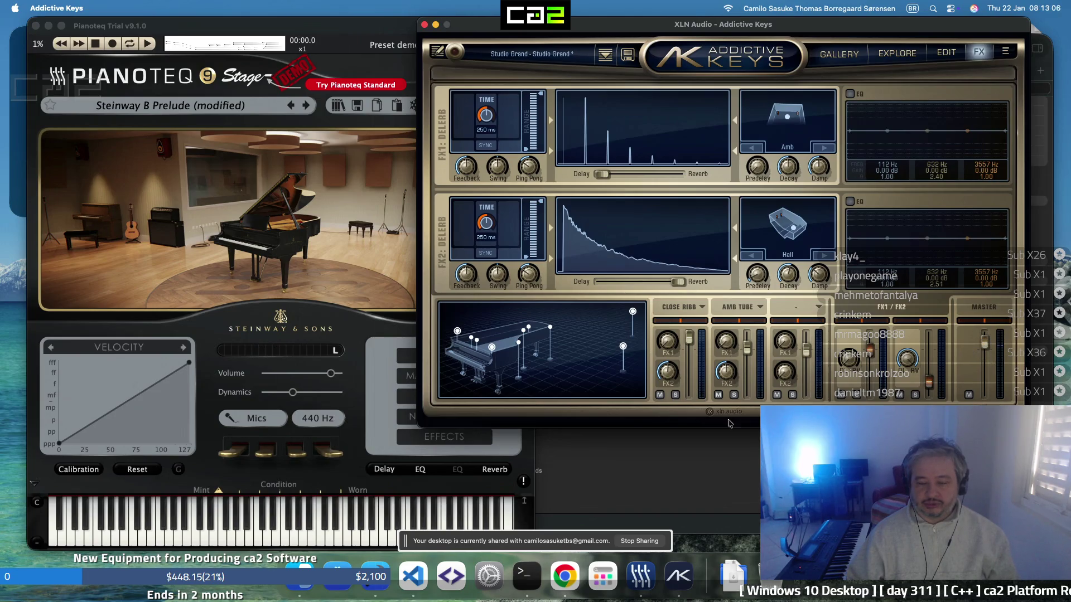
left_click(557, 573)
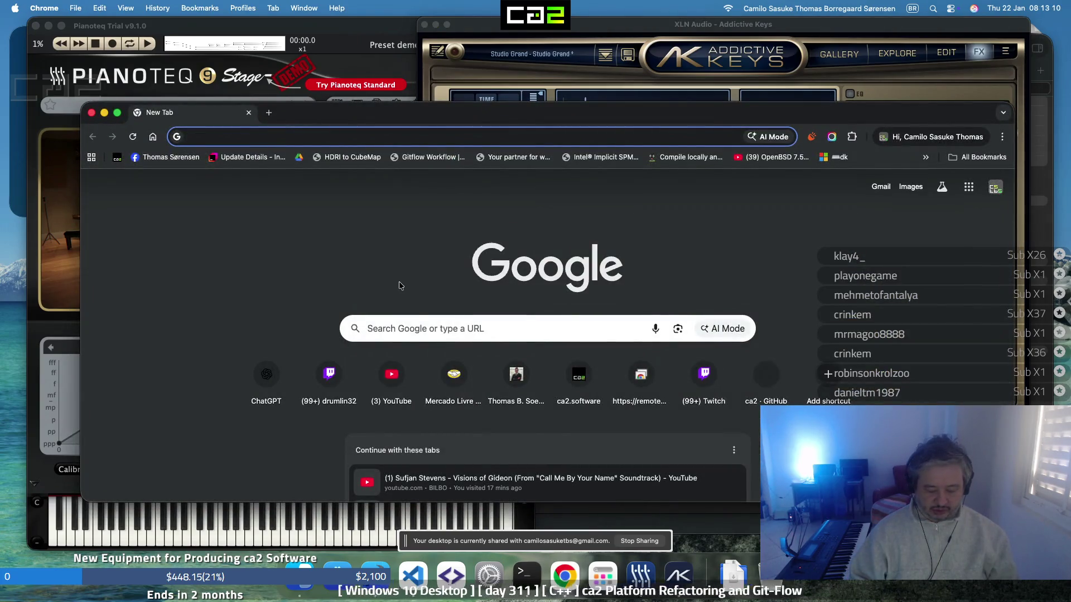
Search 'killing me softly chords' from Chrome's address bar and open Roberta Flack's Ultimate Guitar chords page
type("killing me softly chords")
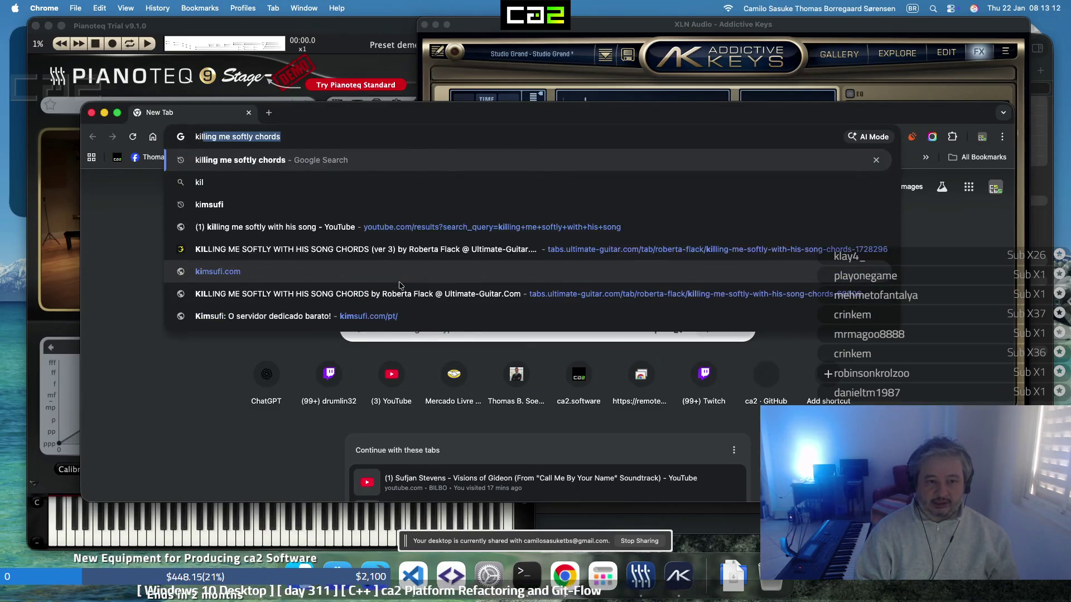
key("Return")
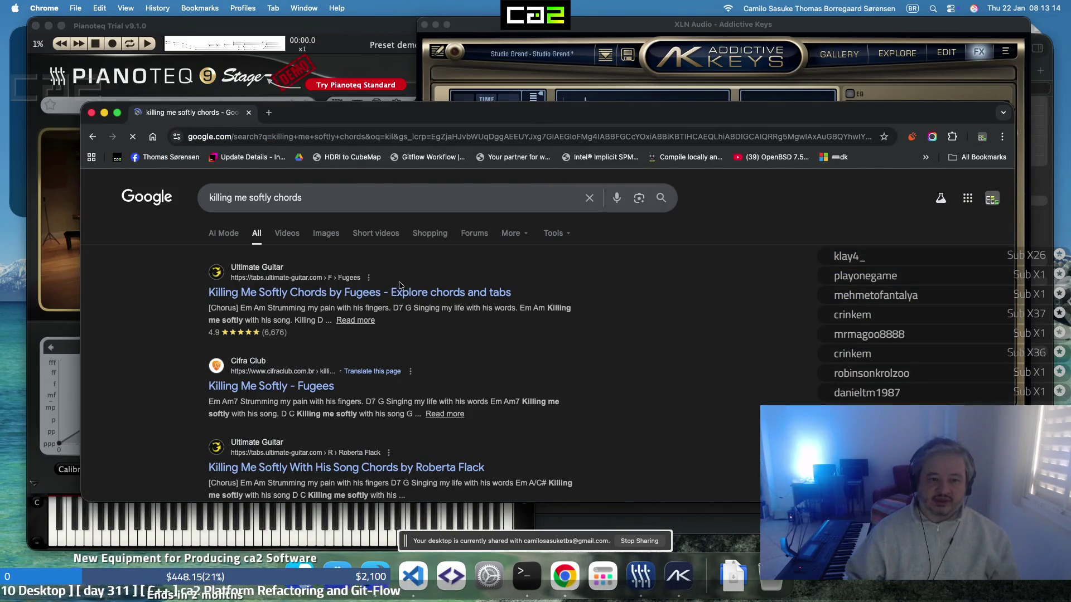
scroll(396, 363, "down", 2)
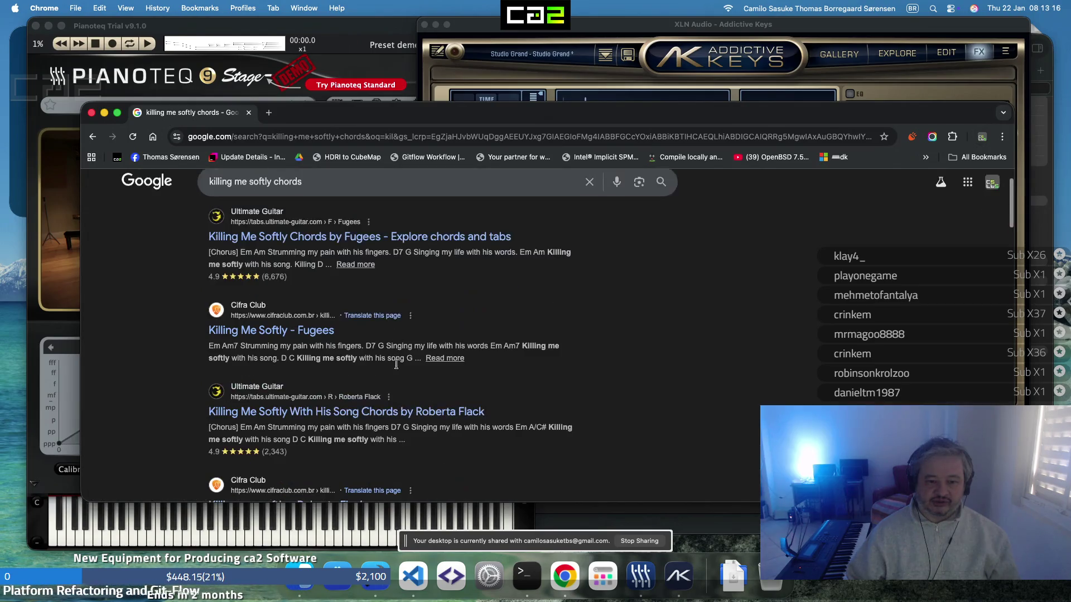
left_click(437, 412)
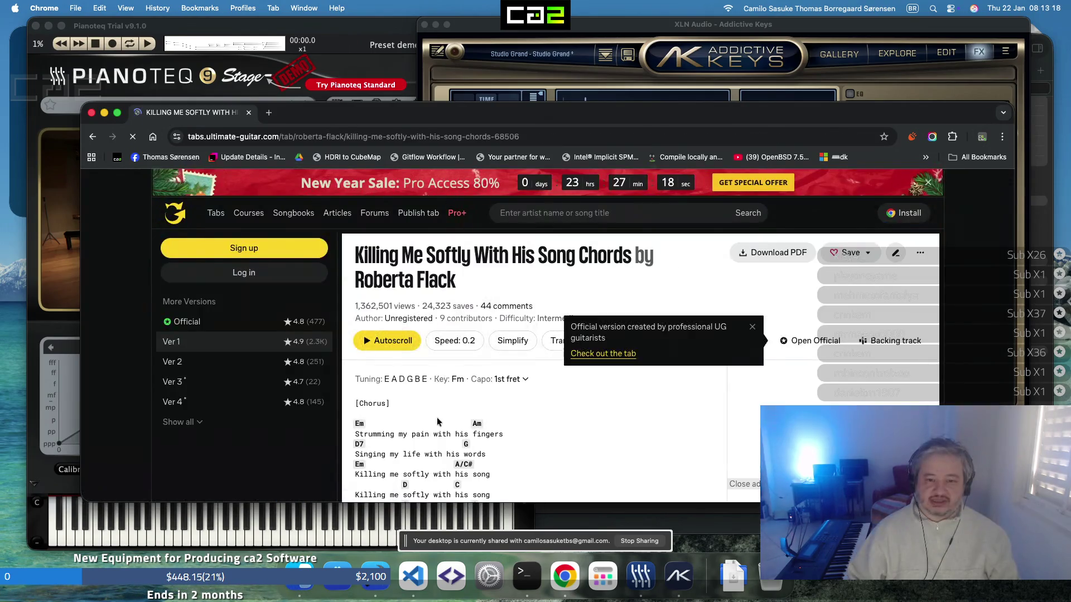
scroll(532, 366, "down", 2)
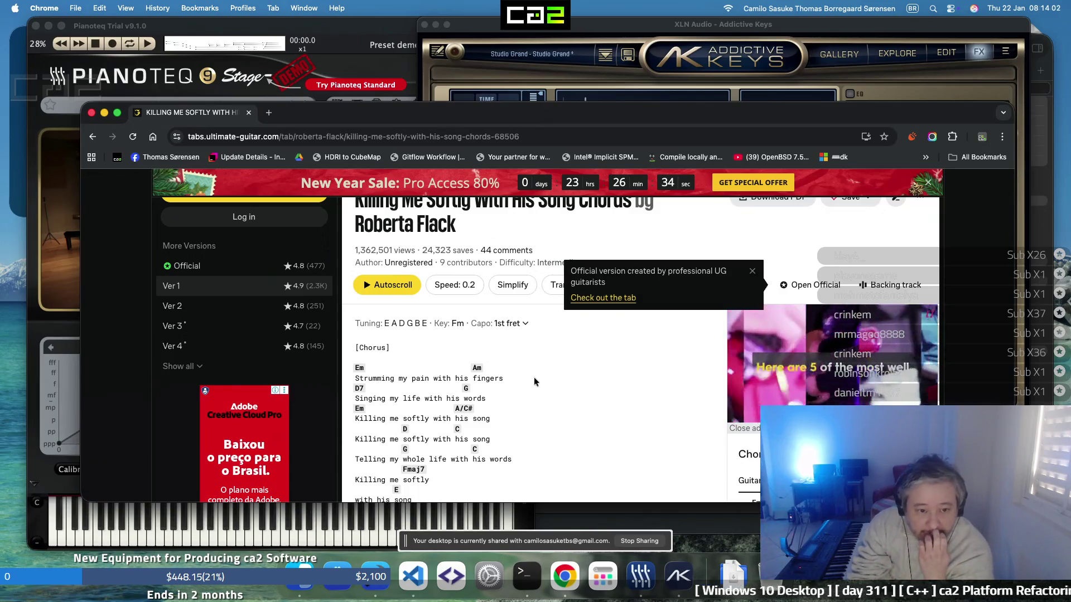
scroll(534, 377, "down", 3)
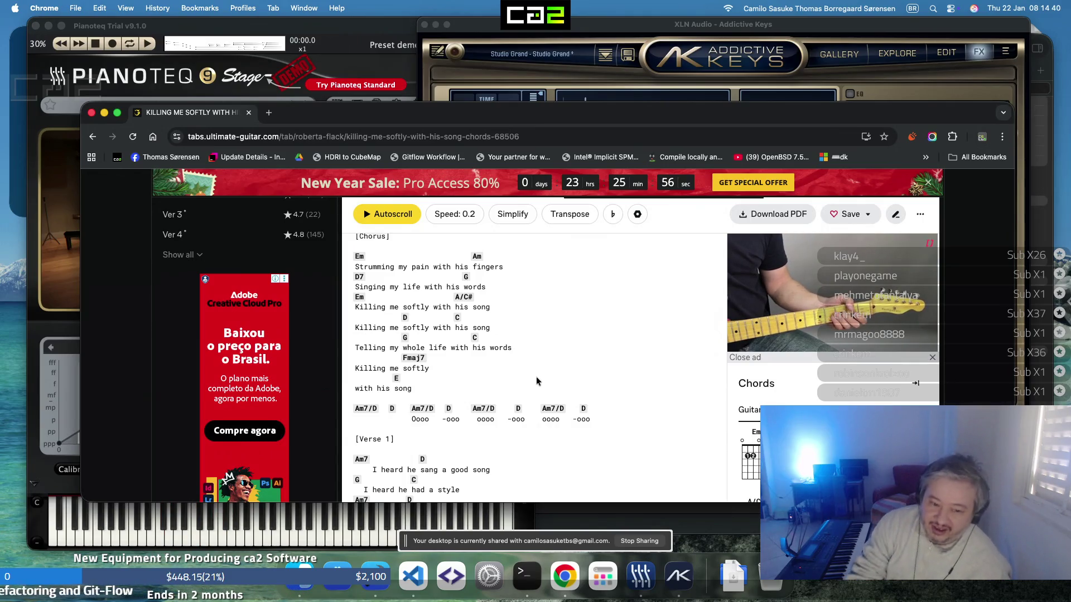
scroll(537, 376, "down", 2)
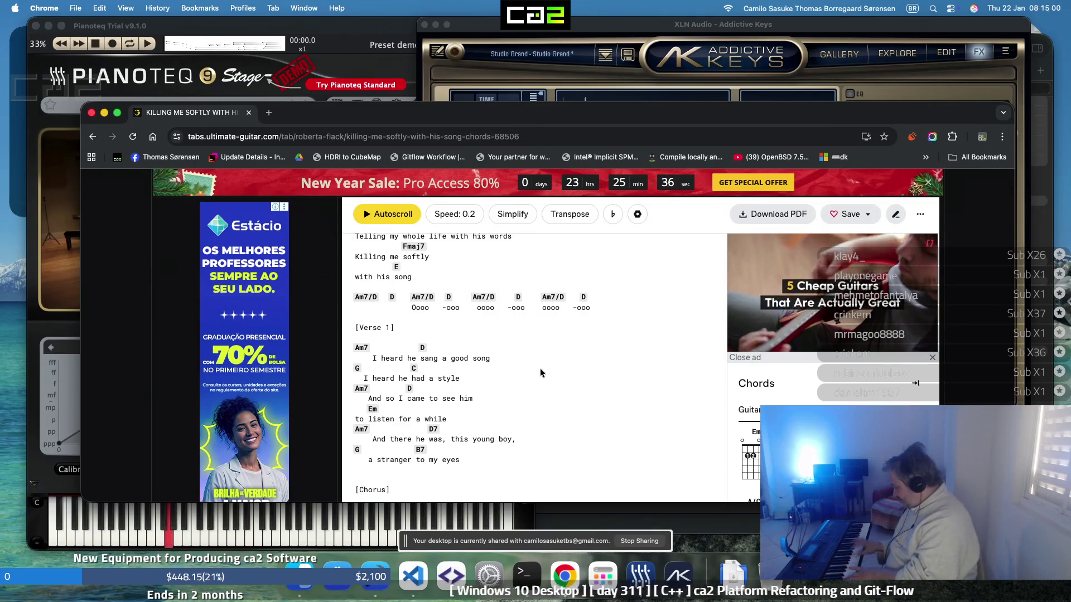
scroll(540, 368, "down", 3)
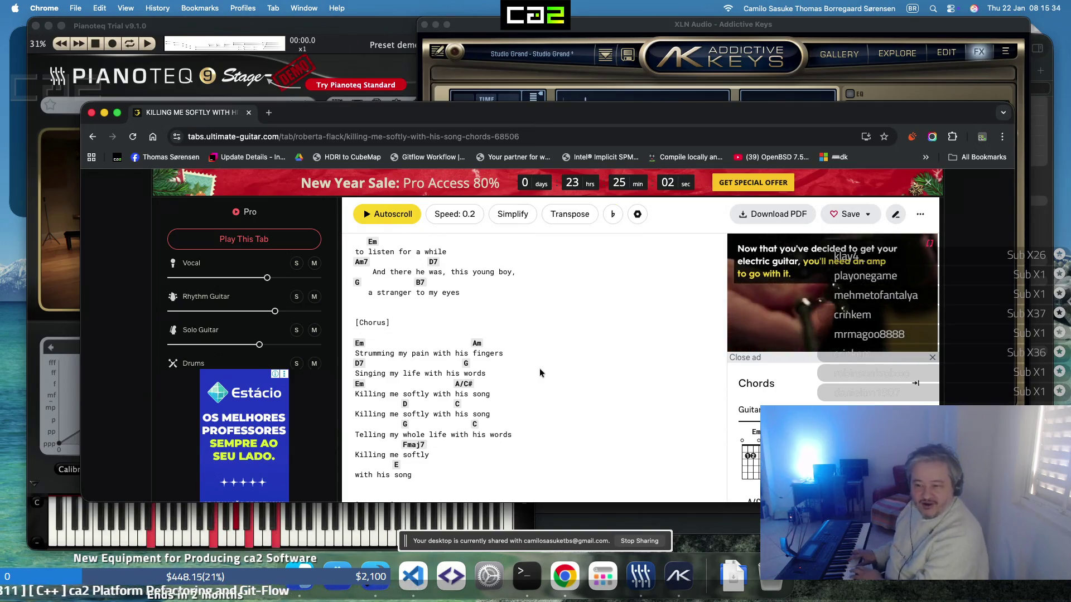
scroll(540, 368, "down", 2)
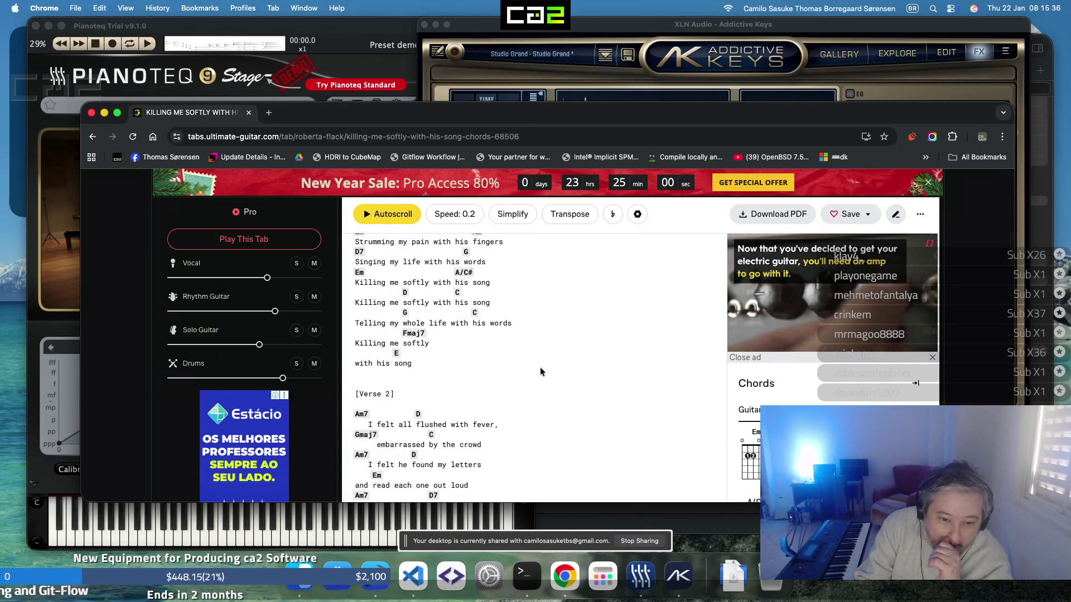
scroll(540, 371, "down", 2)
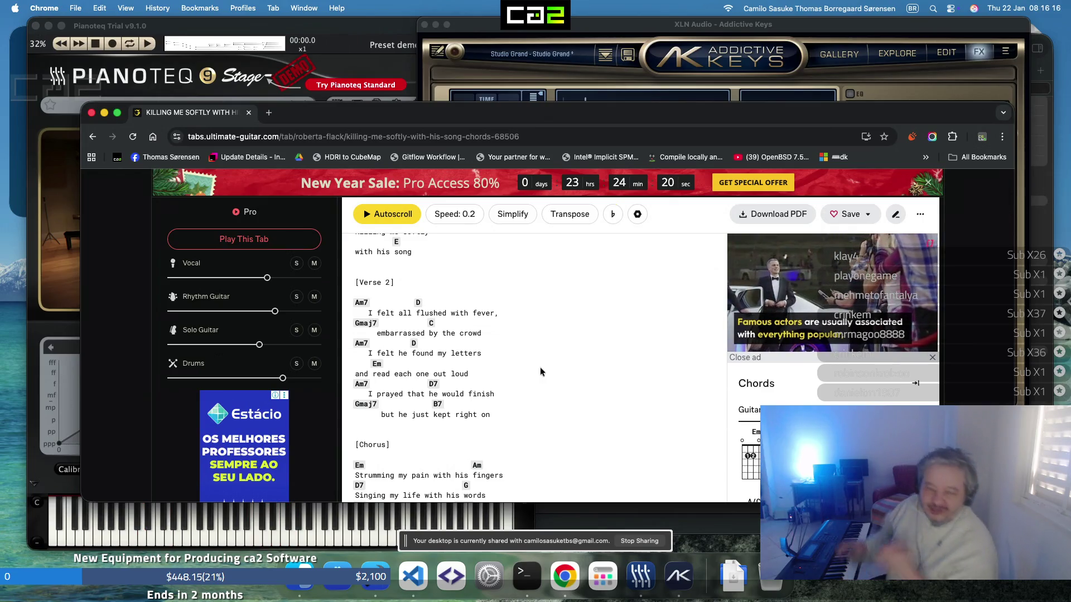
scroll(542, 368, "down", 2)
scroll(544, 369, "down", 1)
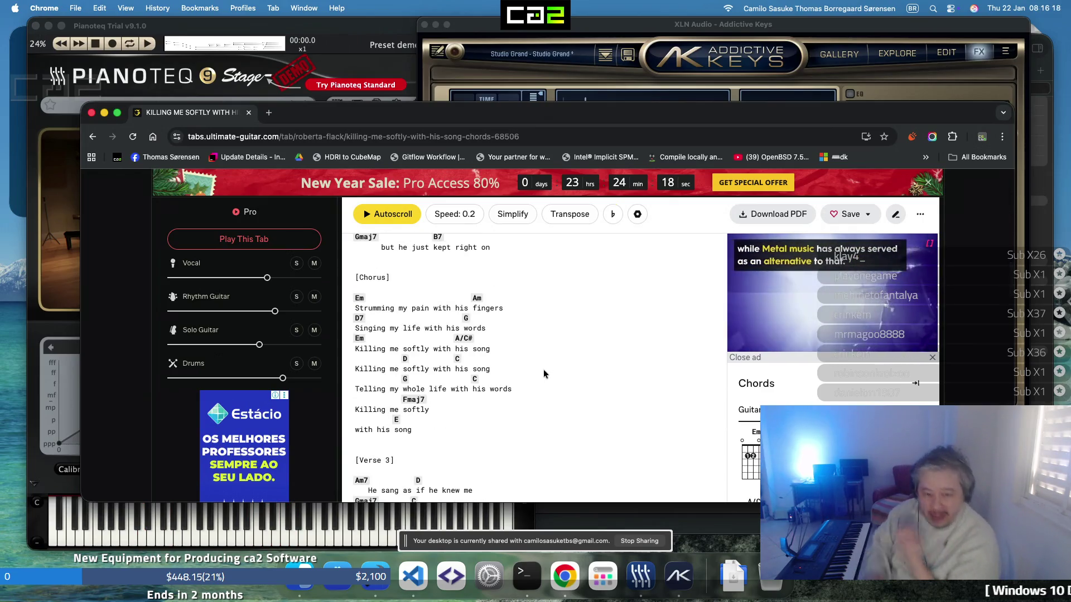
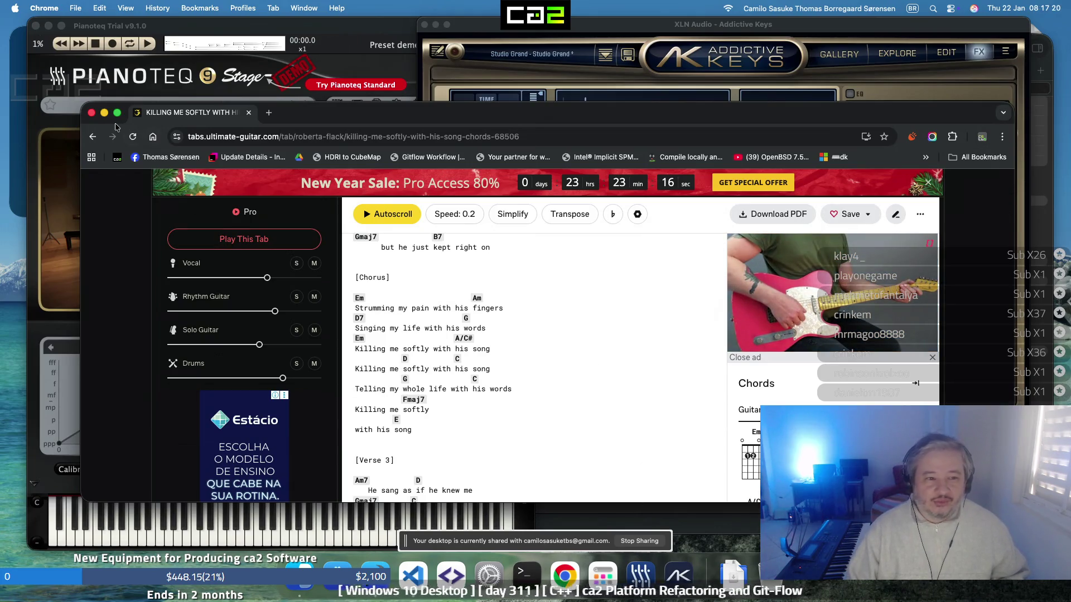
Close the Pianoteq and Addictive Keys windows and bring the Xcode project forward
left_click(36, 25)
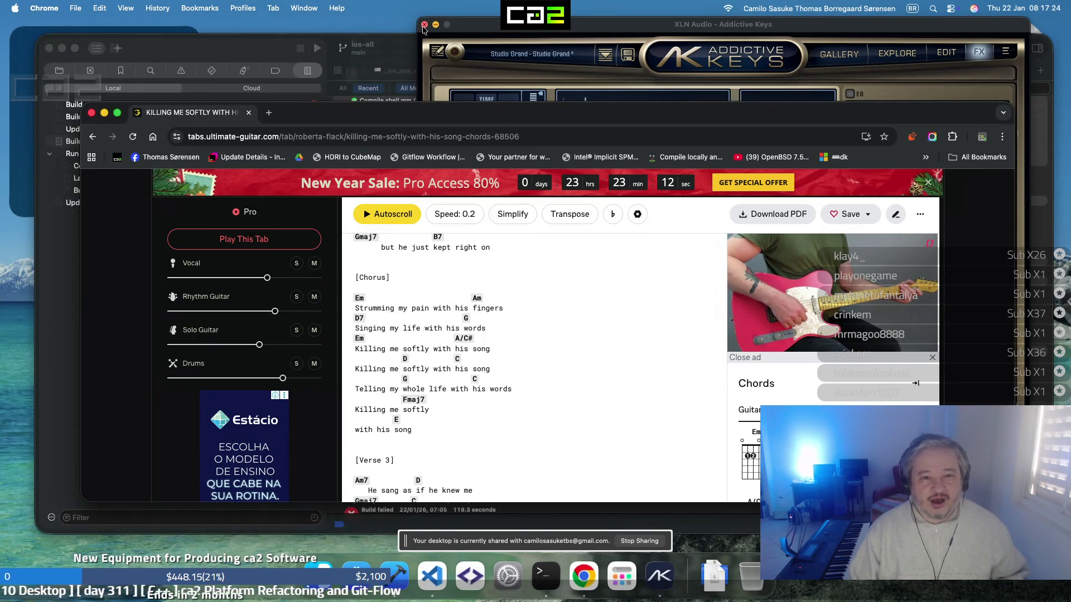
left_click(424, 25)
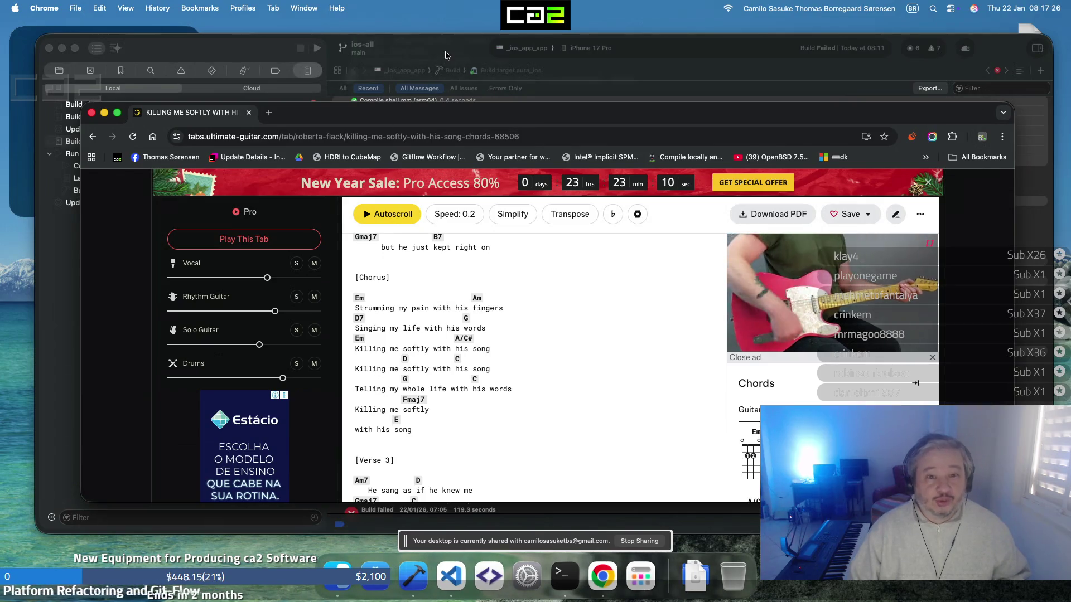
left_click(446, 55)
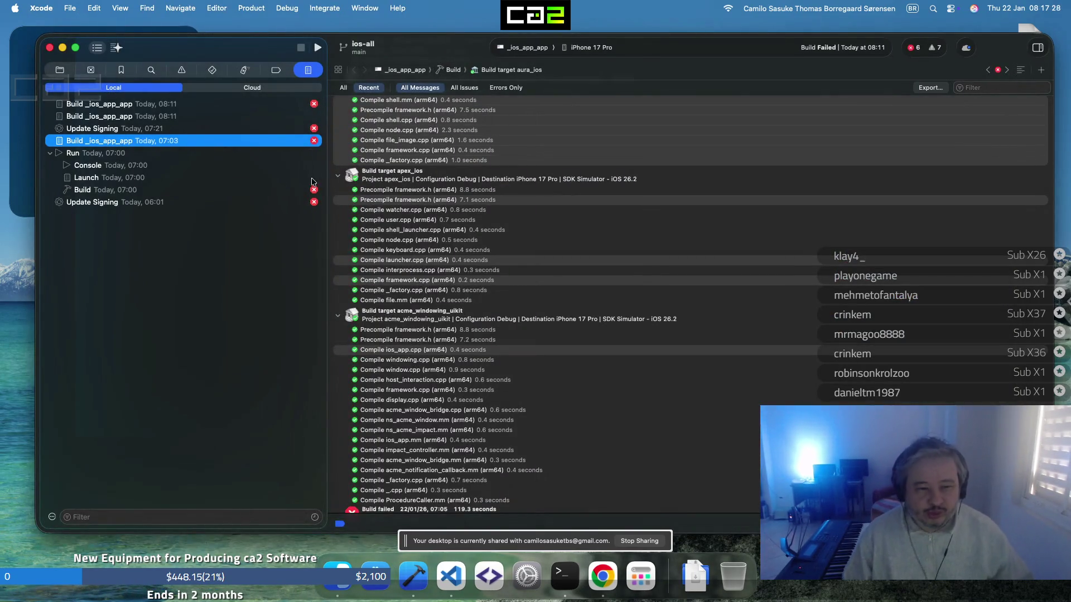
Open the 08:11 build log and jump to the root_ones override error in directory_context.h
scroll(394, 149, "down", 2)
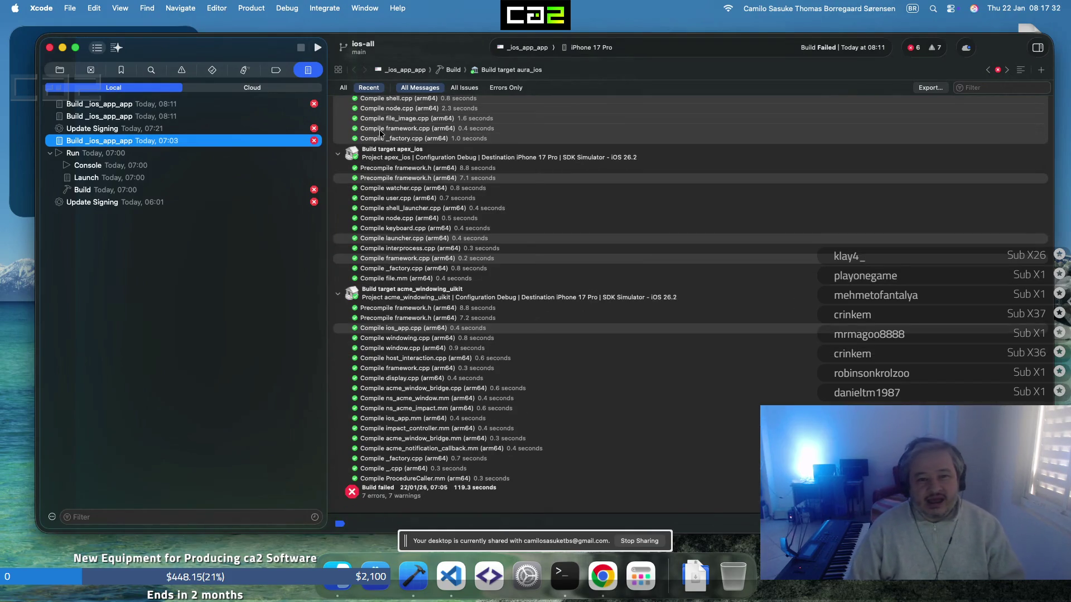
left_click(306, 106)
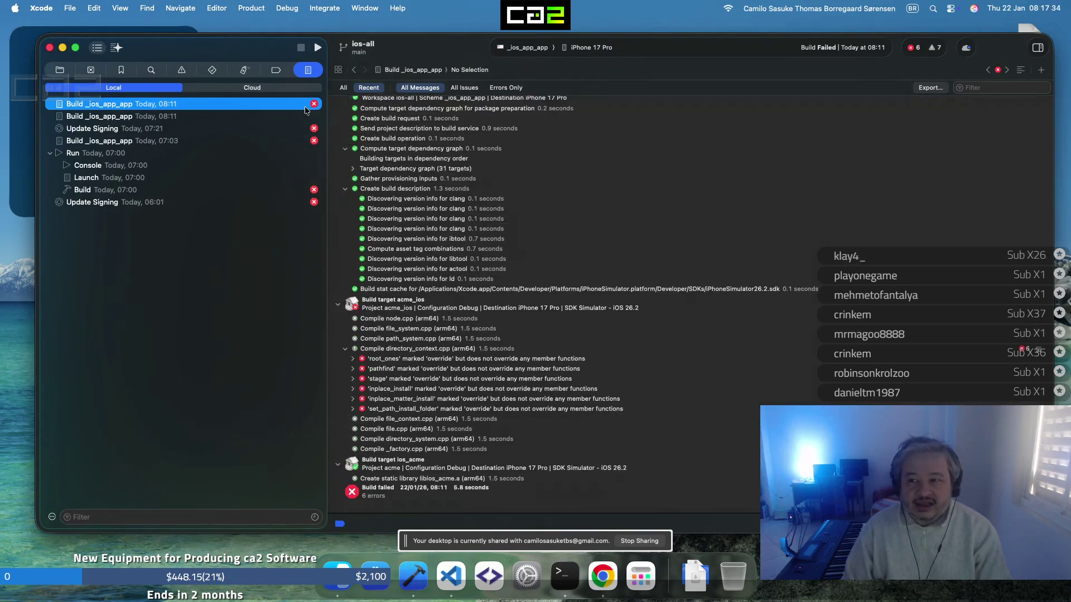
double_click(504, 359)
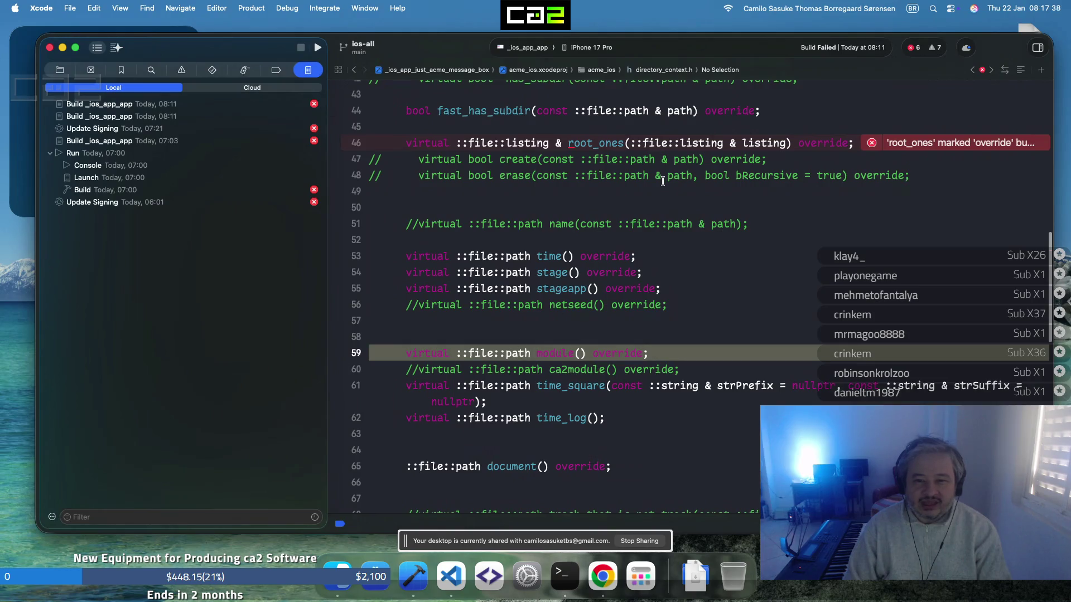
Change root_ones on line 46 to take ::file::listing_base, then rebuild; it fails with 14 errors
left_click(724, 143)
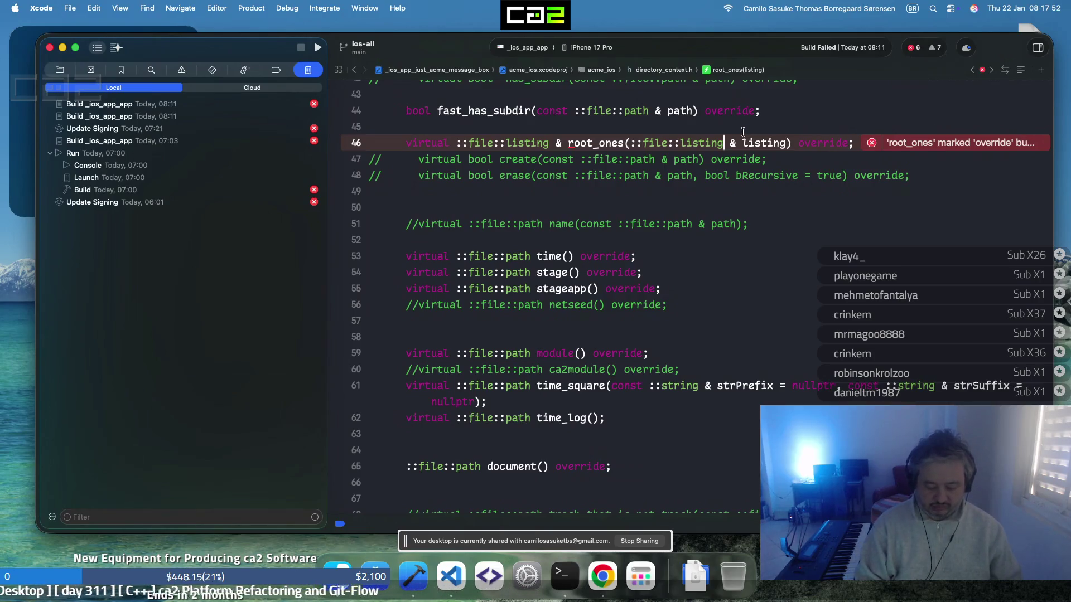
type("_base")
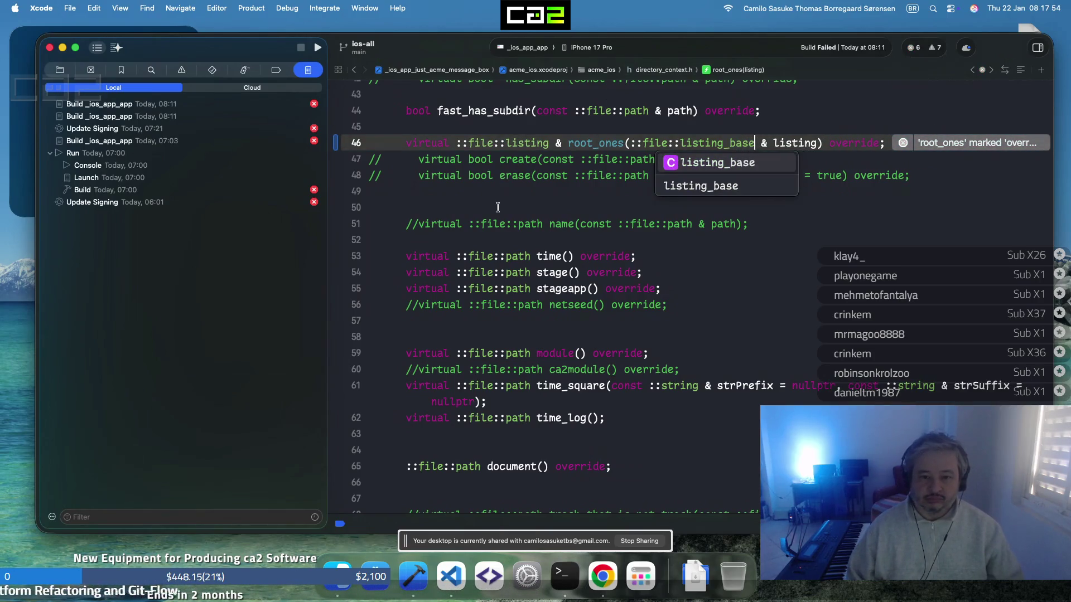
left_click(483, 208)
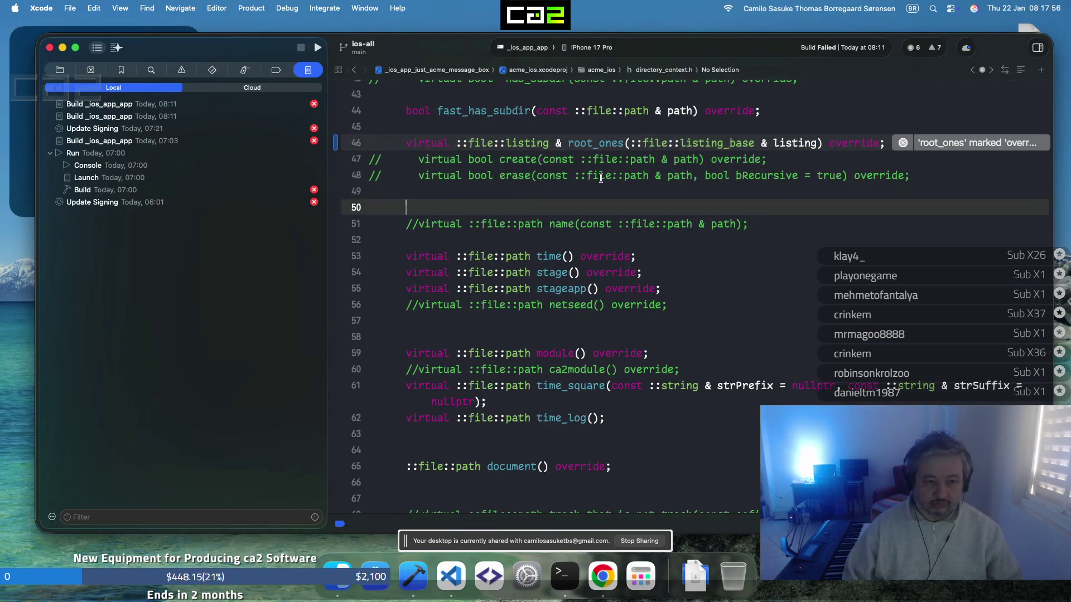
key("super+b")
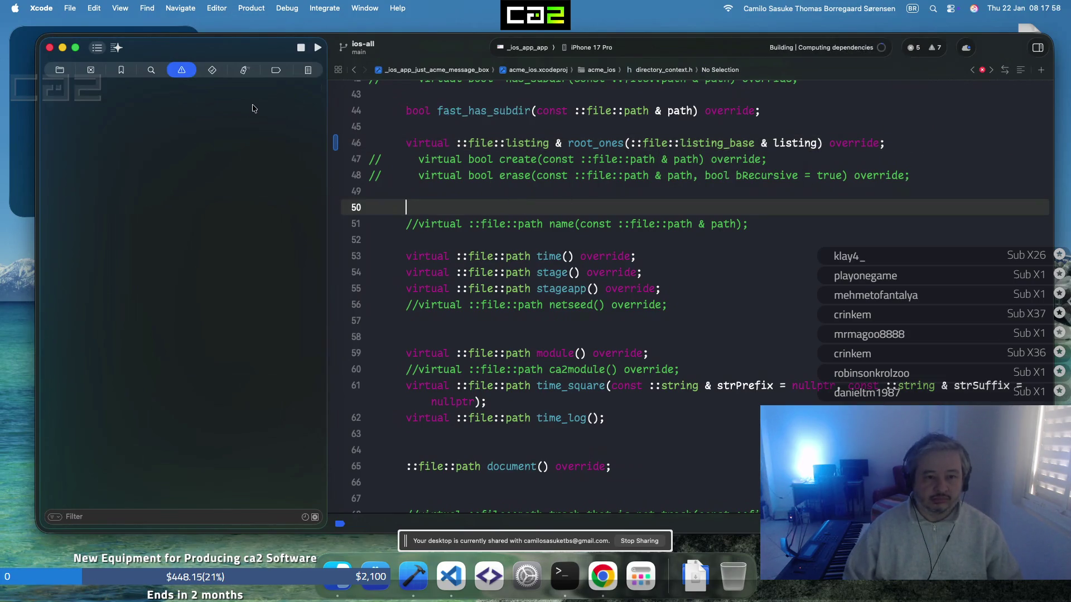
left_click(308, 70)
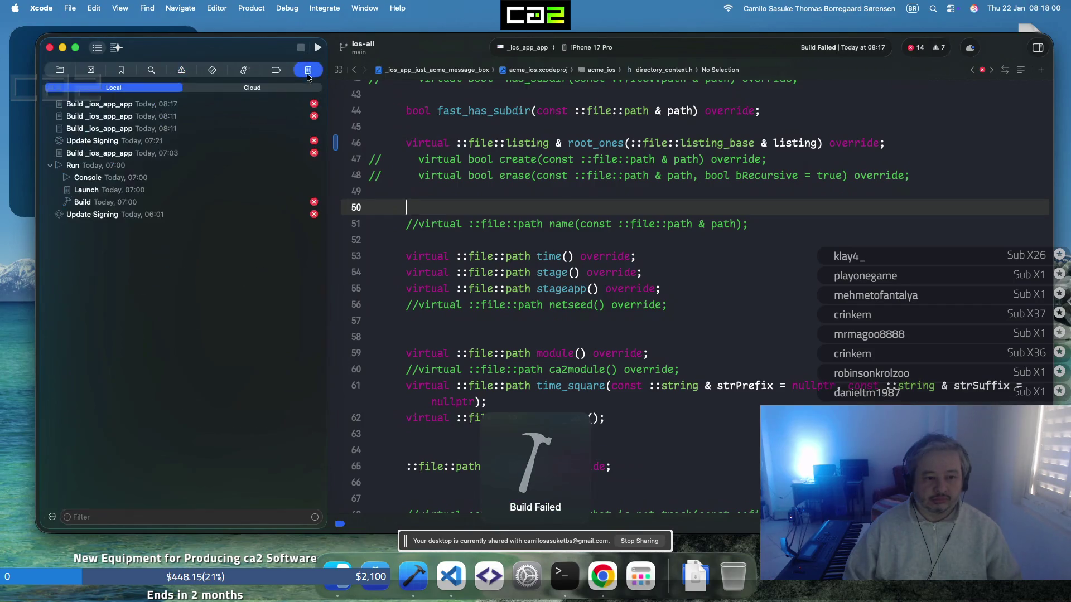
In the 08:17 log, trace the incomplete base class error to make_particle.h and expand its include chain
left_click(288, 106)
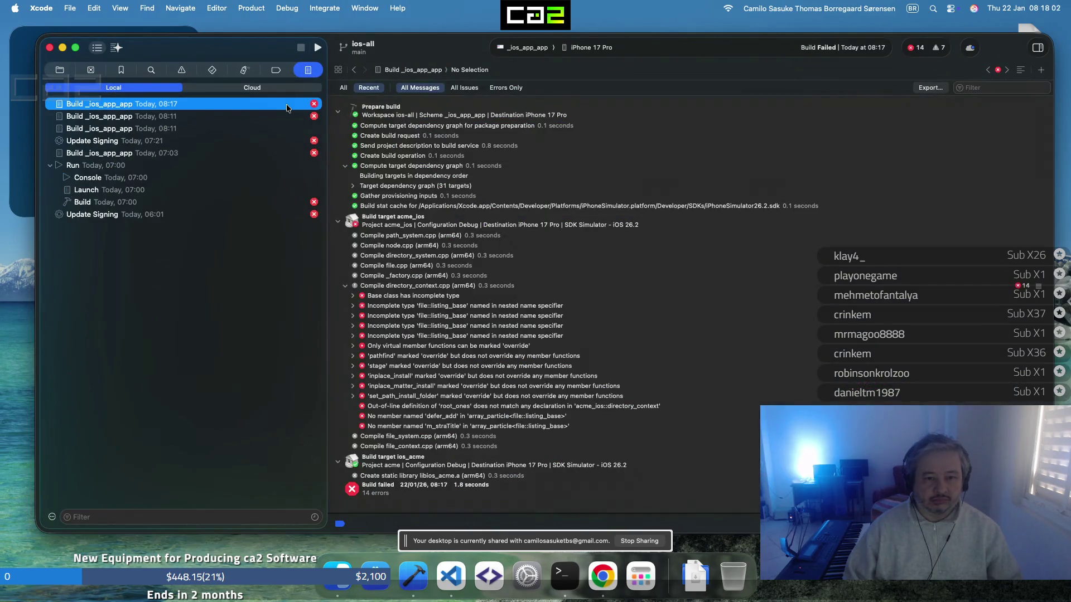
left_click(430, 298)
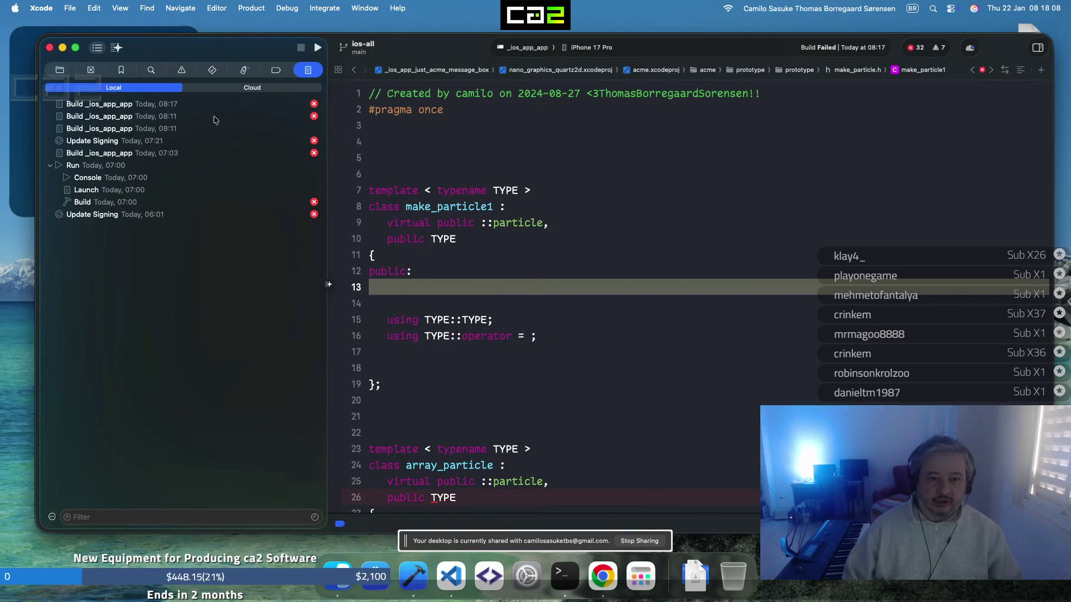
left_click(252, 106)
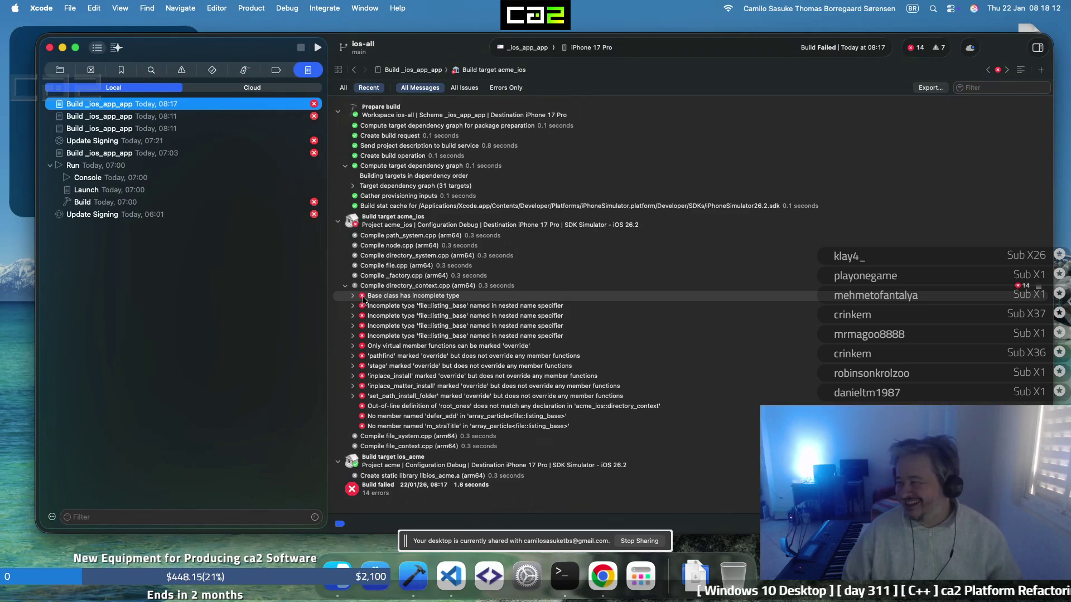
double_click(407, 297)
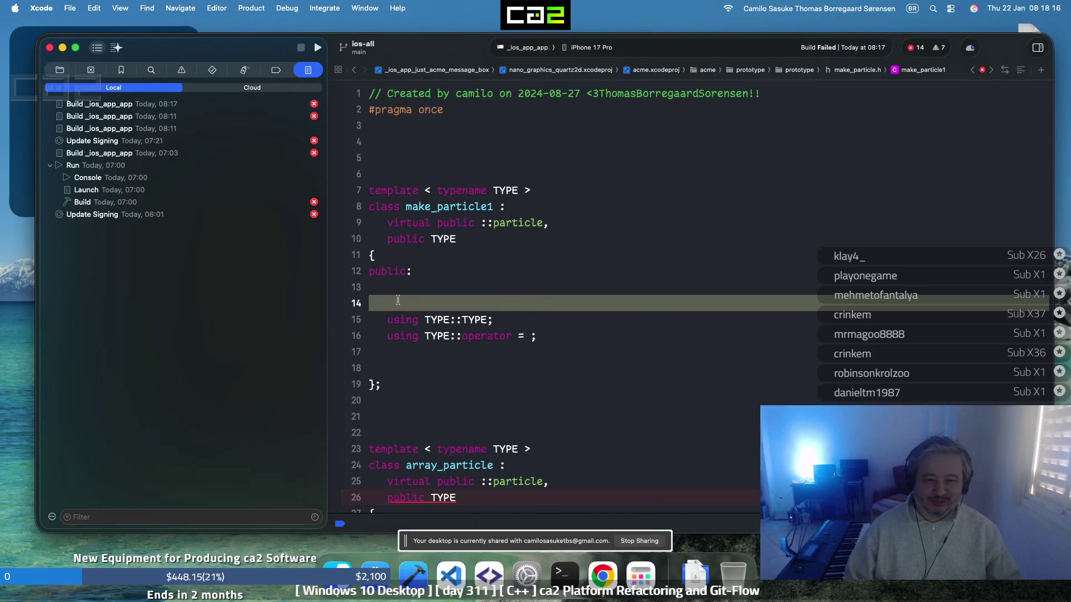
left_click(281, 108)
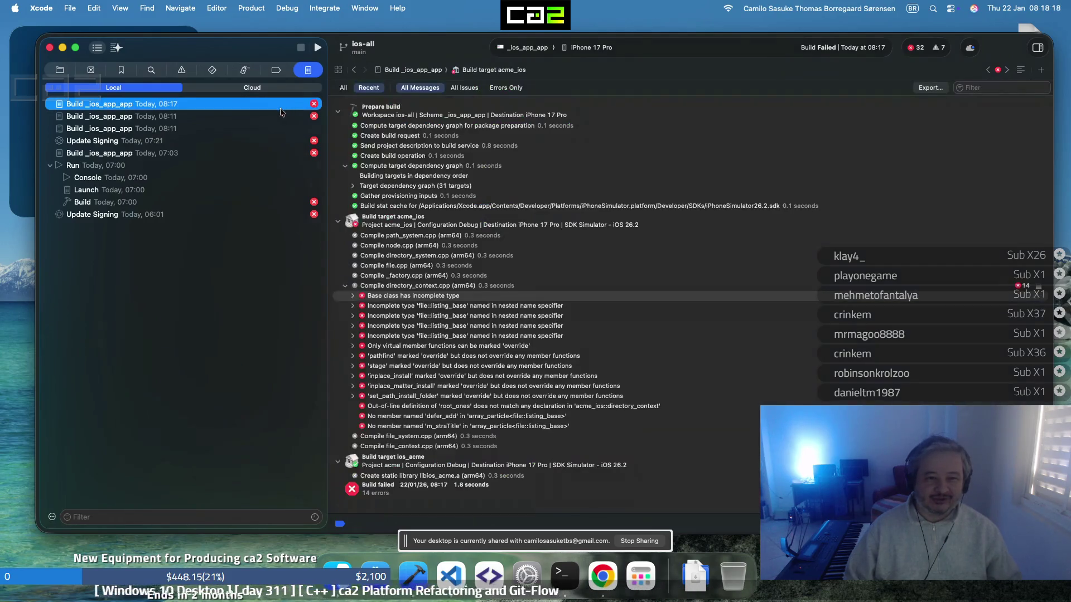
left_click(353, 297)
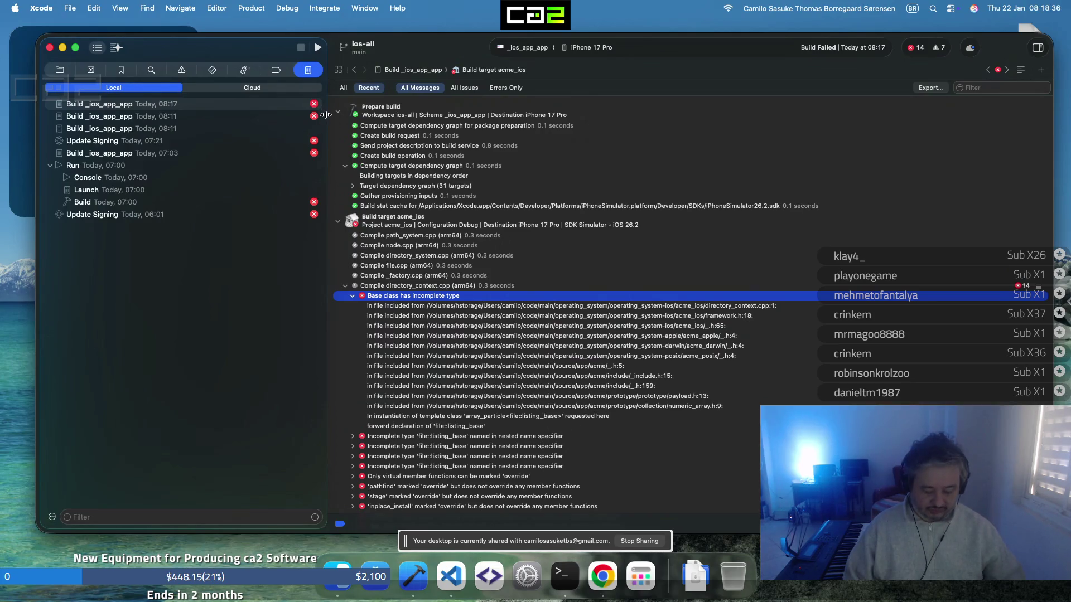
Rebuild, then open directory_context.cpp from the 08:18 log's 'Base class has incomplete type' error
key("super+b")
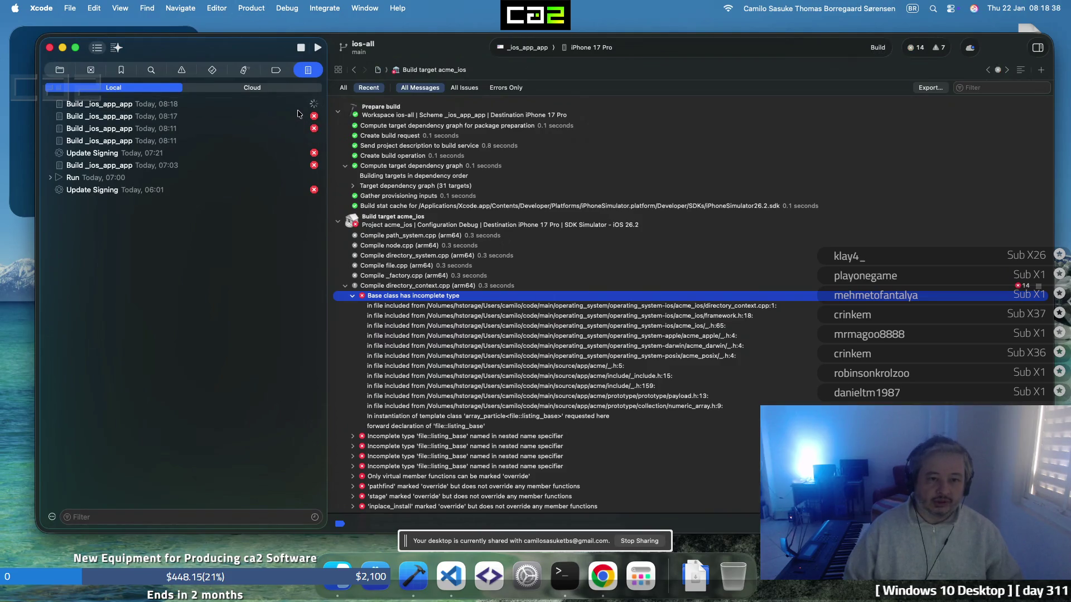
left_click(309, 71)
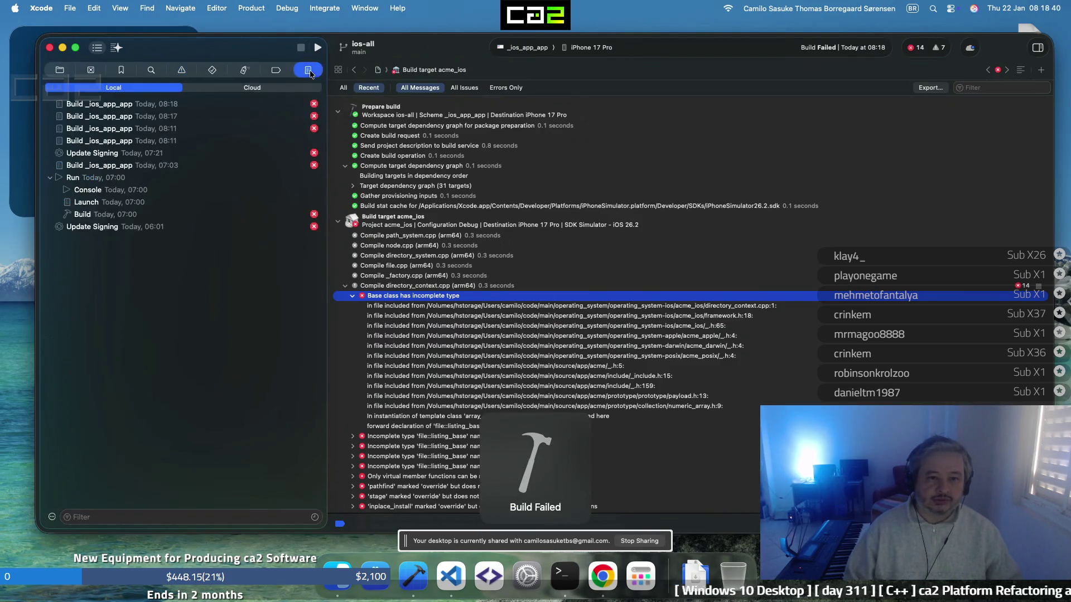
left_click(289, 105)
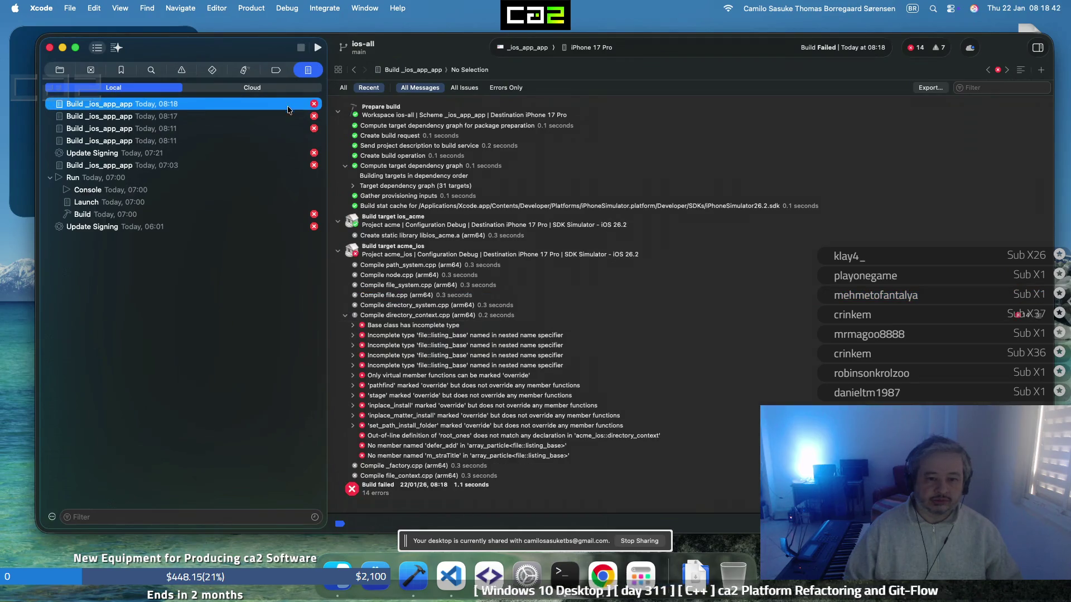
left_click(352, 326)
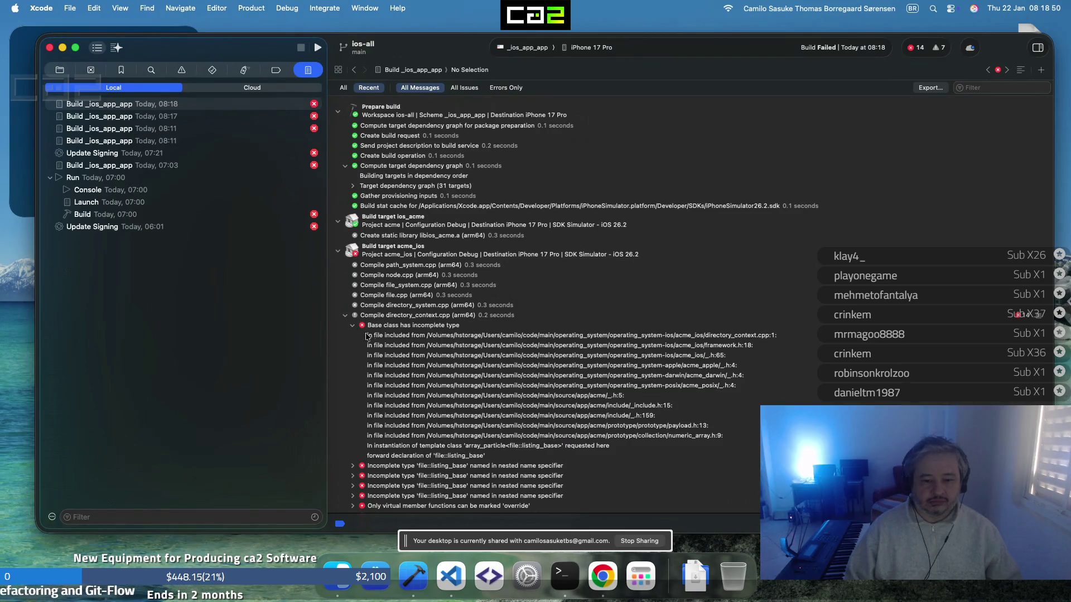
double_click(435, 326)
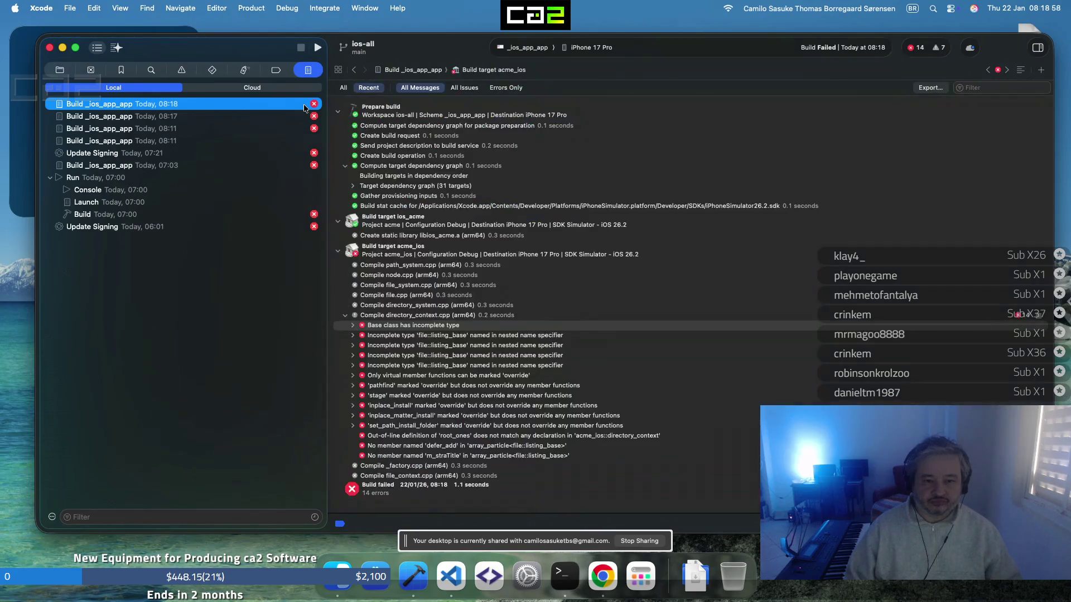
double_click(458, 324)
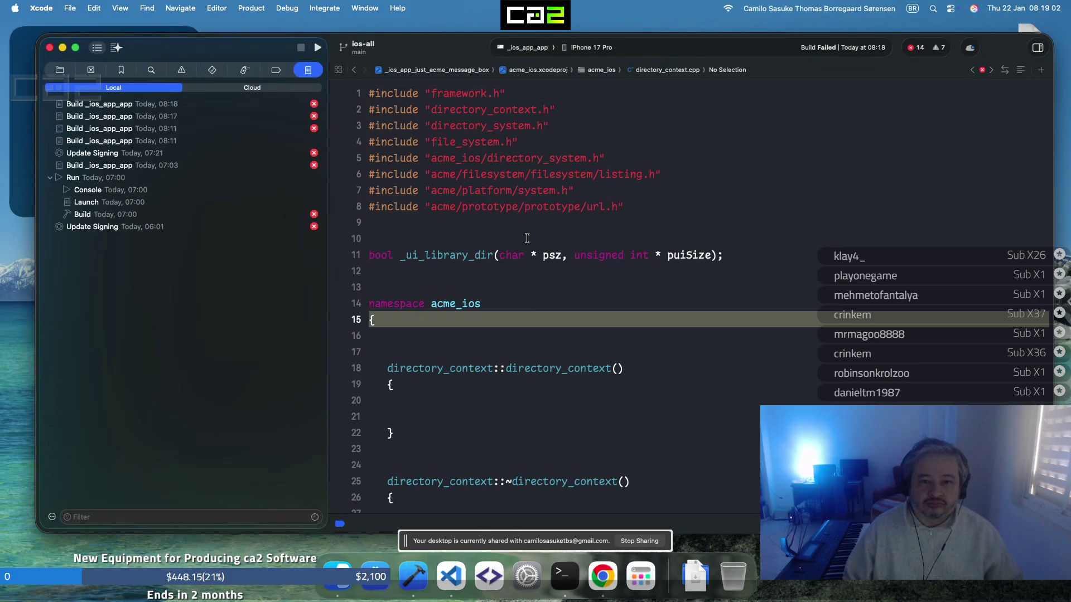
Inspect the listing and url include lines at the top of directory_context.cpp
left_click(527, 238)
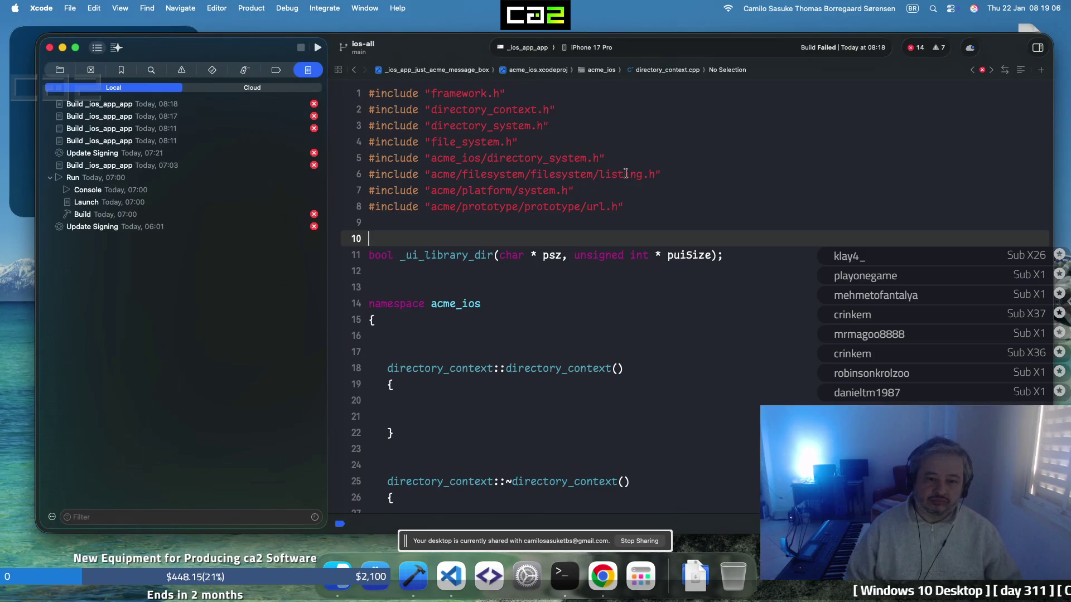
right_click(628, 175)
left_click(612, 198)
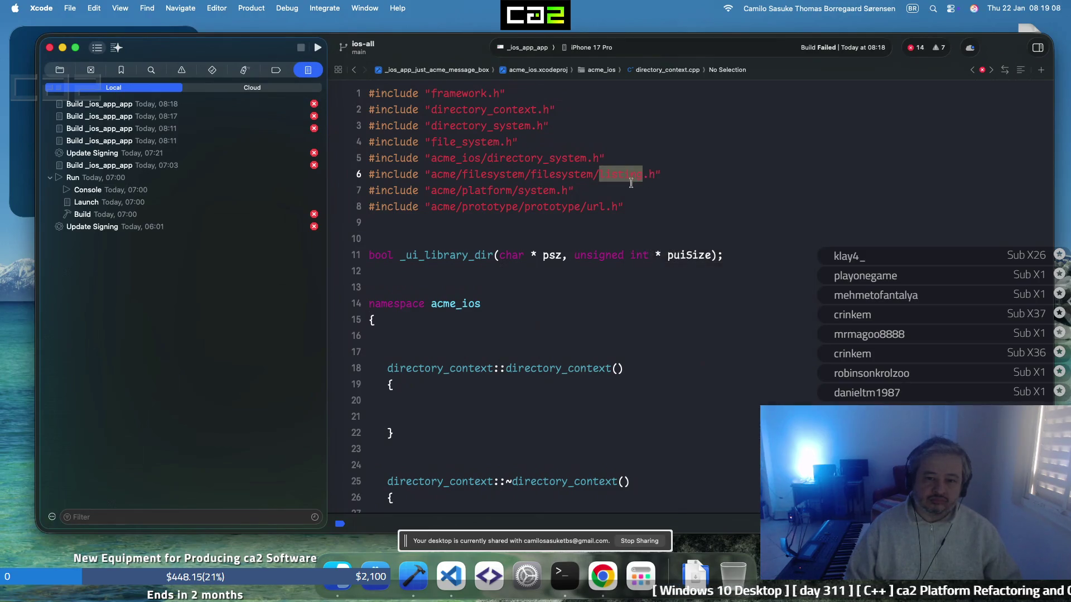
left_click(586, 204)
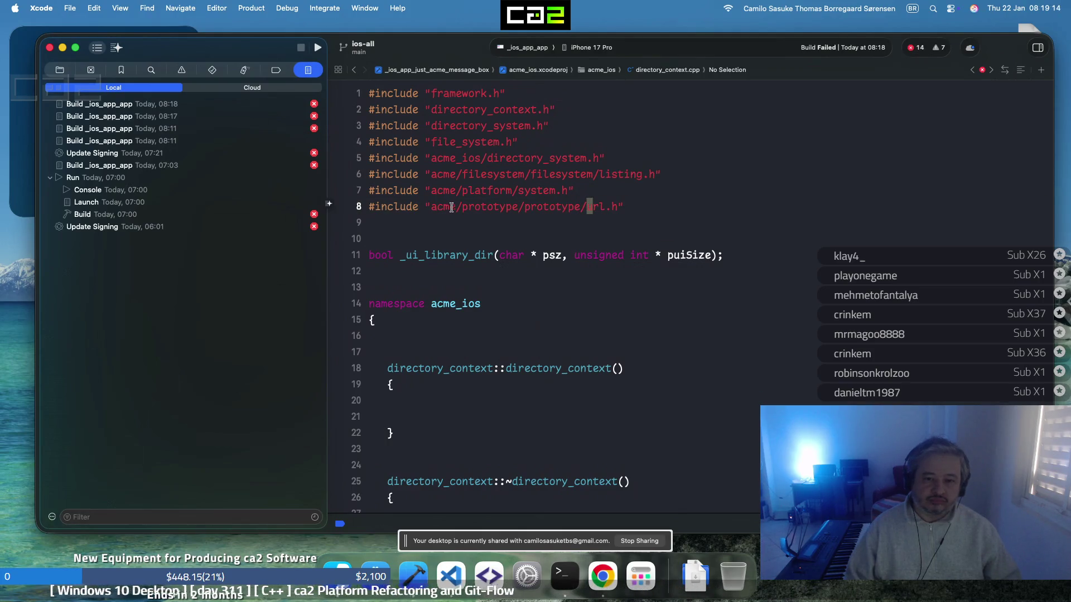
Expand the nested xcodeprojs down to acme > filesystem > filesystem in the Project navigator
left_click(60, 70)
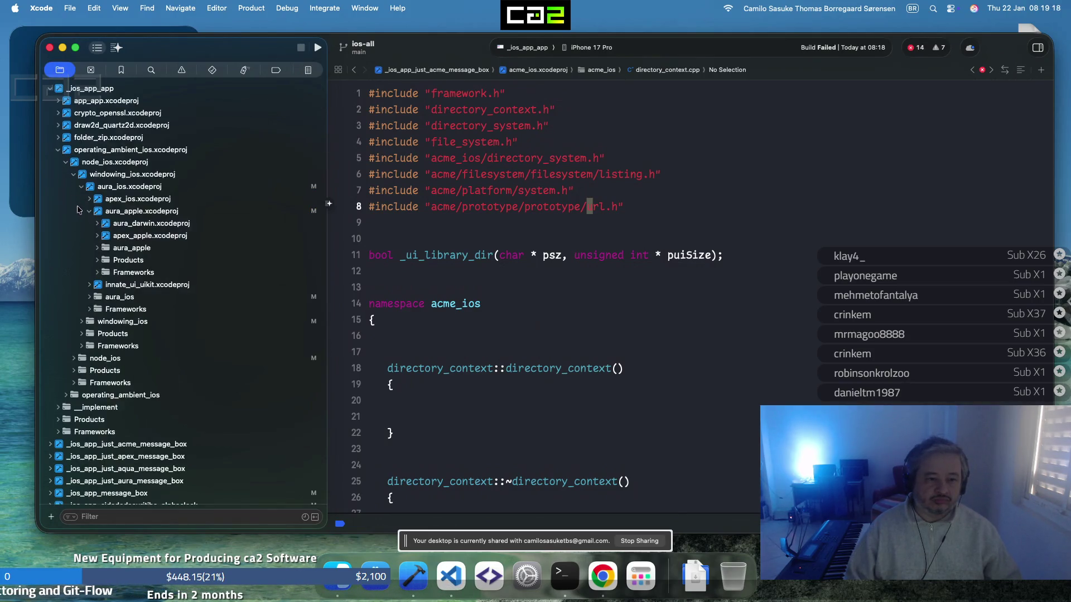
left_click(97, 224)
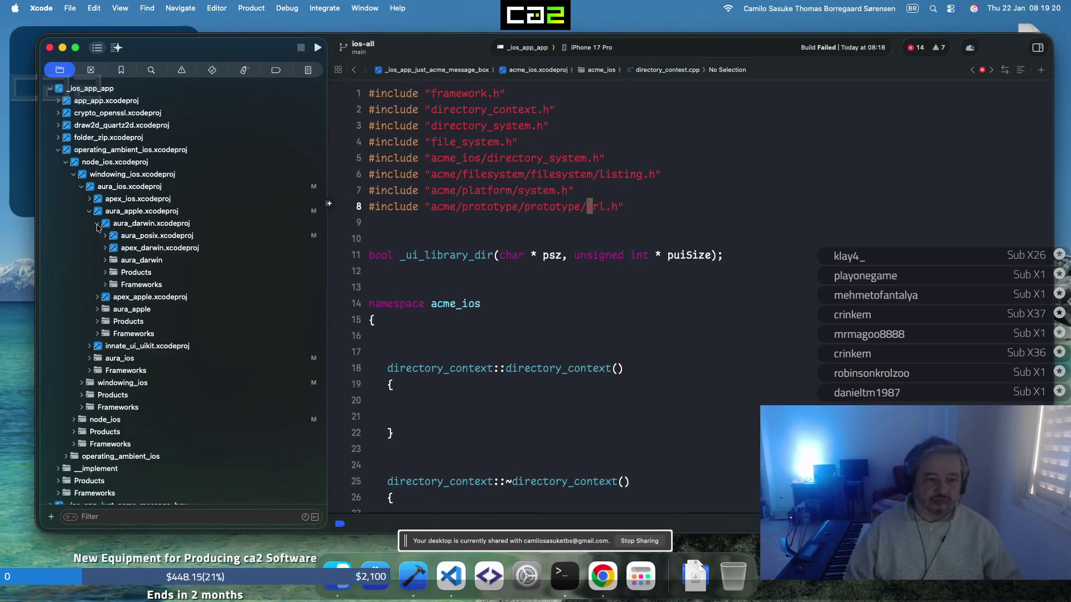
left_click(105, 236)
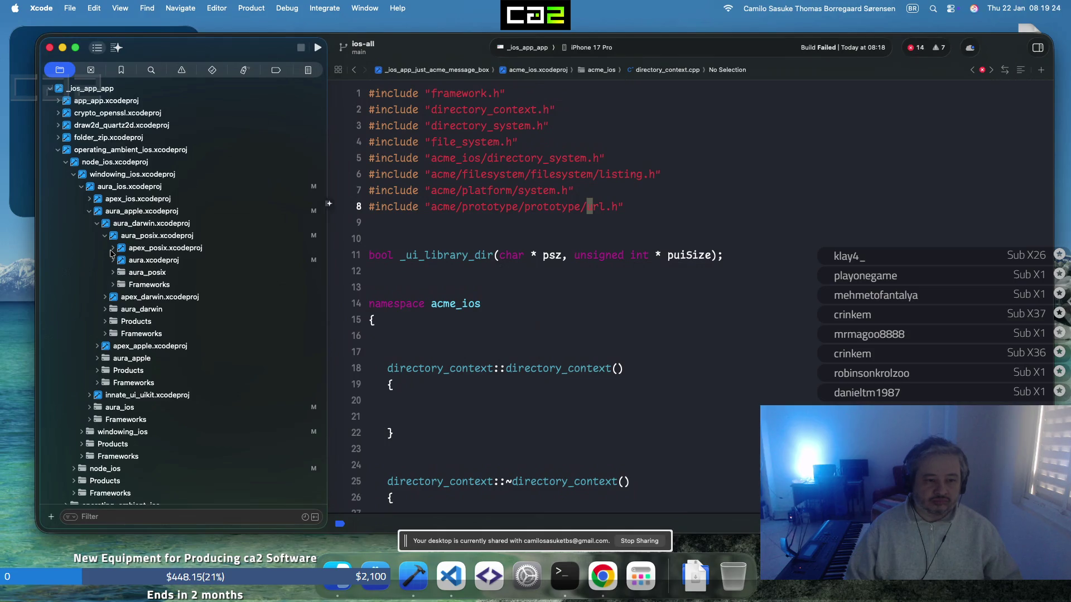
left_click(112, 249)
left_click(121, 261)
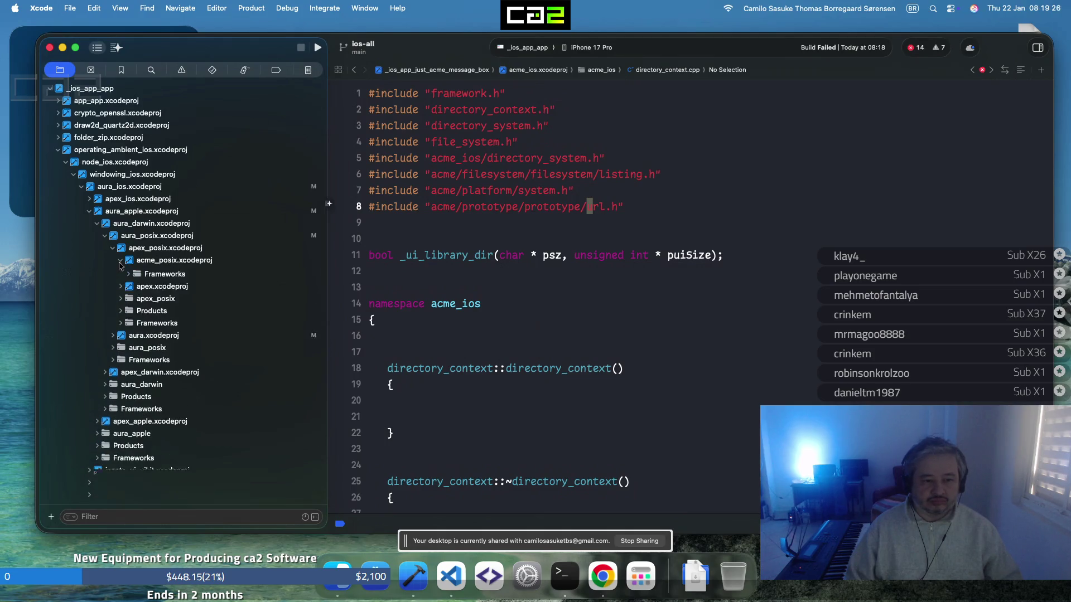
left_click(127, 273)
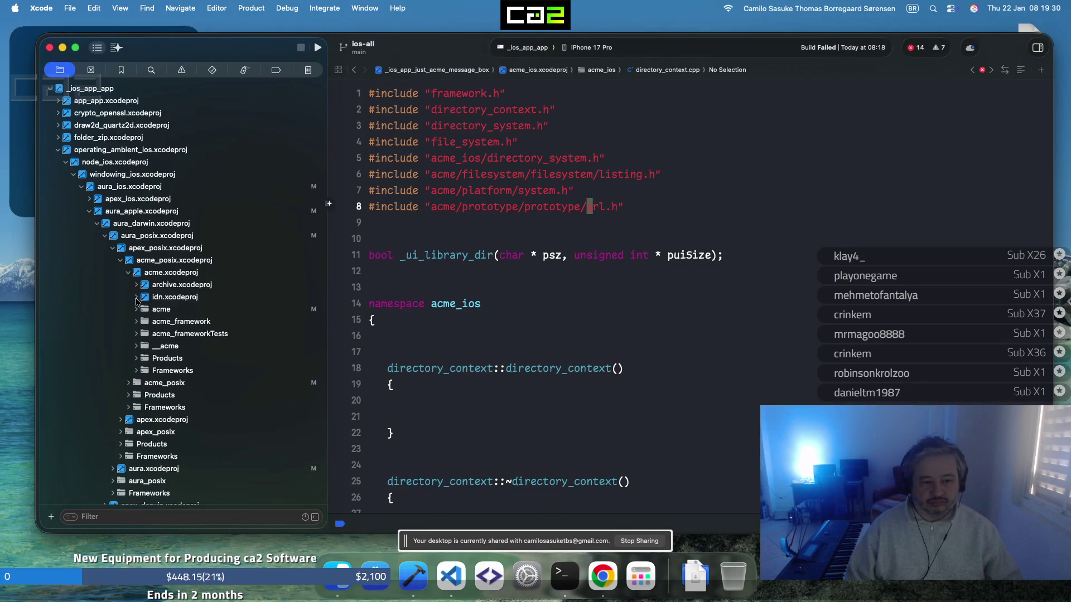
left_click(137, 310)
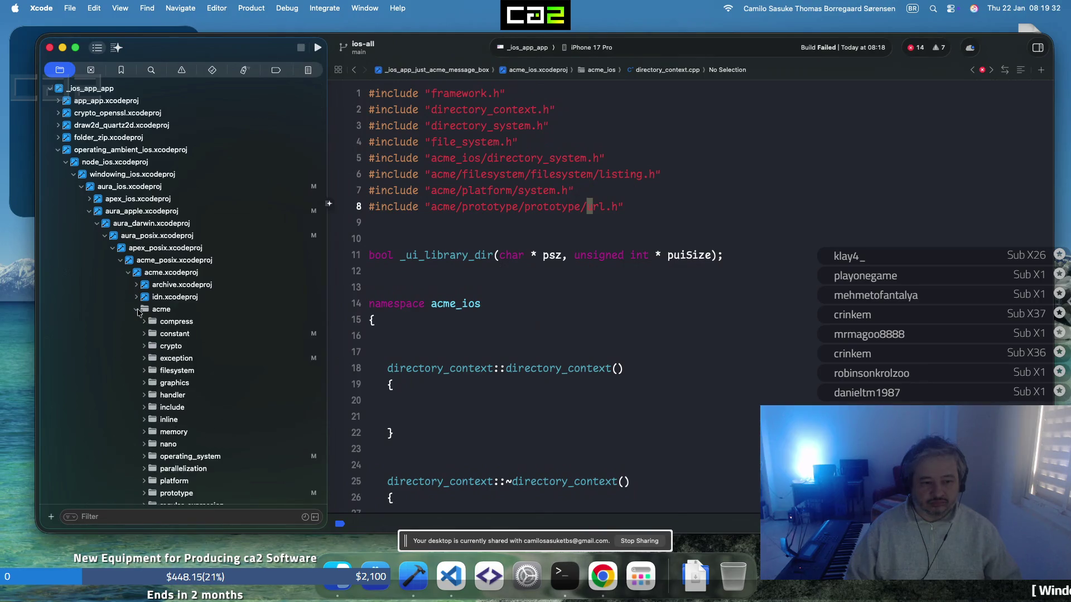
scroll(139, 316, "down", 5)
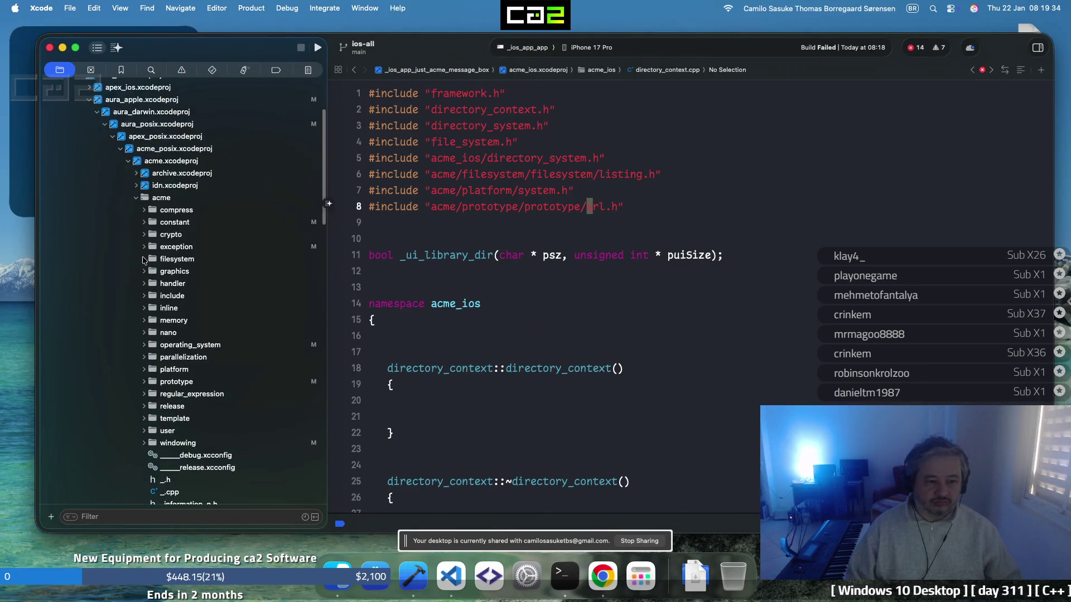
left_click(144, 259)
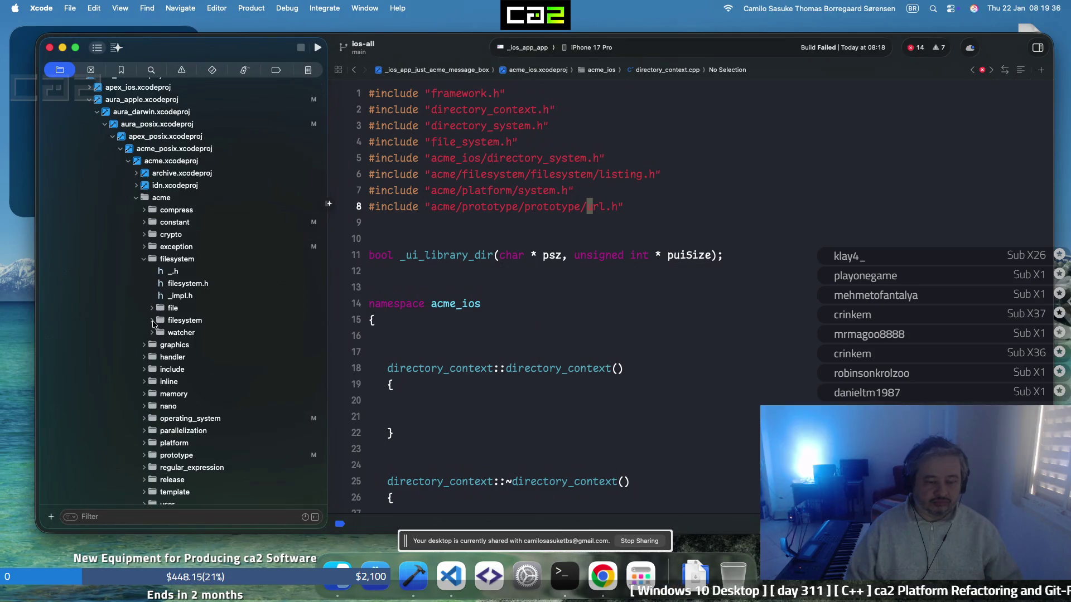
left_click(151, 321)
scroll(153, 322, "down", 5)
scroll(153, 323, "down", 15)
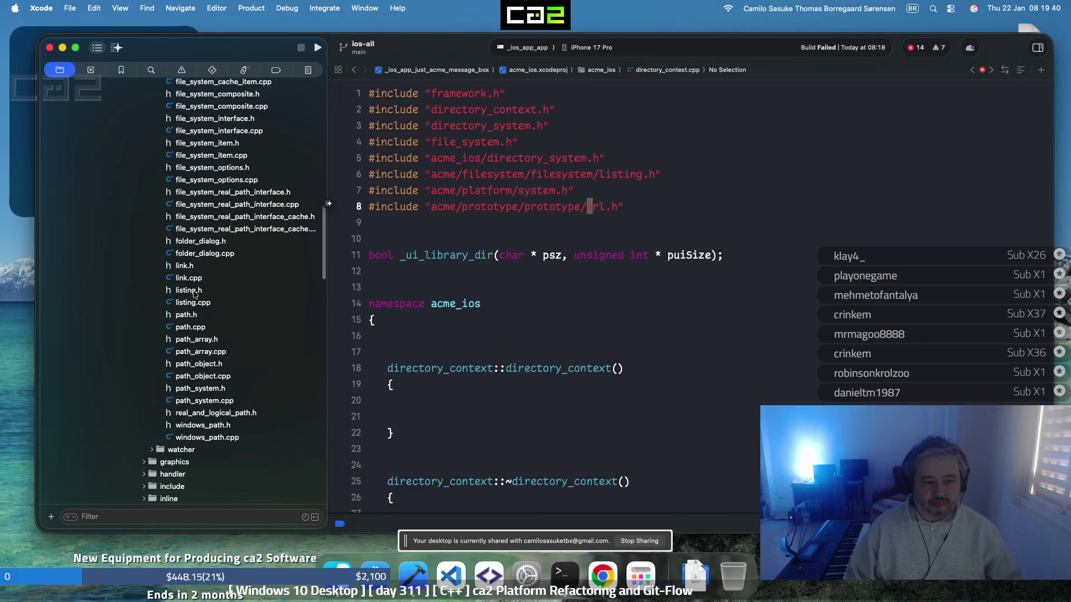
Open listing.h and read through its code
left_click(192, 291)
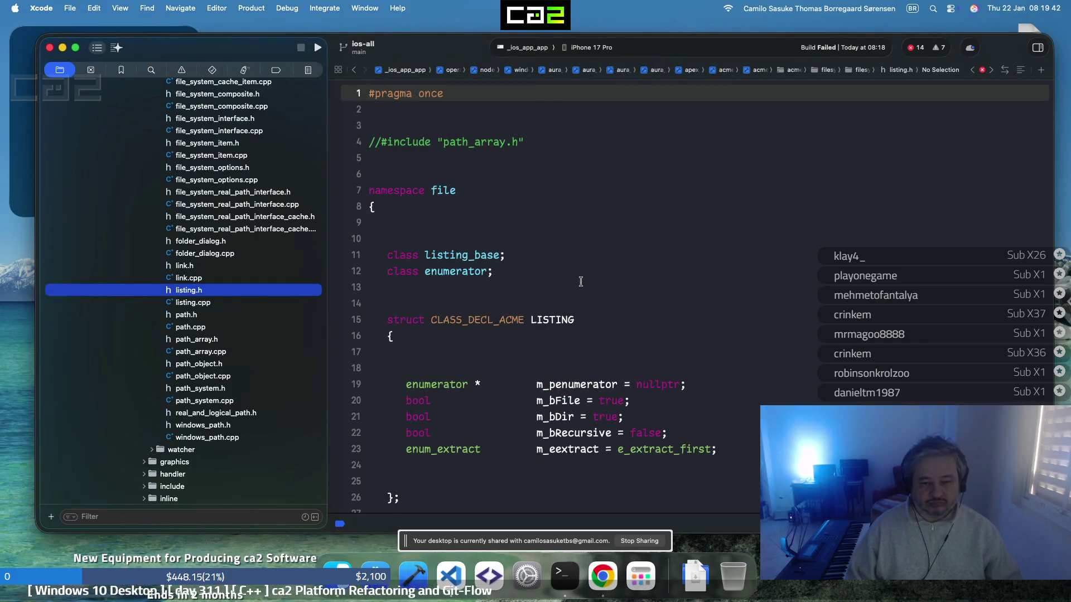
left_click(363, 282)
scroll(582, 280, "down", 5)
scroll(583, 279, "down", 3)
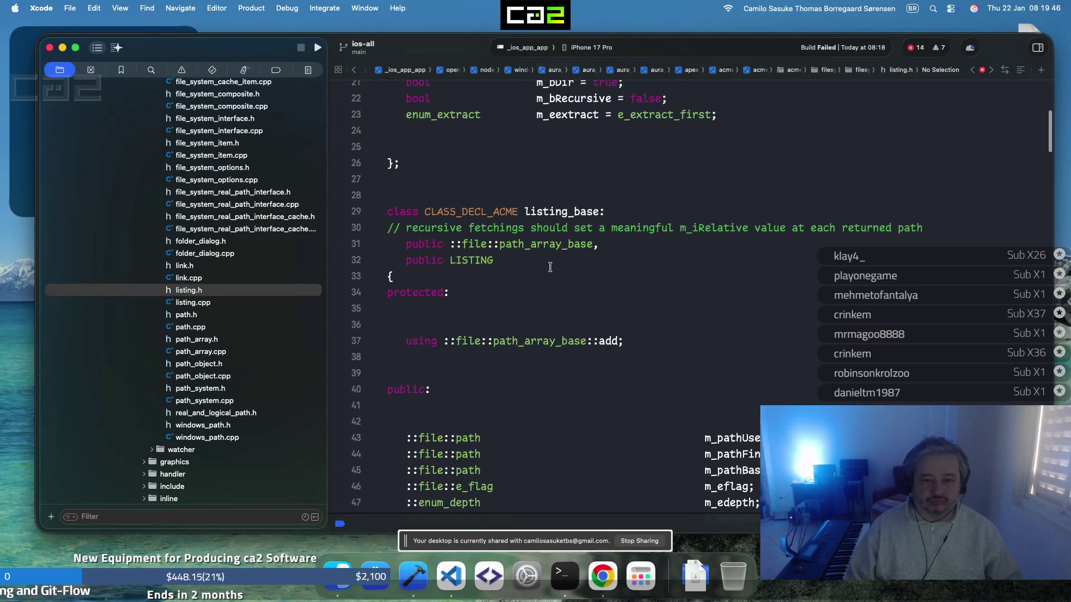
scroll(541, 271, "up", 8)
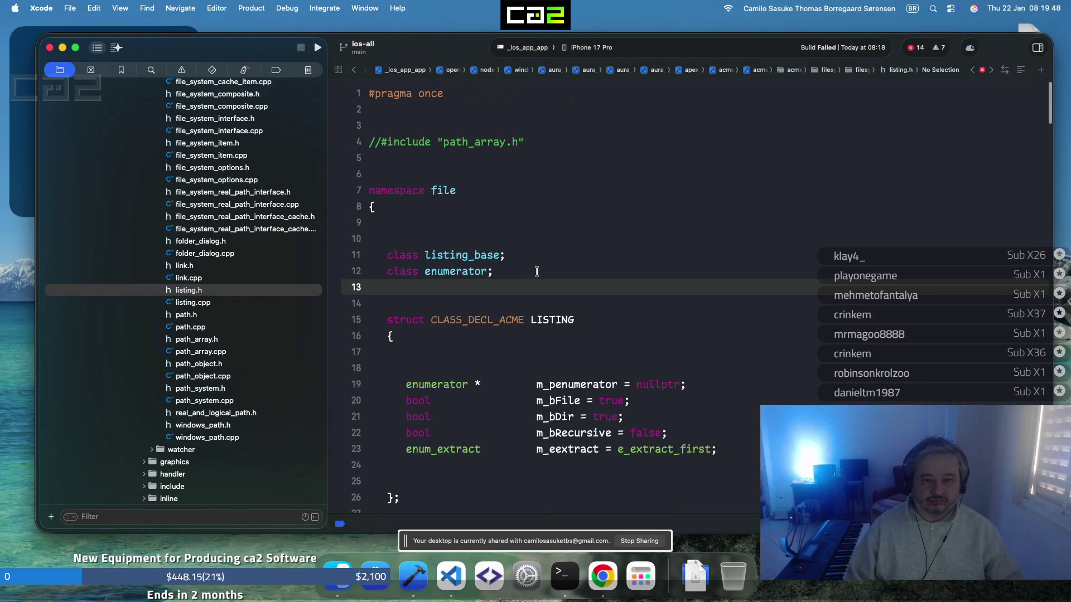
Open the 08:18 build log and expand the incomplete base class error's include chain
left_click(308, 70)
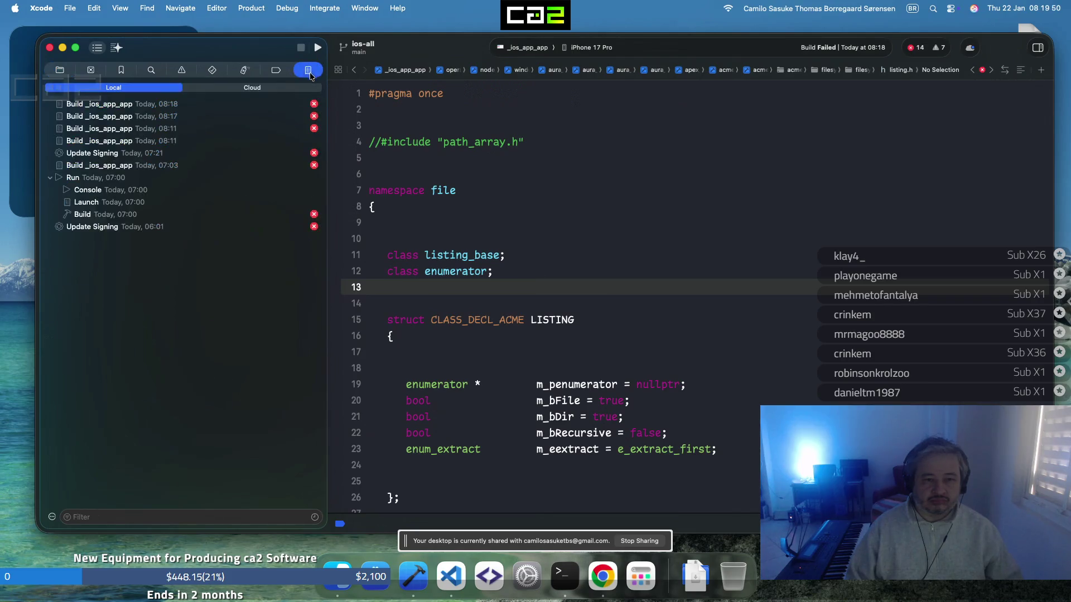
left_click(291, 104)
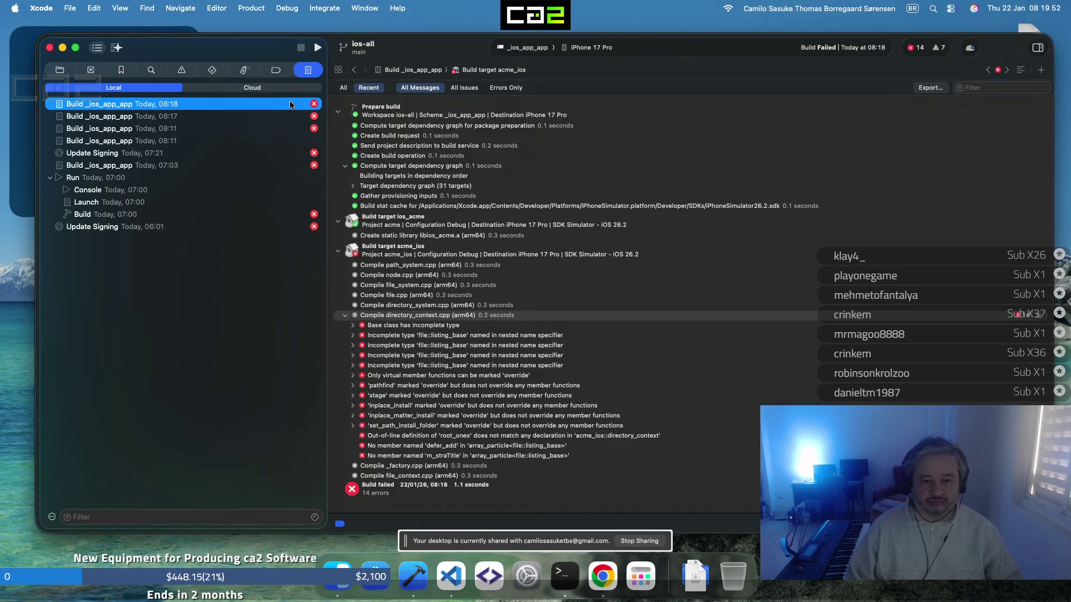
left_click(352, 325)
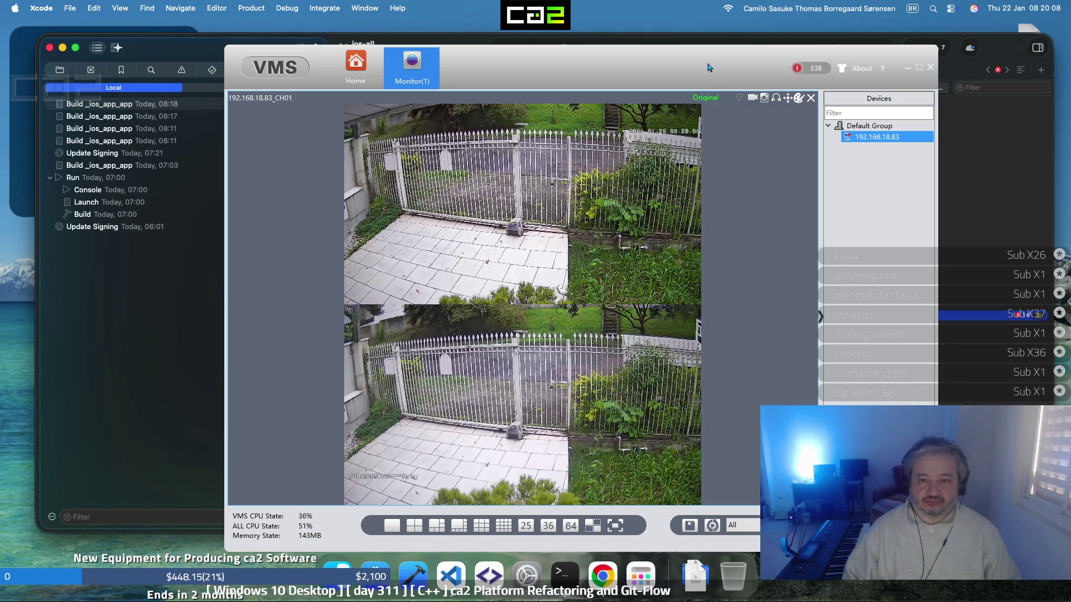
Leave the VMS gate camera feed and return to Xcode's expanded incomplete-type error
key("super+Tab")
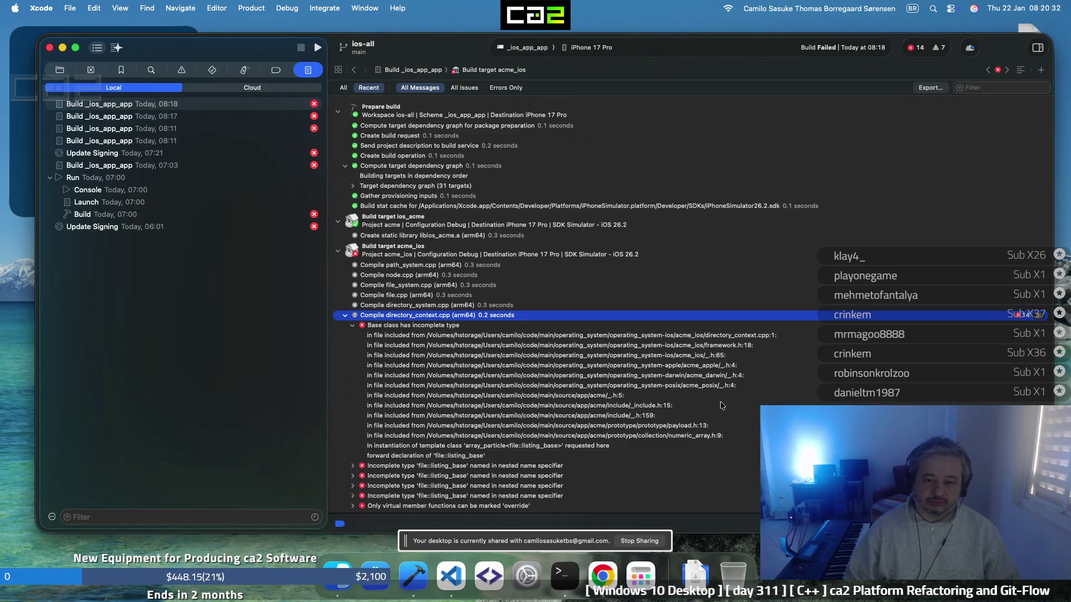
Open directory_context.cpp from the error, rebuild, and open the failed 08:20 build log
double_click(739, 337)
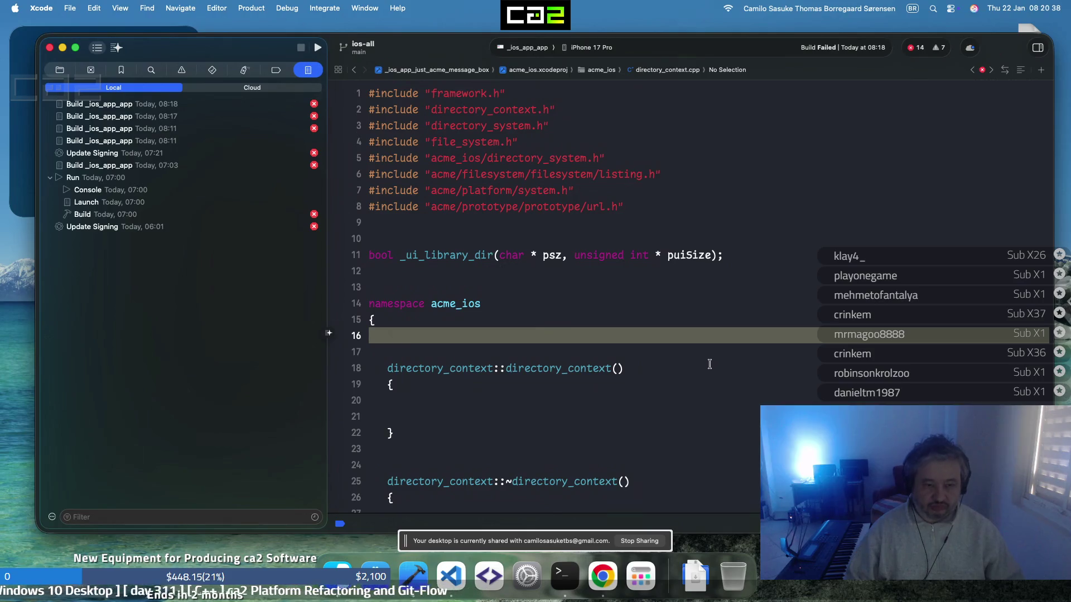
key("super+b")
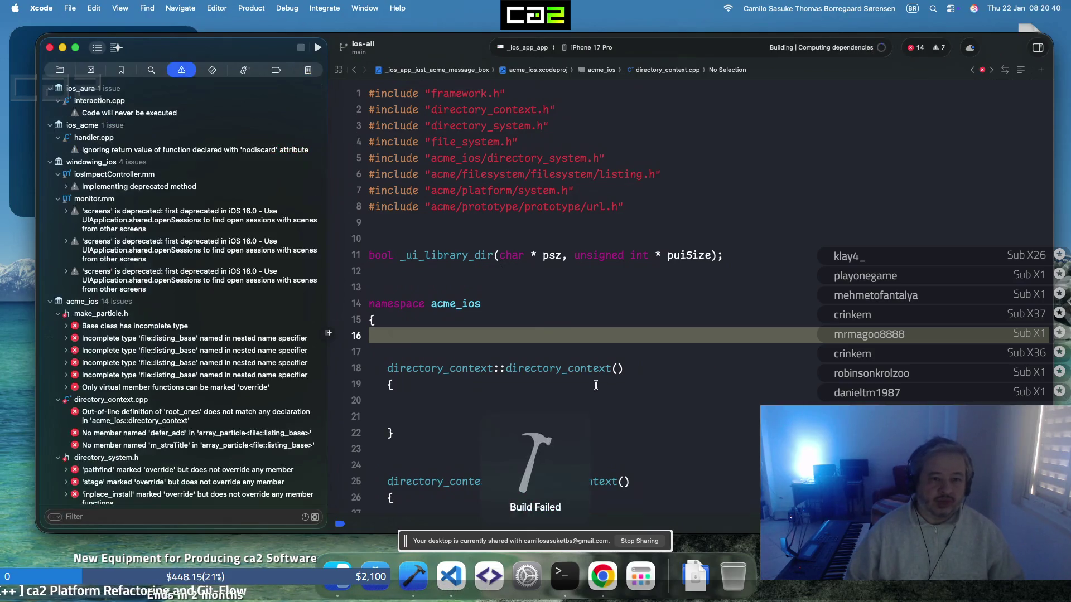
left_click(308, 71)
left_click(301, 103)
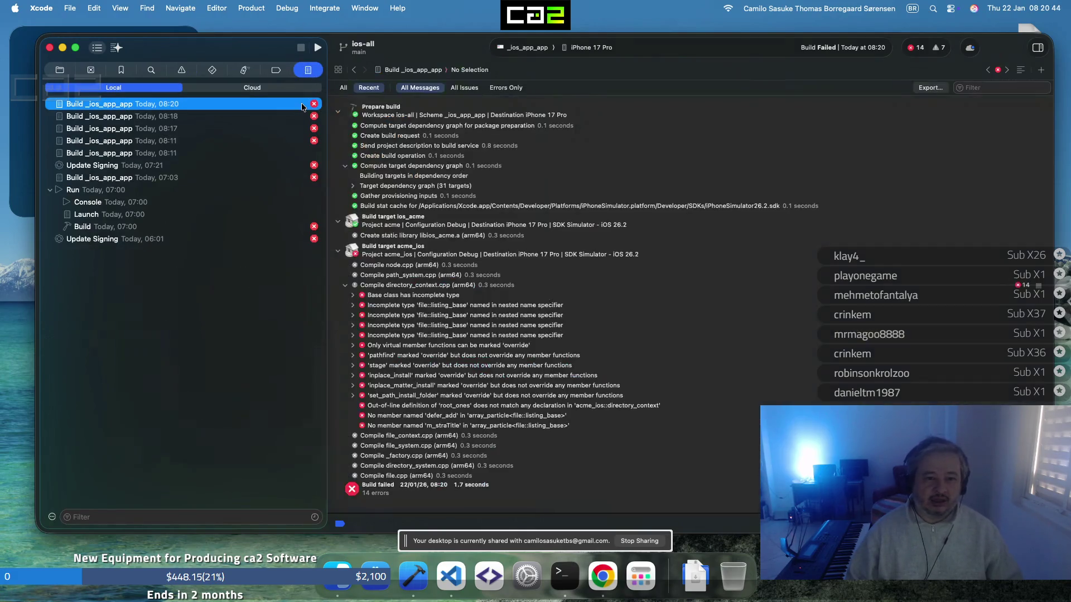
Inspect the listing_base error in make_particle.h's array_particle template, then return to the 08:20 log
double_click(509, 311)
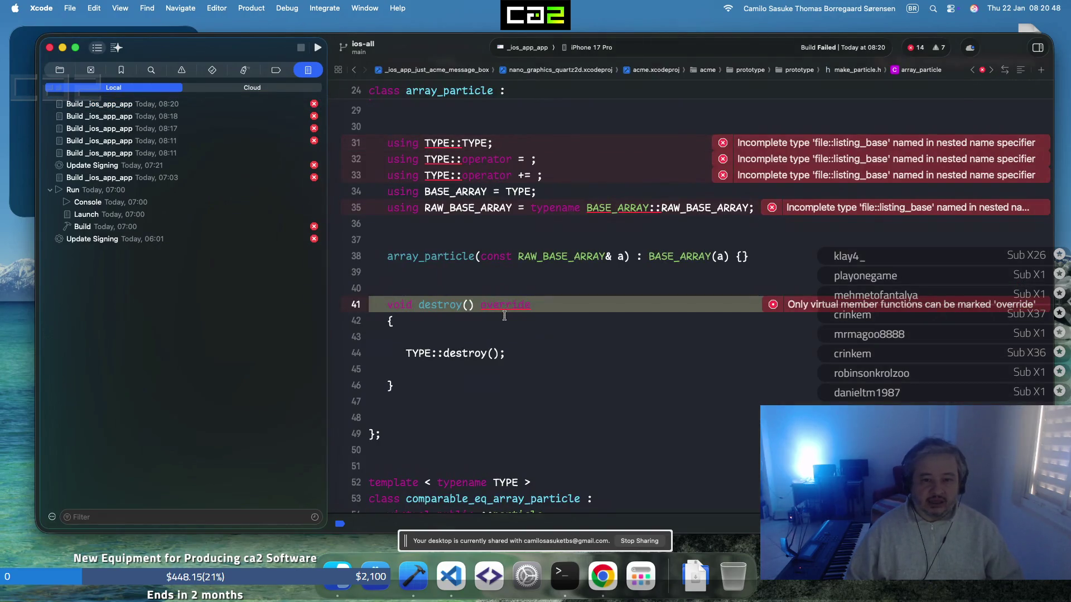
scroll(545, 301, "up", 8)
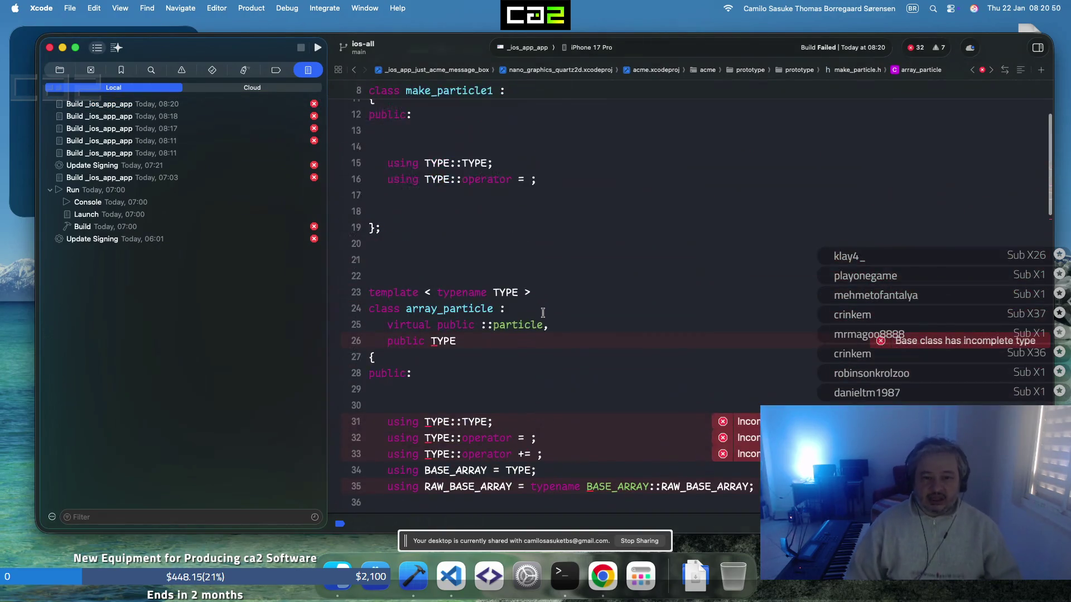
scroll(523, 322, "down", 7)
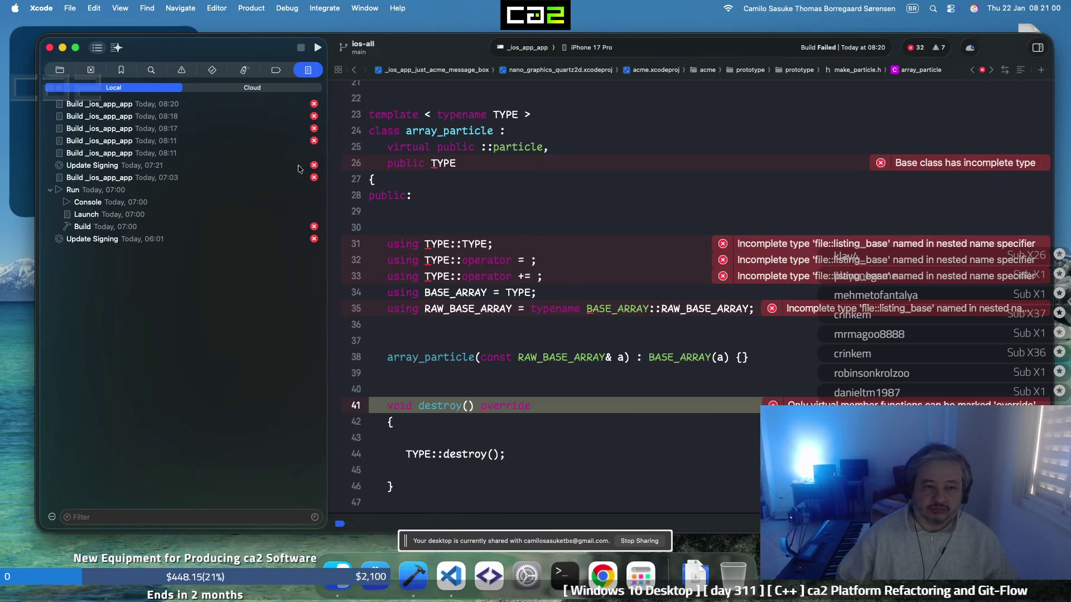
left_click(293, 104)
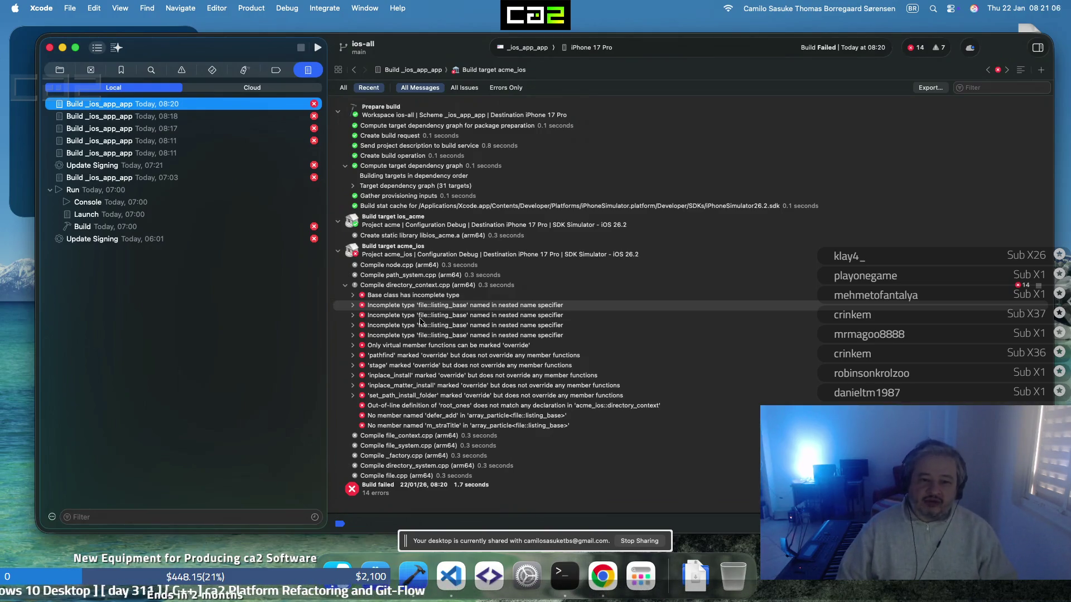
left_click(353, 316)
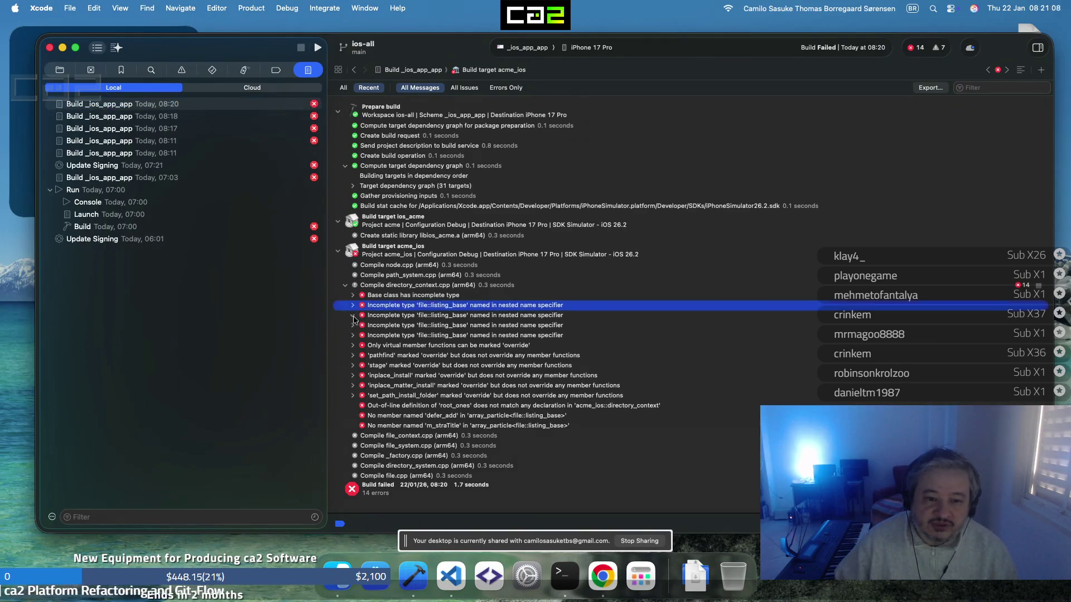
left_click(353, 306)
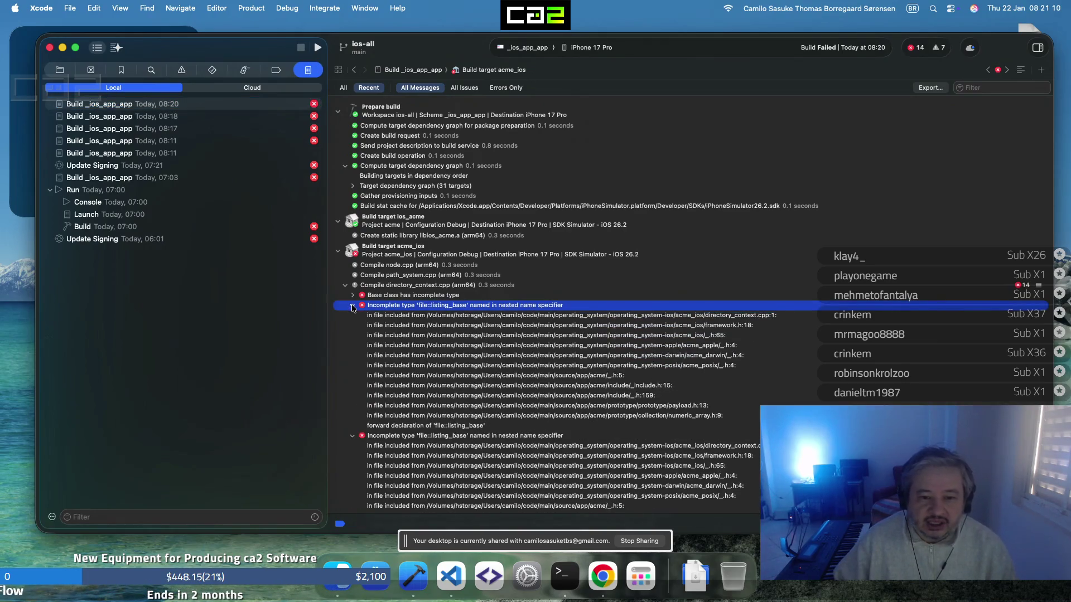
left_click(353, 306)
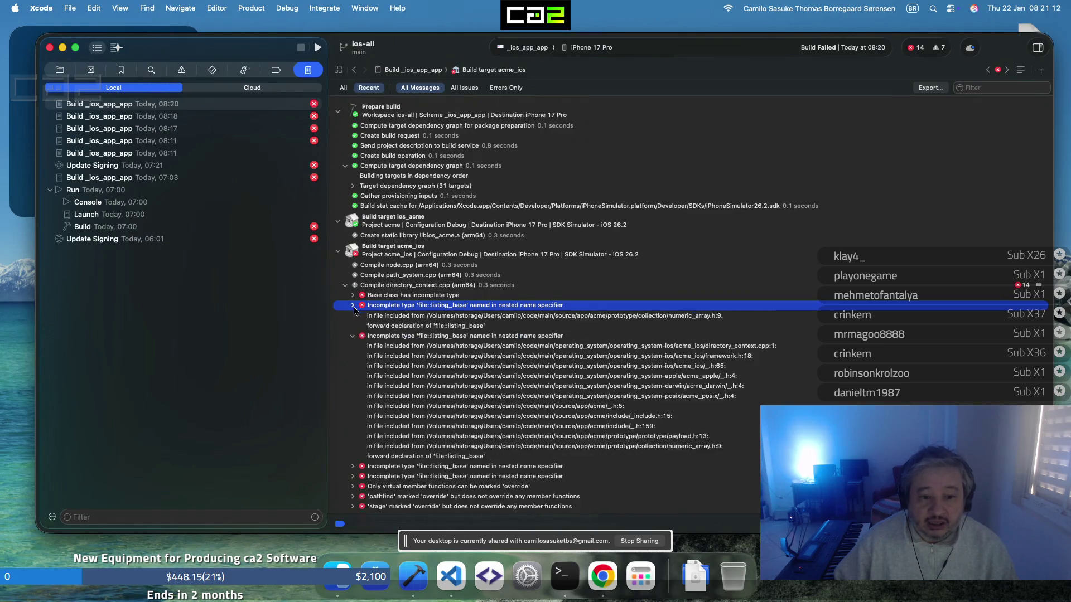
left_click(352, 316)
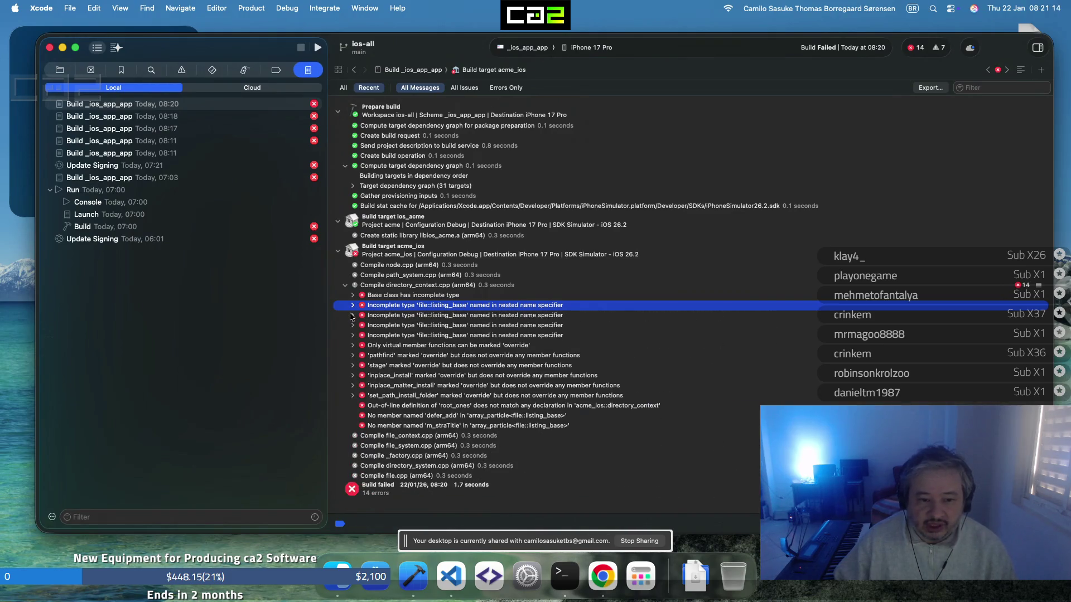
left_click(352, 316)
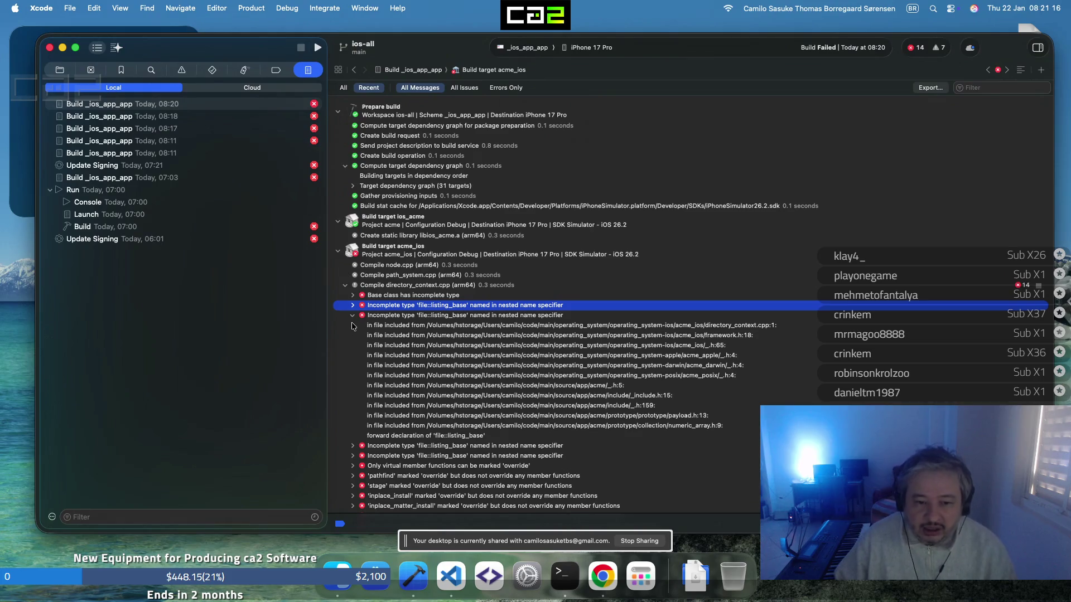
left_click(275, 109)
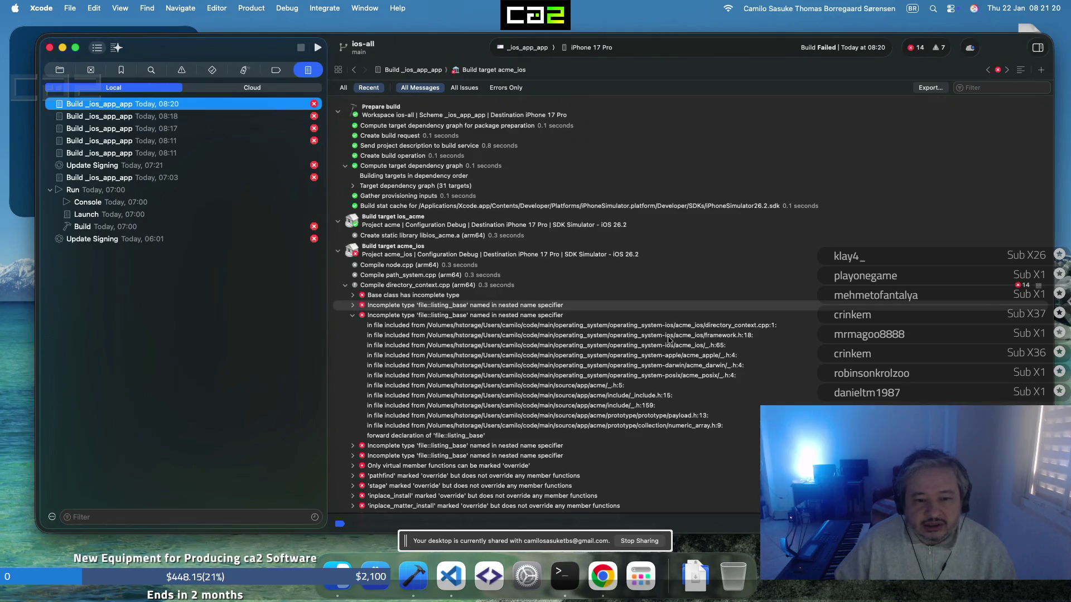
left_click(354, 316)
left_click(353, 295)
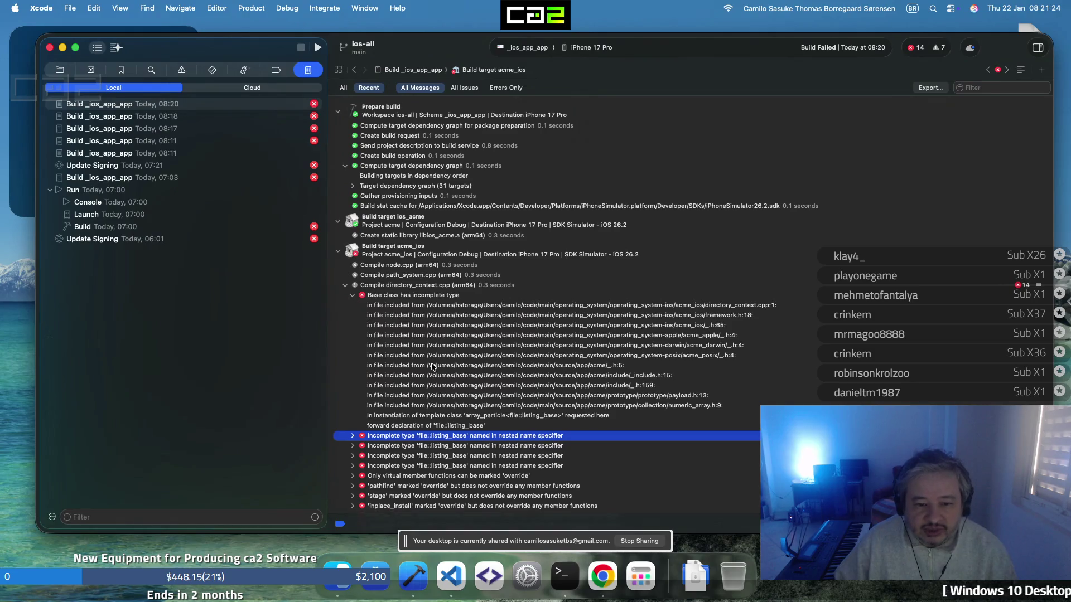
left_click(466, 427)
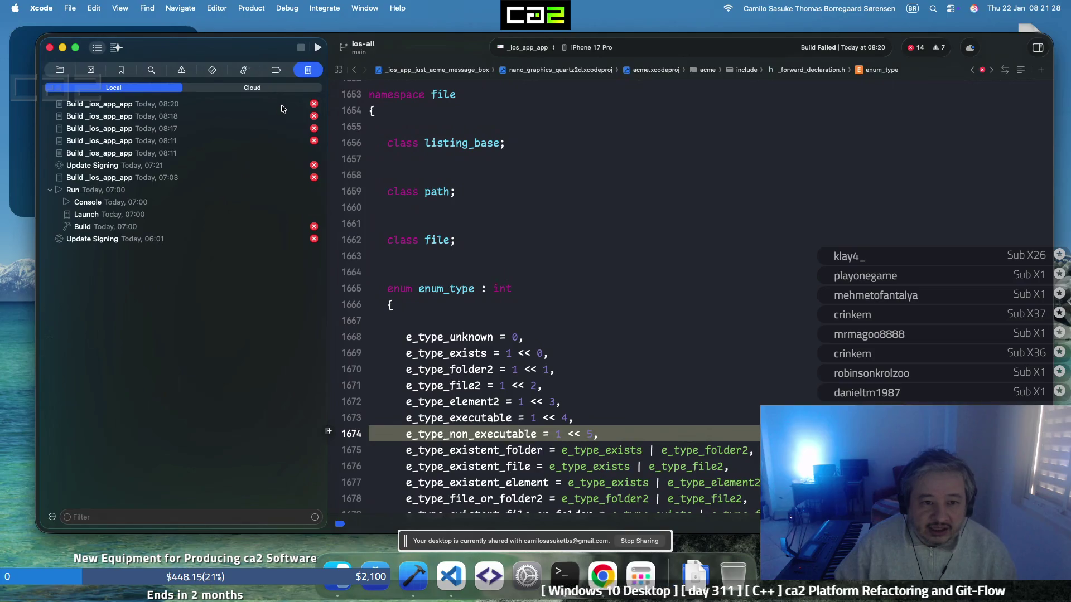
left_click(268, 104)
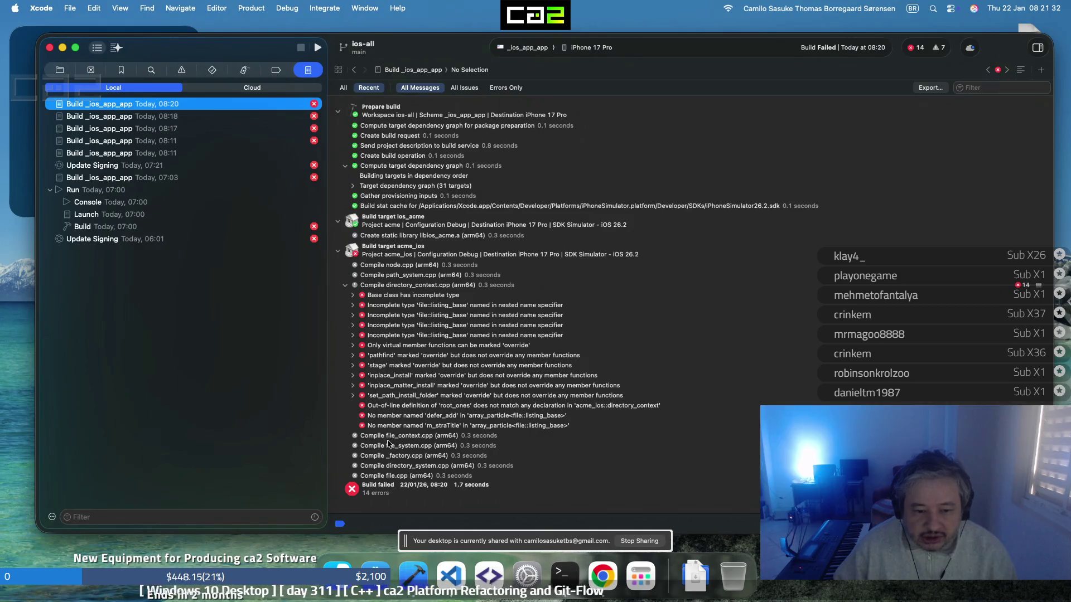
Change set_path_install_folder in directory_system.h to take ::scoped_string & scopedstrPath
left_click(424, 396)
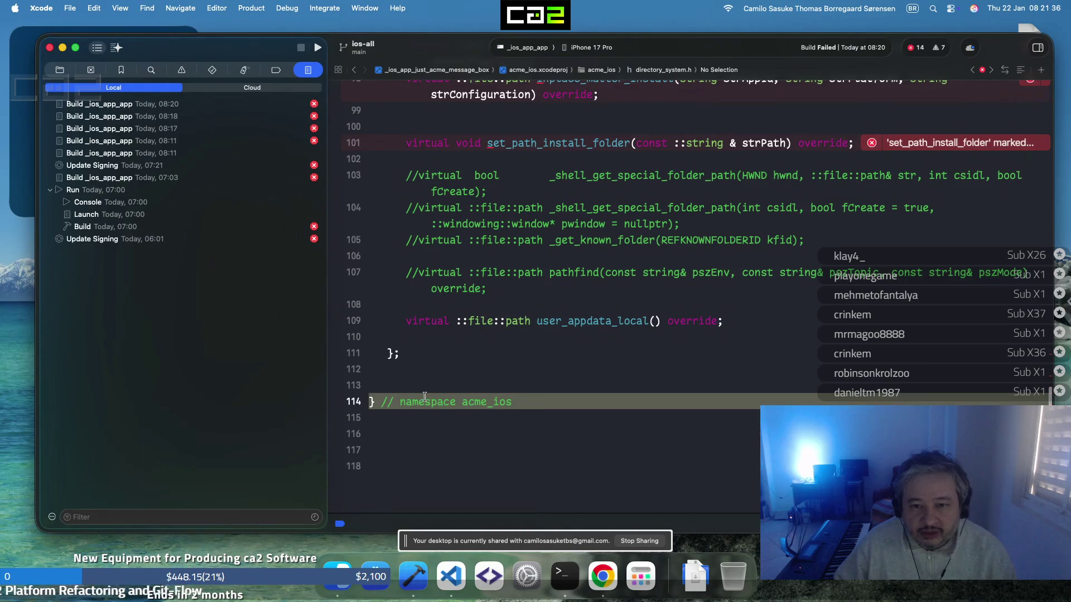
left_click(686, 142)
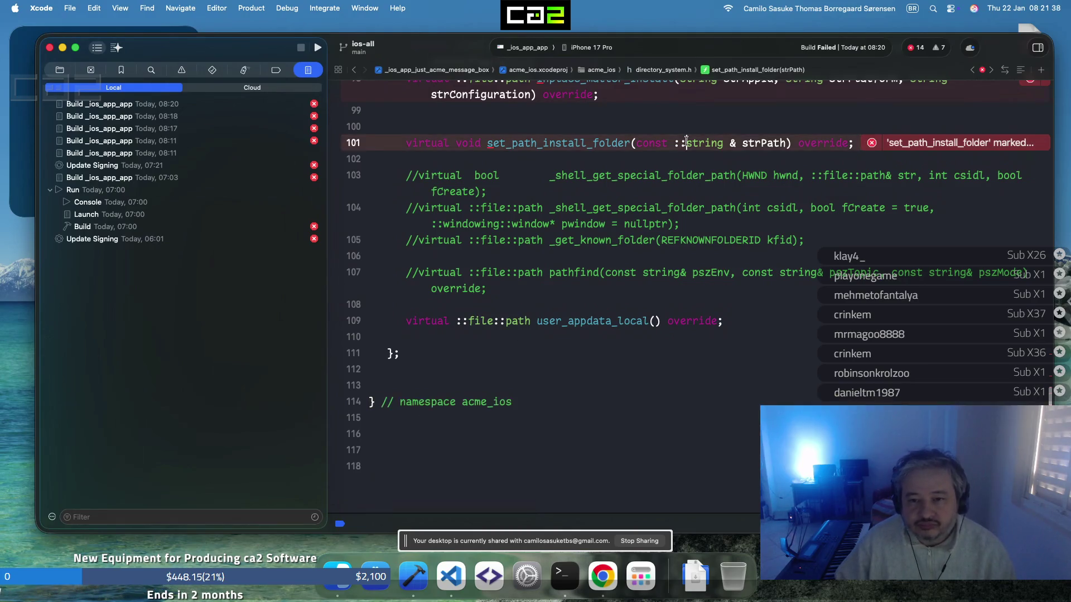
type("scoped_")
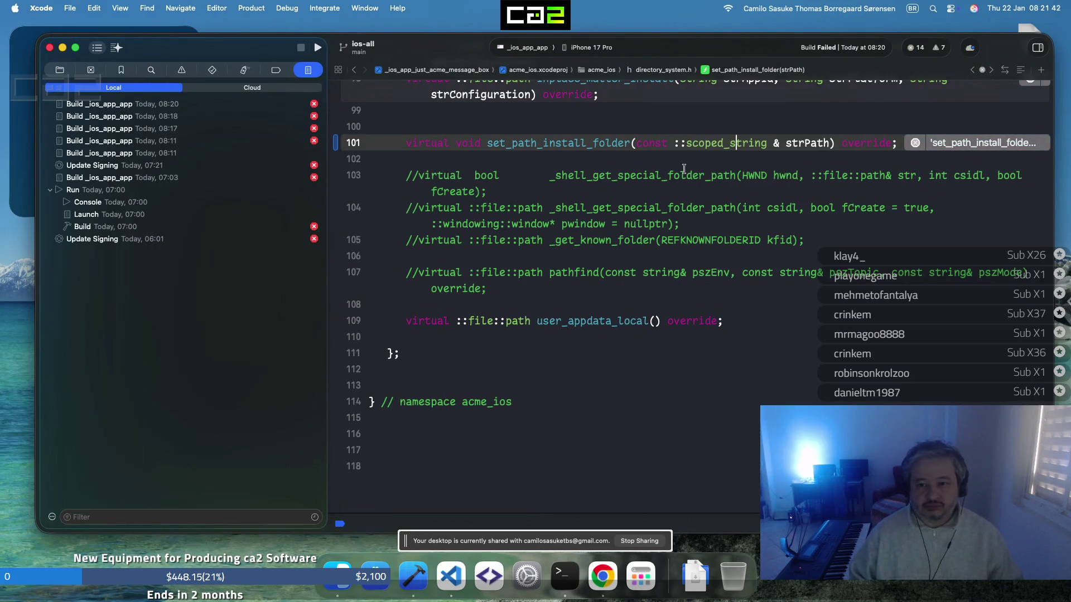
type("string & scopeds")
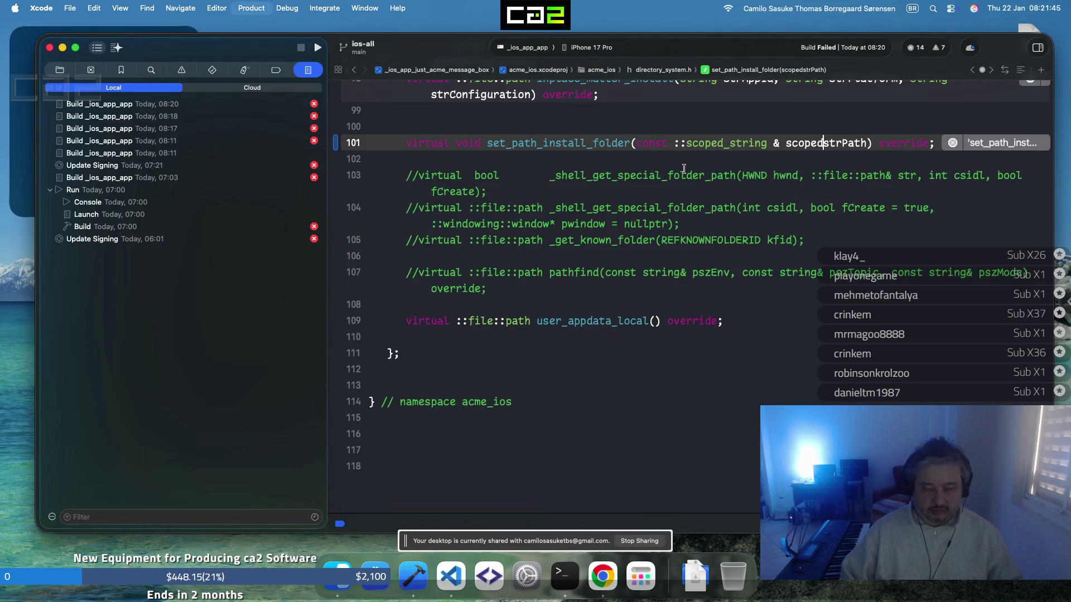
Rebuild the app and open the failed 08:21 build log with 13 errors
key("super+b")
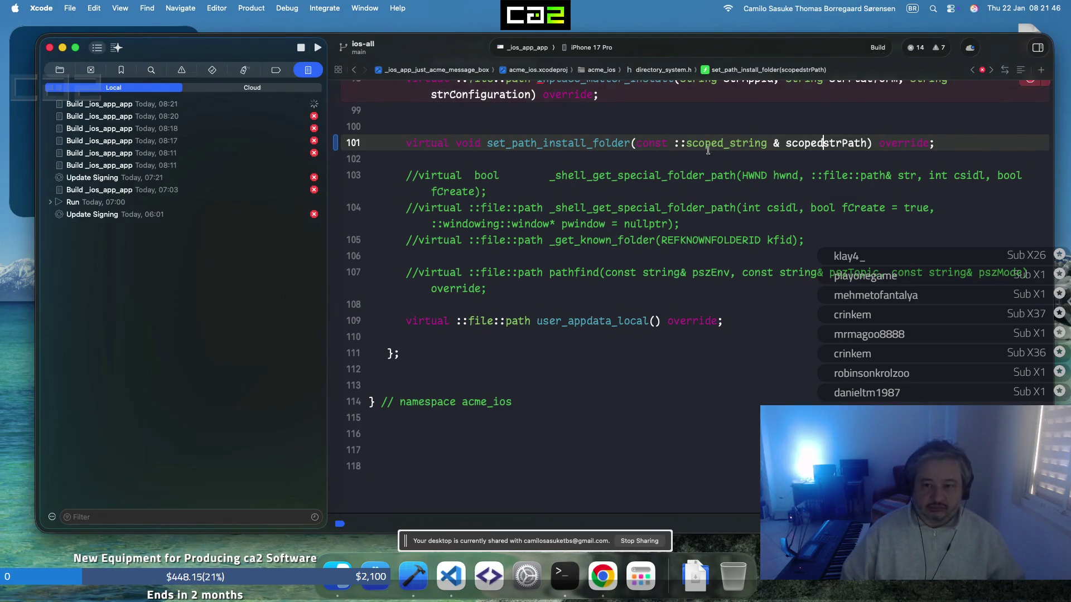
left_click(576, 287)
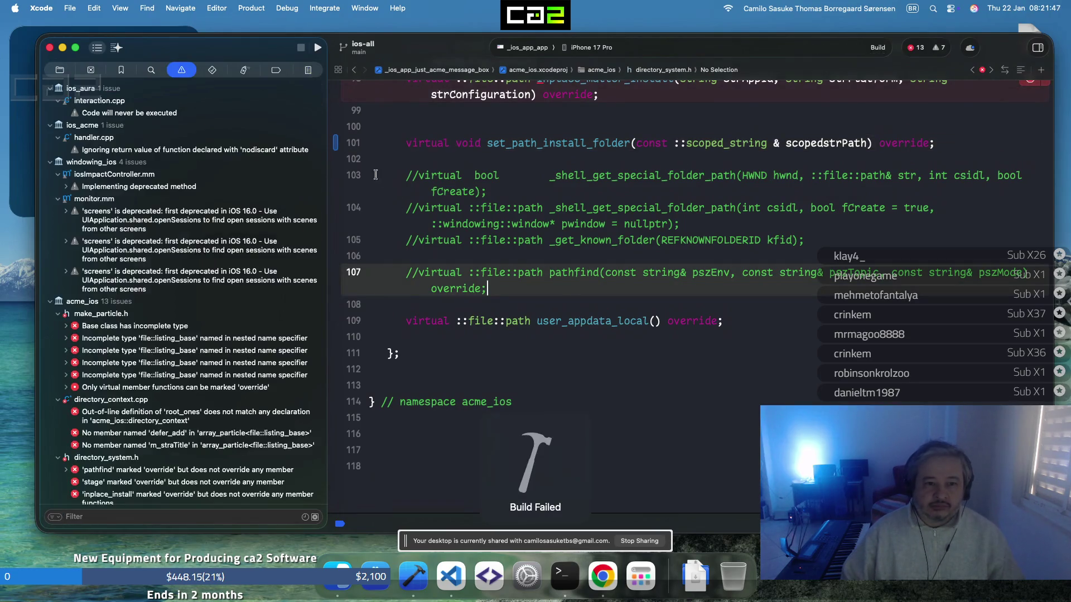
left_click(307, 71)
left_click(304, 104)
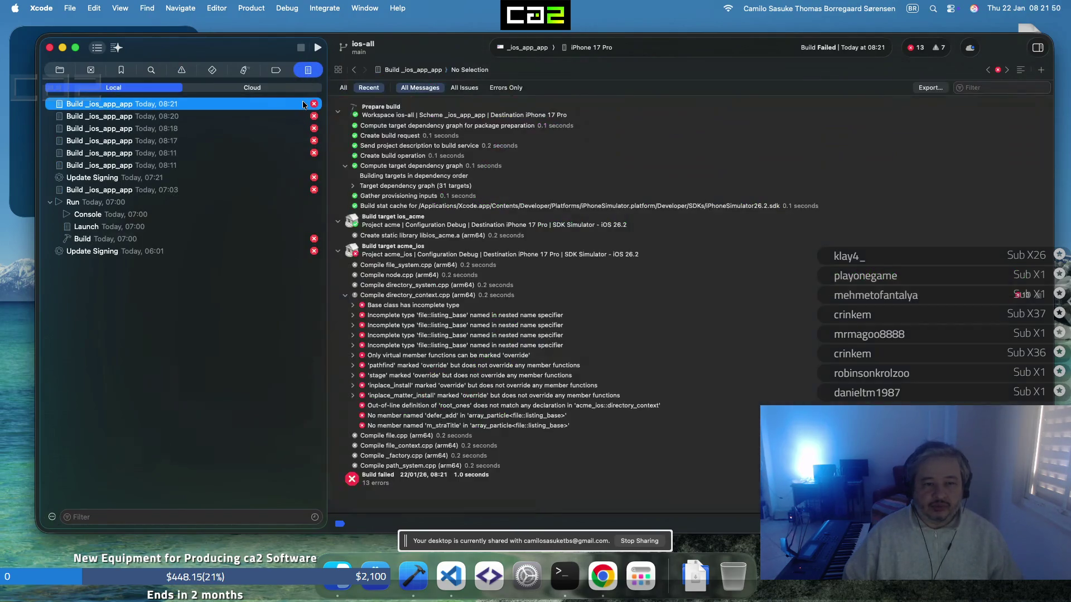
double_click(411, 318)
left_click(530, 225)
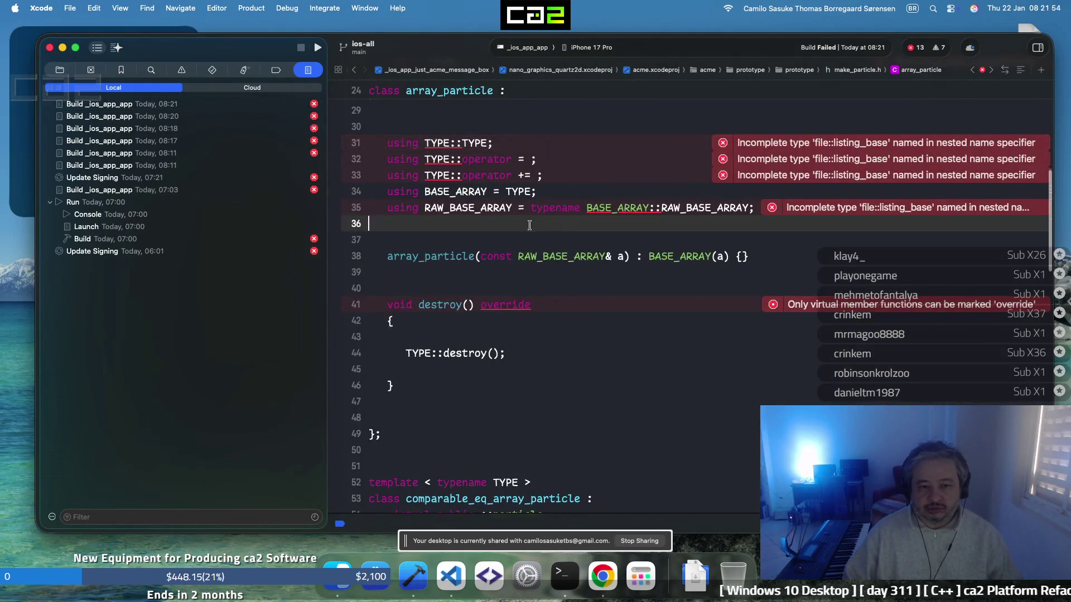
key("ctrl+super+Left")
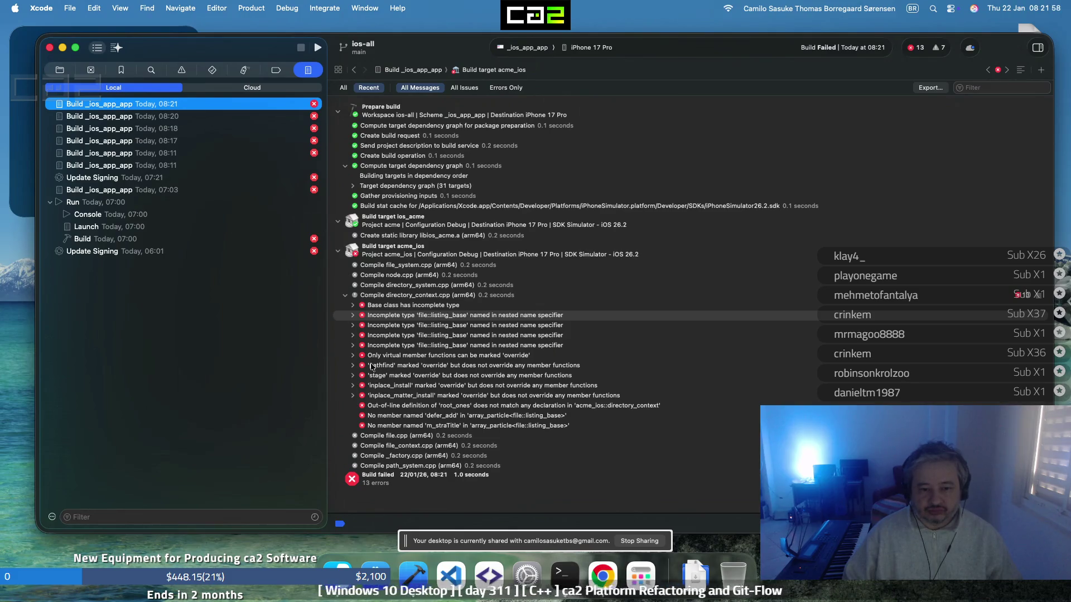
left_click(352, 305)
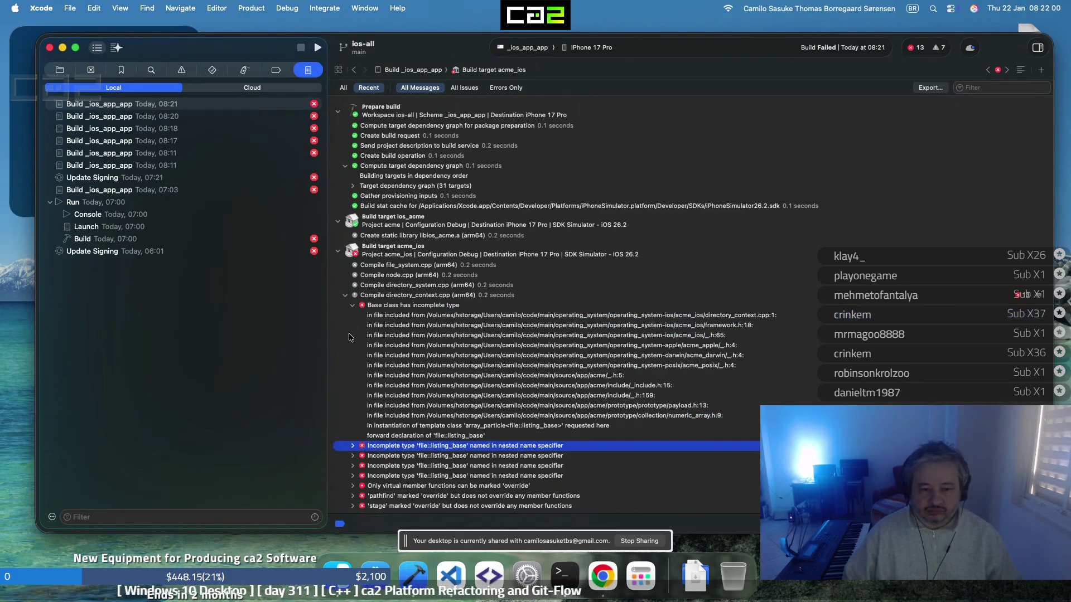
double_click(465, 425)
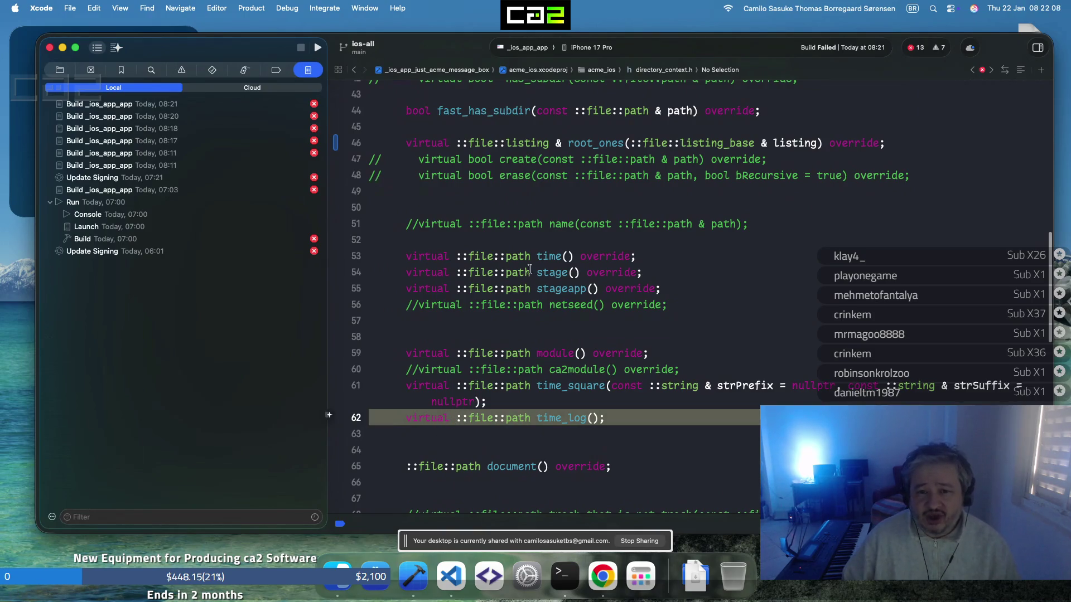
scroll(522, 276, "up", 3)
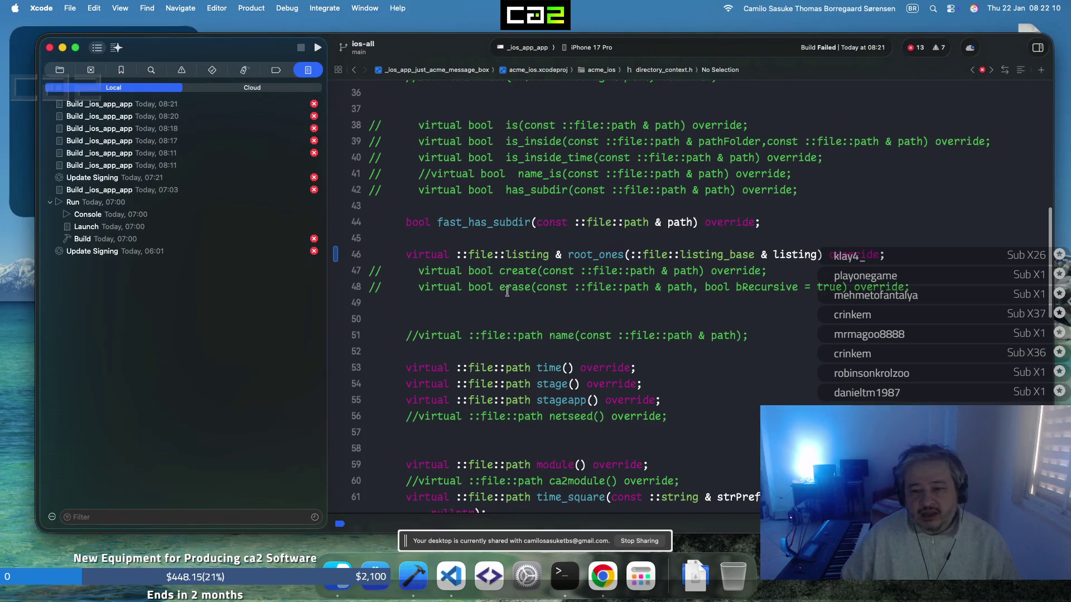
scroll(497, 298, "up", 10)
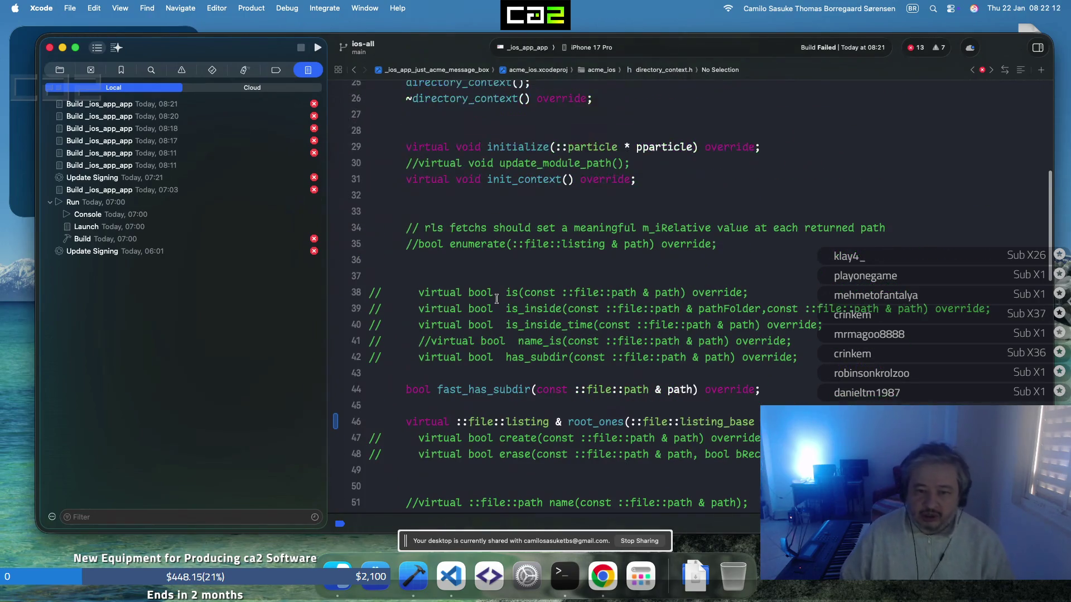
scroll(487, 318, "up", 2)
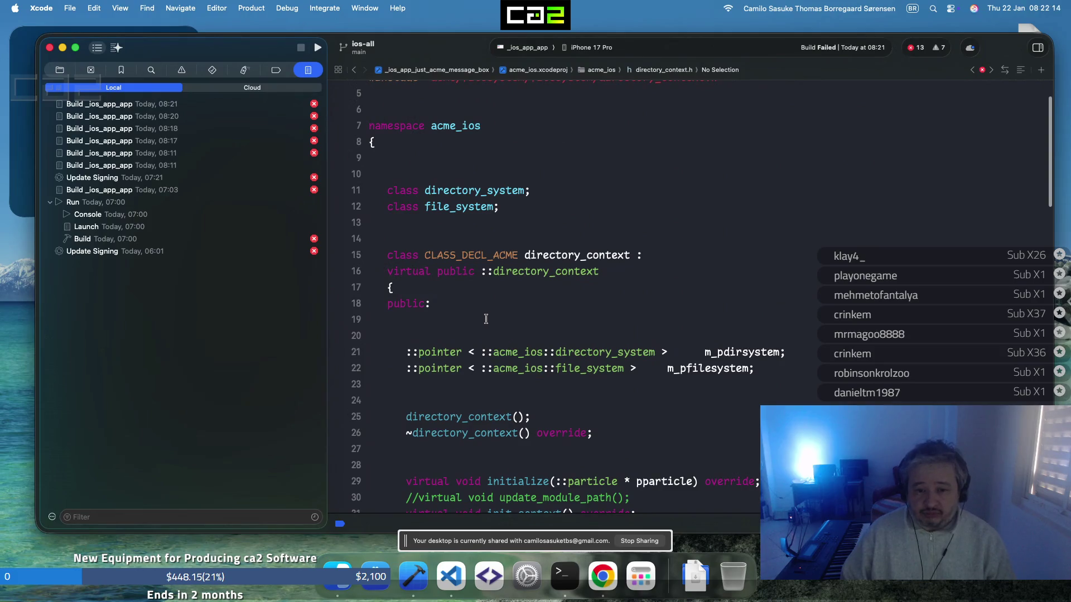
scroll(487, 317, "down", 10)
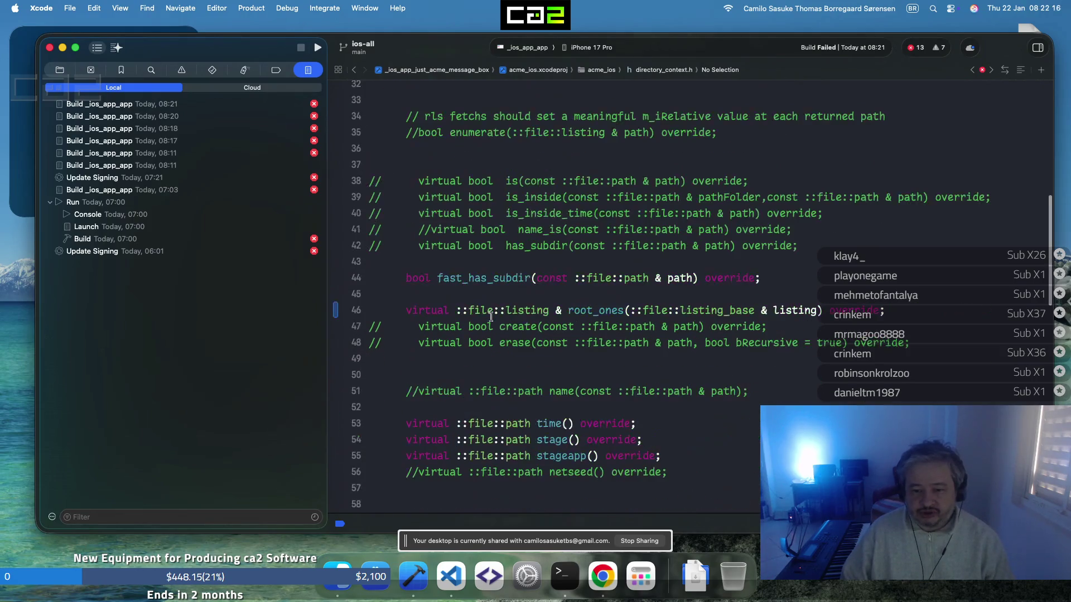
scroll(490, 311, "down", 4)
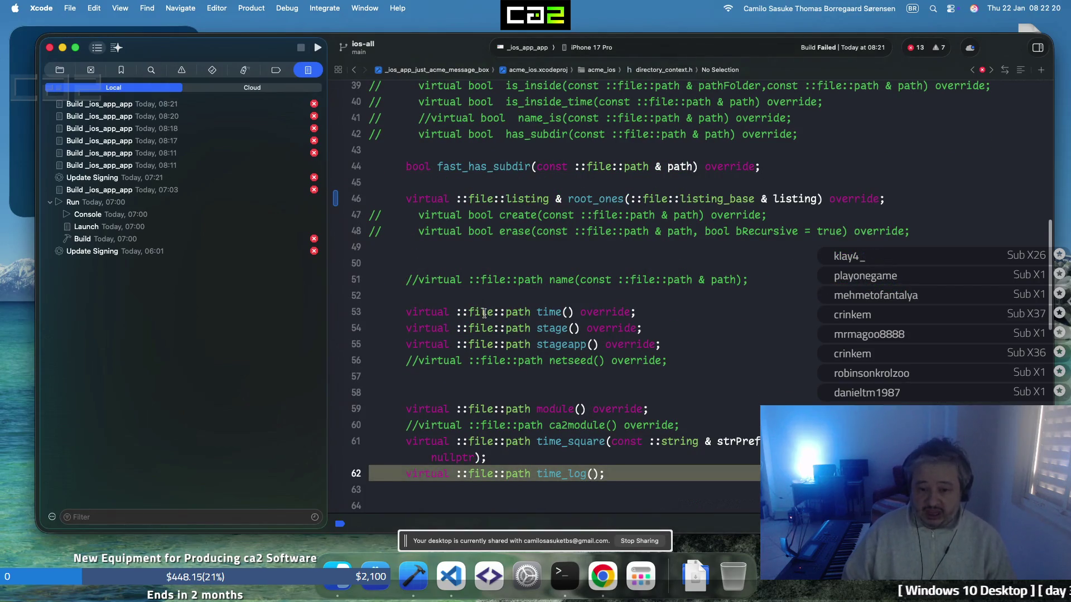
scroll(484, 313, "down", 8)
scroll(486, 322, "down", 4)
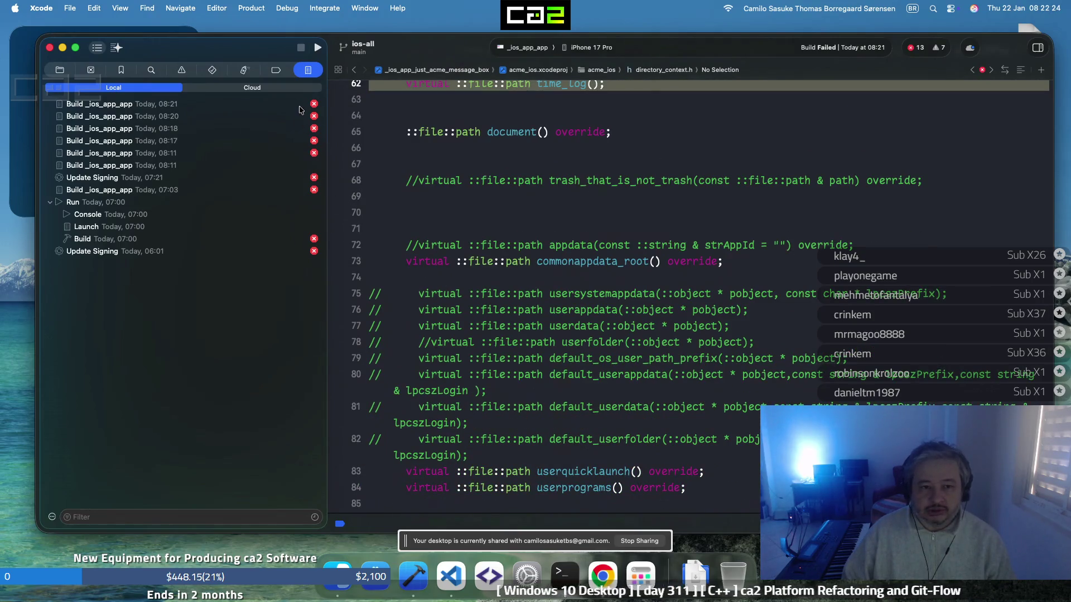
left_click(303, 104)
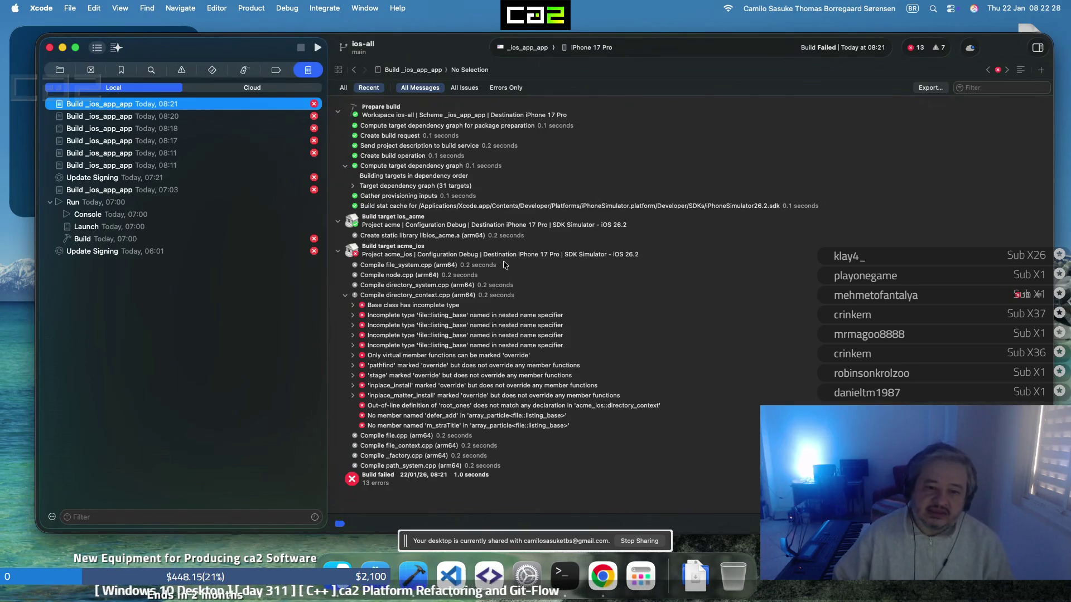
Expand the incomplete base class error's include chain and open directory_context.cpp from its line-1 include
left_click(353, 306)
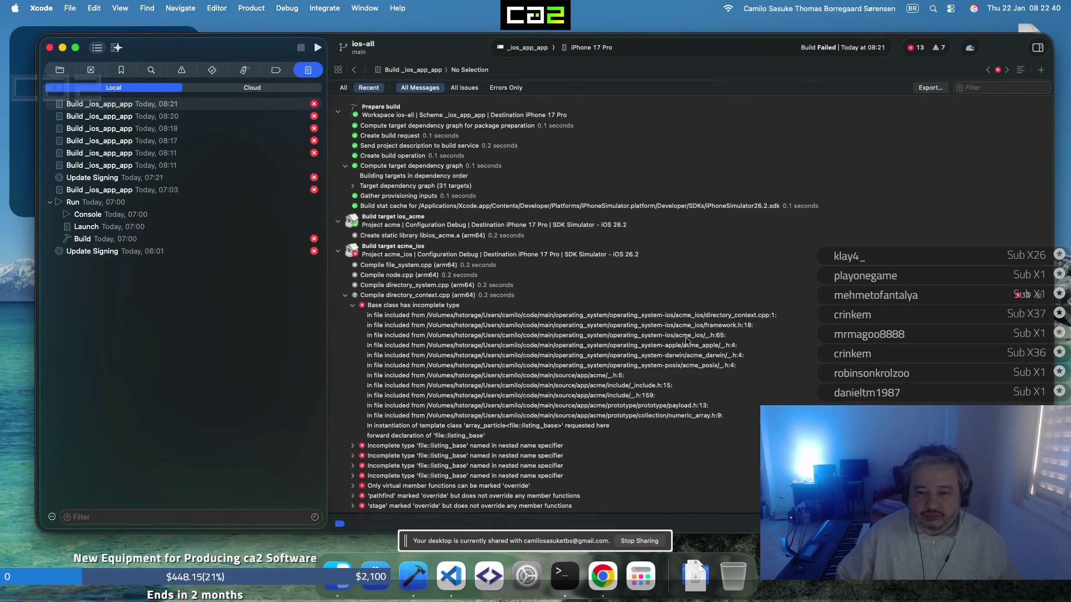
double_click(702, 318)
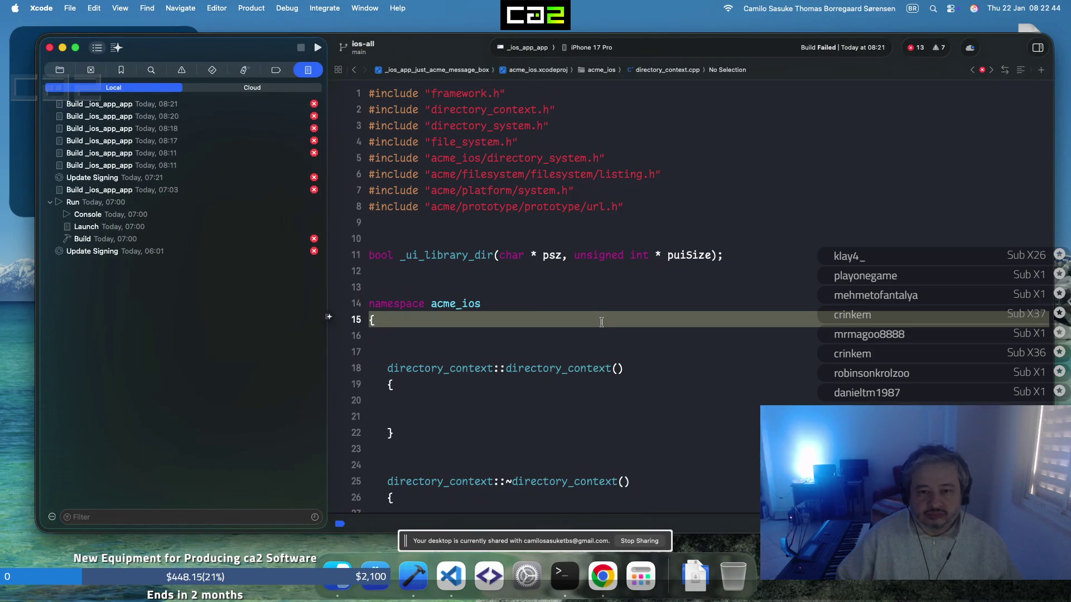
left_click(304, 106)
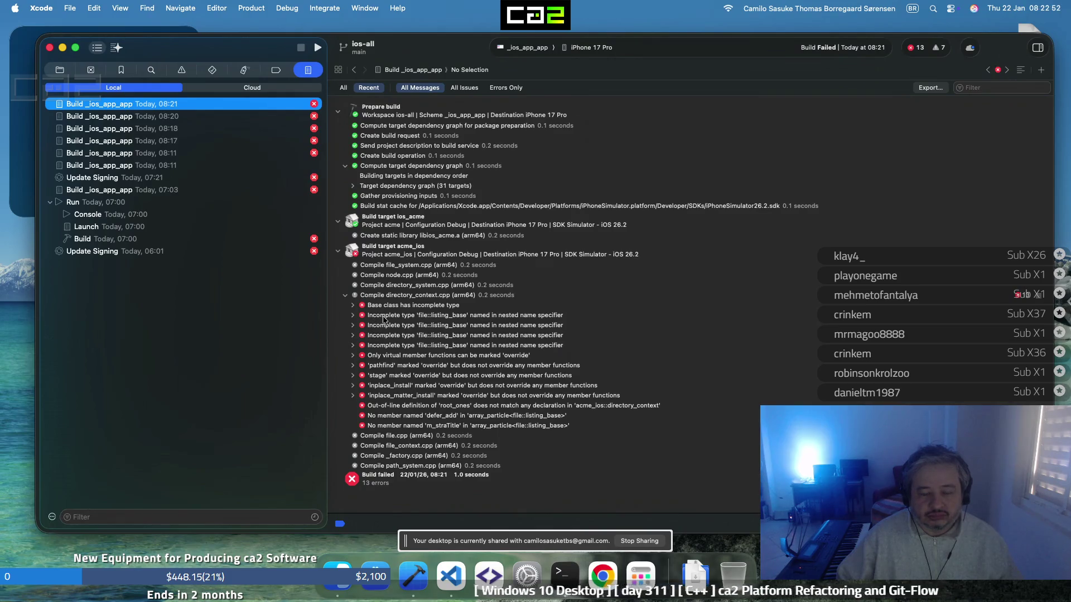
left_click(353, 305)
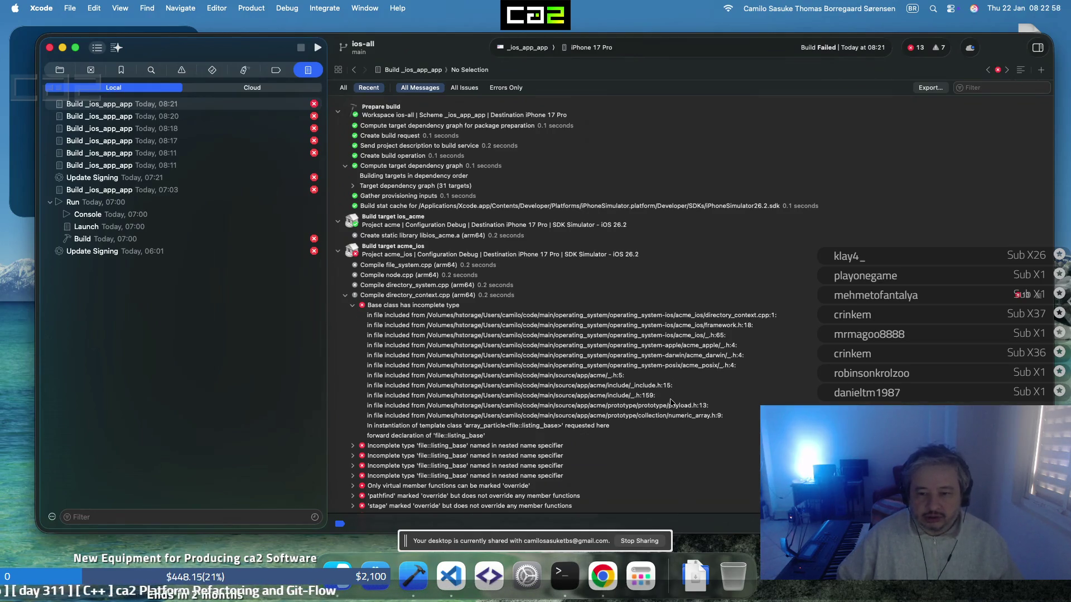
double_click(697, 319)
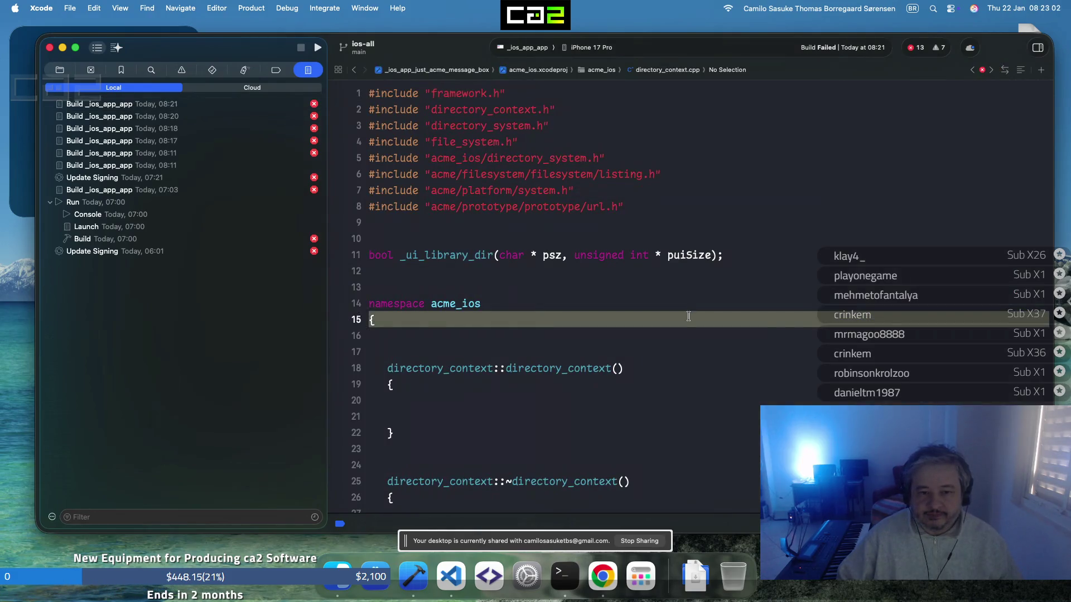
Jump to the directory_context declaration, change CLASS_DECL_ACME to CLASS_DECL_ACME_IOS on line 15, and rebuild
right_click(430, 373)
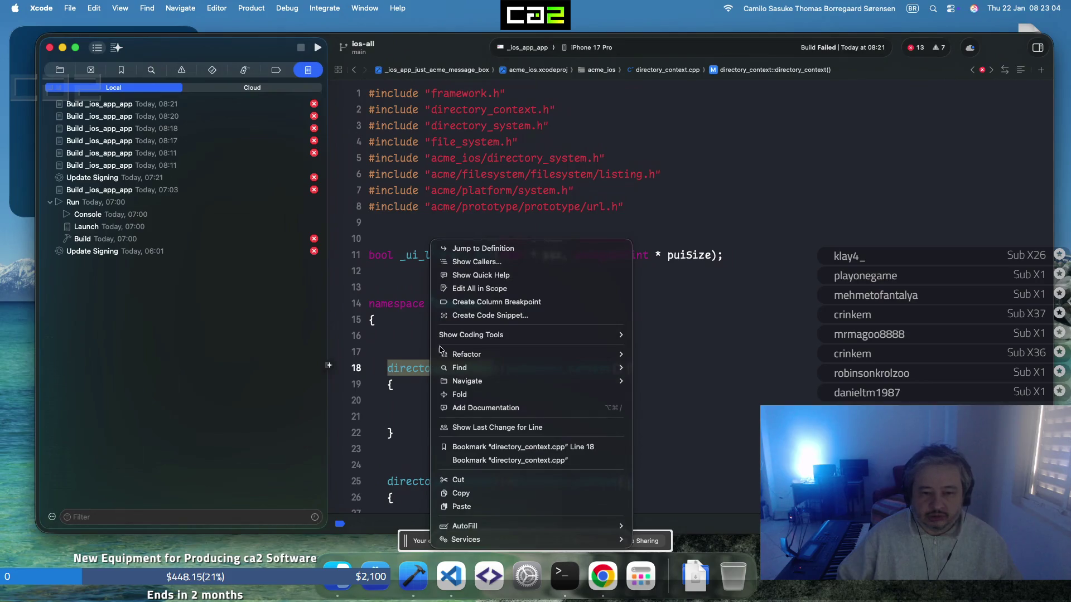
left_click(478, 250)
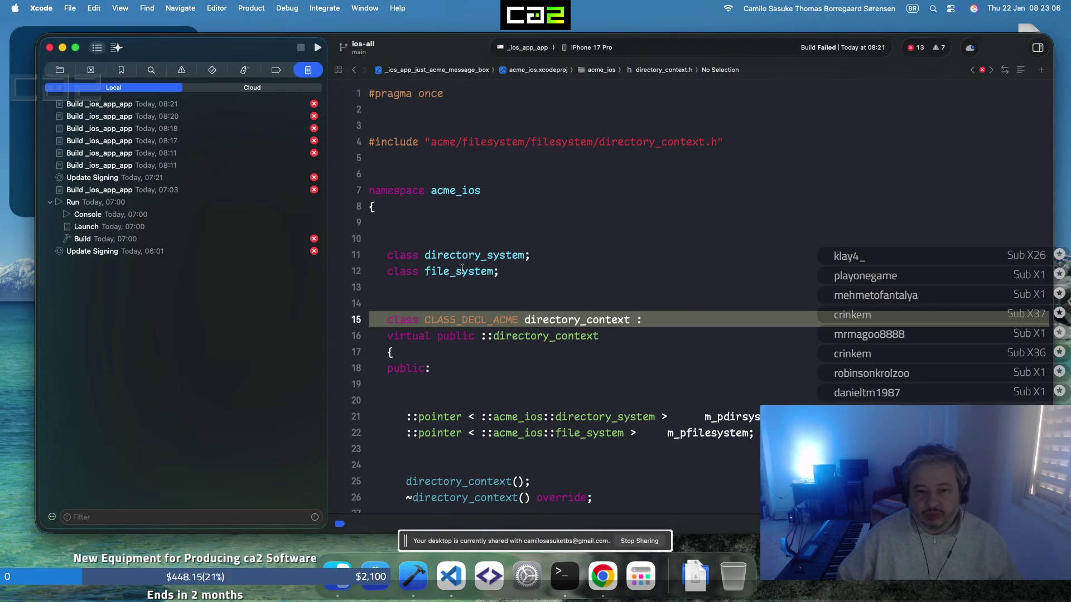
left_click(469, 336)
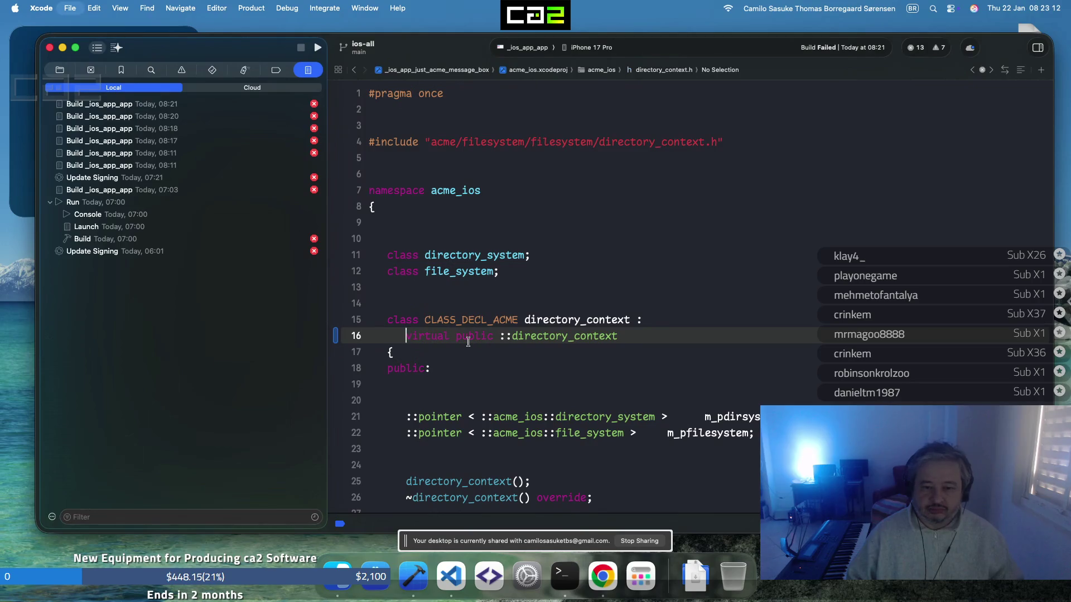
left_click(518, 323)
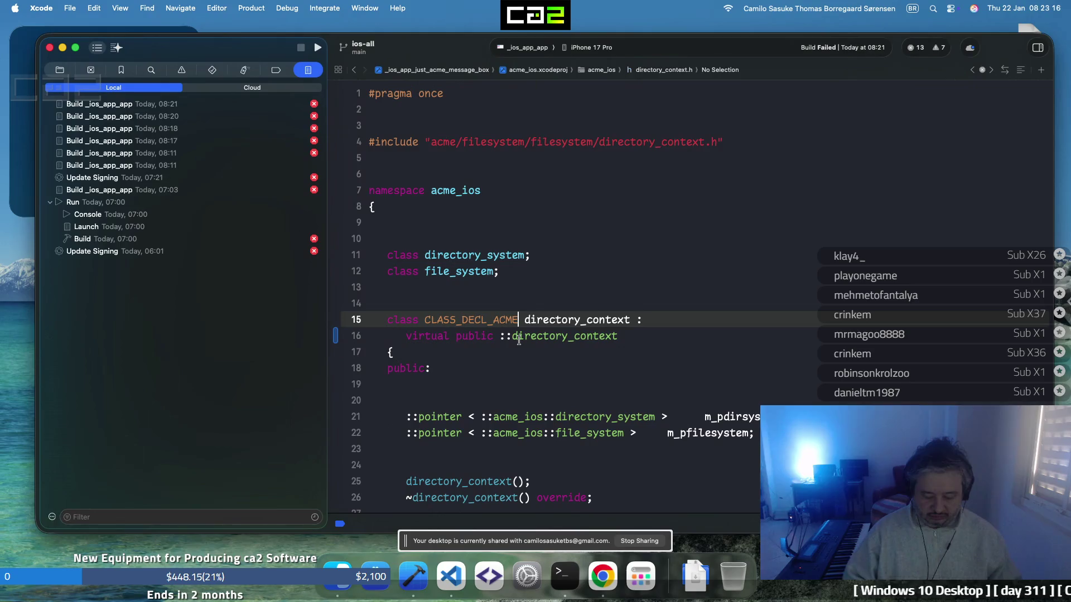
type("_IOS")
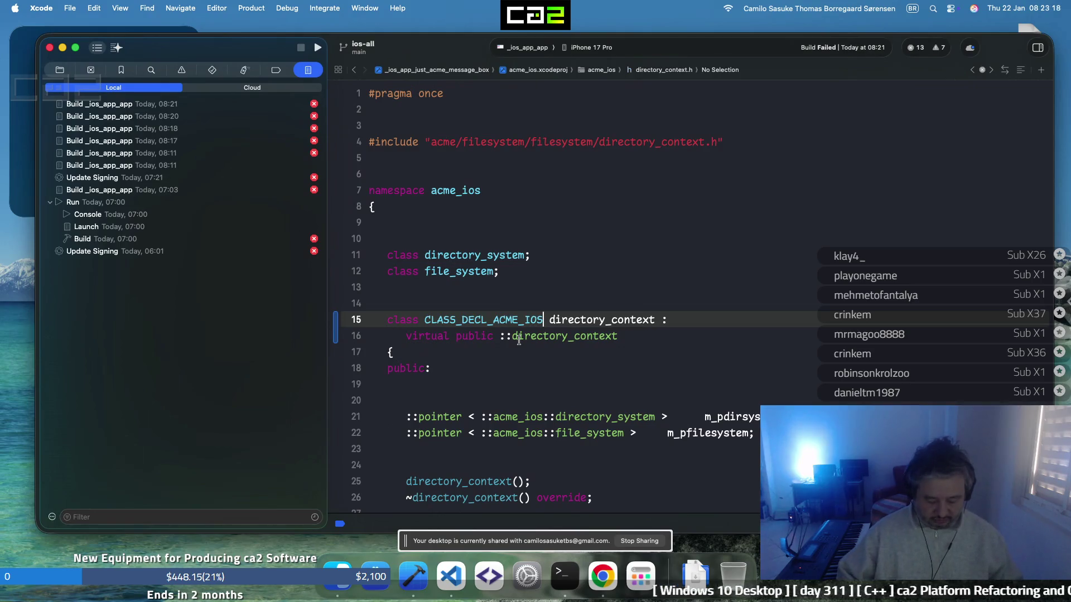
key("super+b")
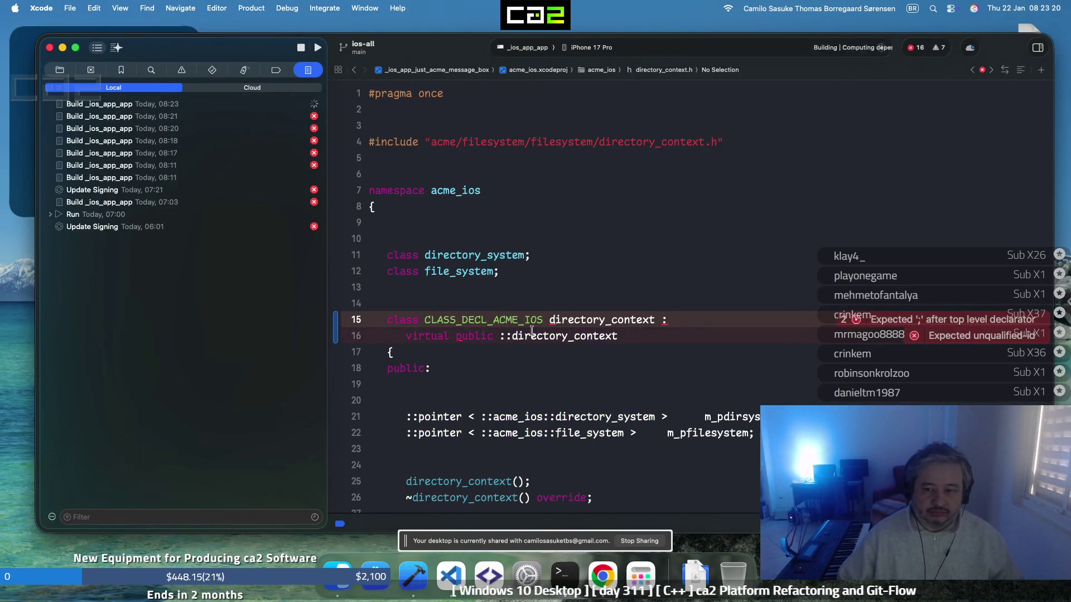
Collapse the acme.xcodeproj group in the Project navigator
left_click(59, 70)
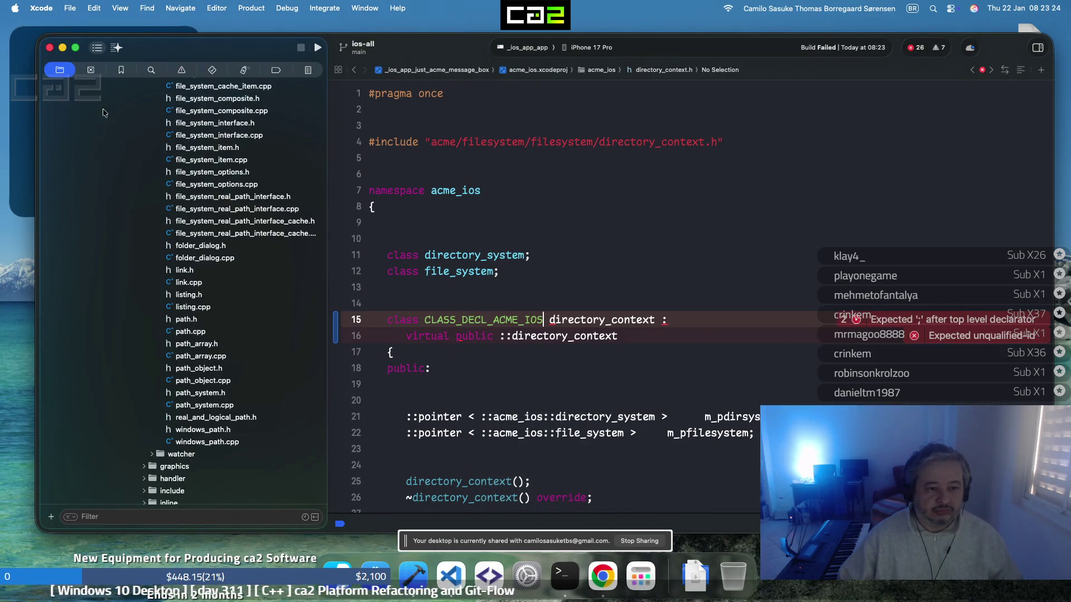
scroll(140, 205, "up", 15)
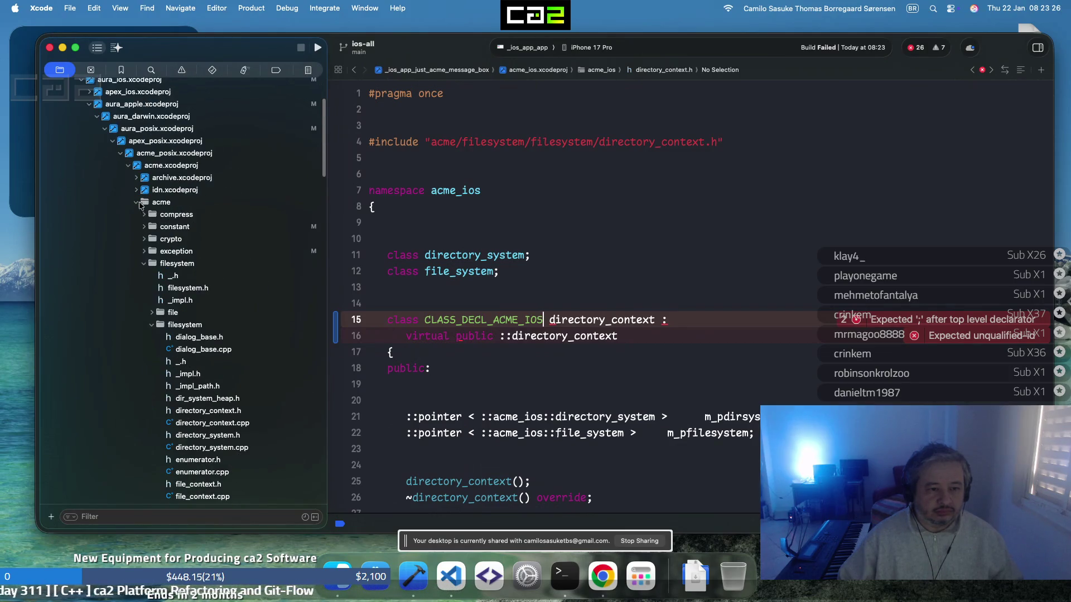
left_click(128, 166)
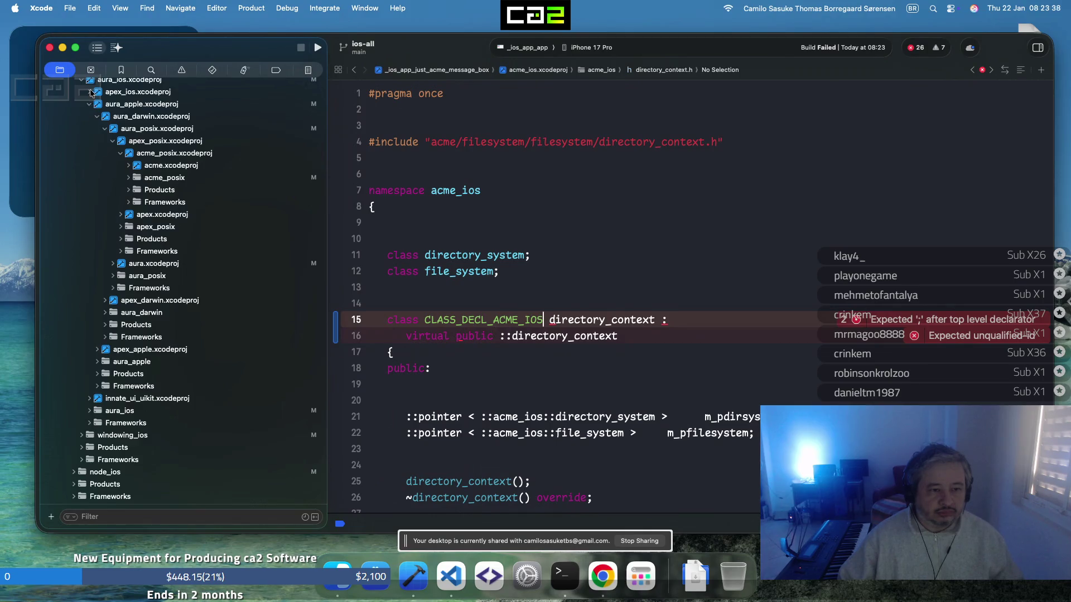
Open the acme_ios _.h header from the apex_ios project's acme_ios folder
left_click(91, 92)
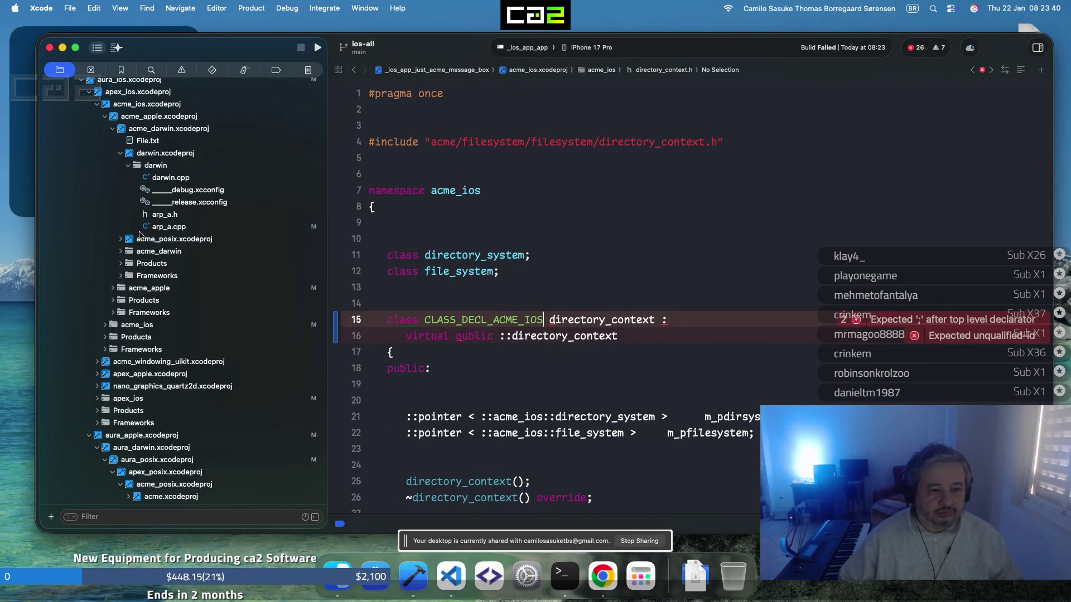
left_click(105, 116)
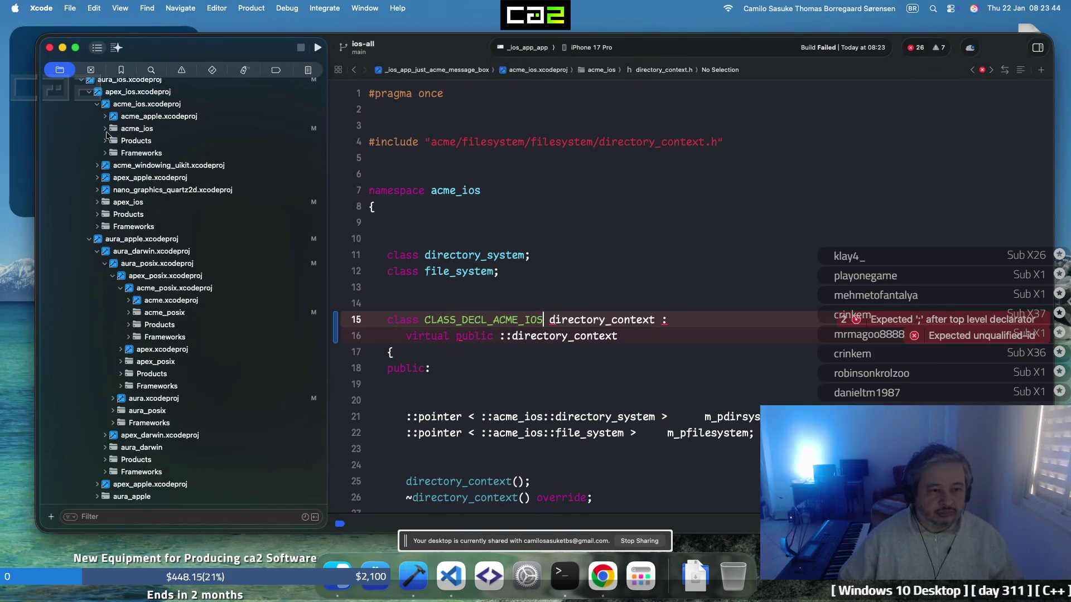
left_click(106, 129)
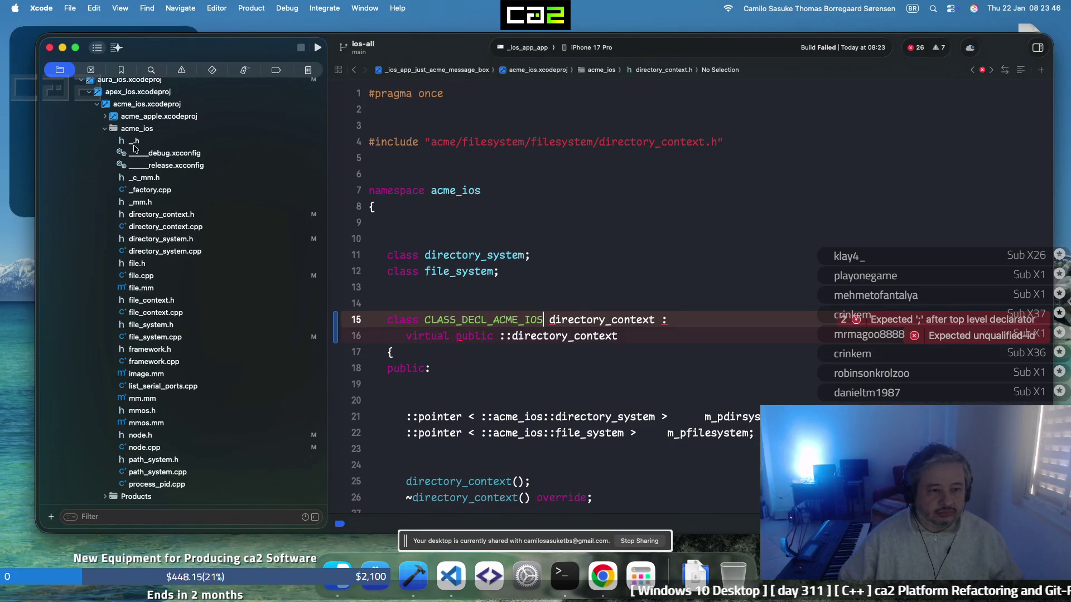
left_click(134, 142)
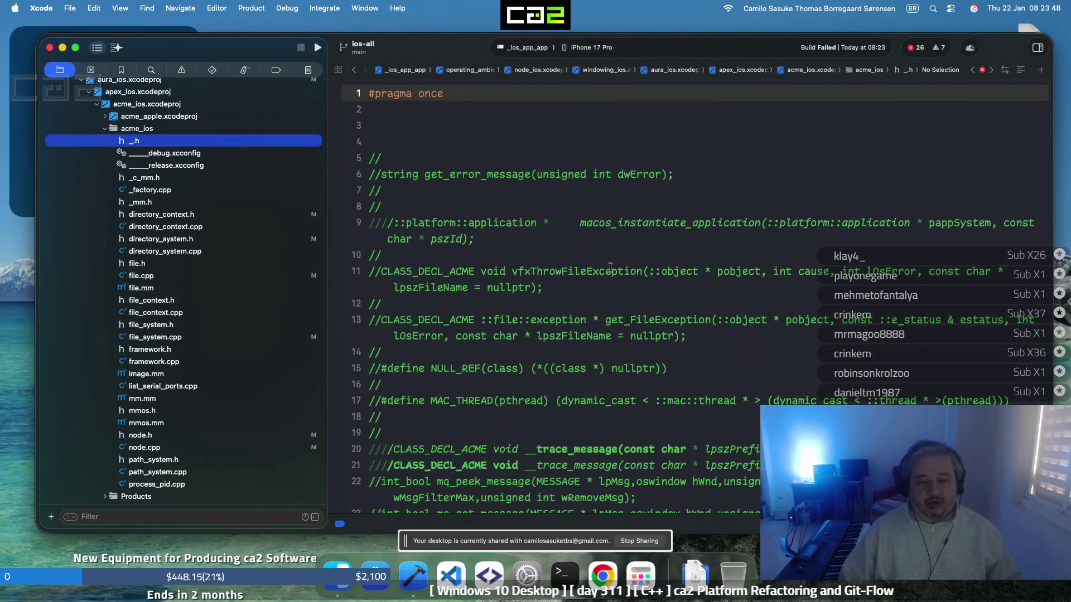
scroll(590, 274, "down", 5)
scroll(590, 274, "down", 15)
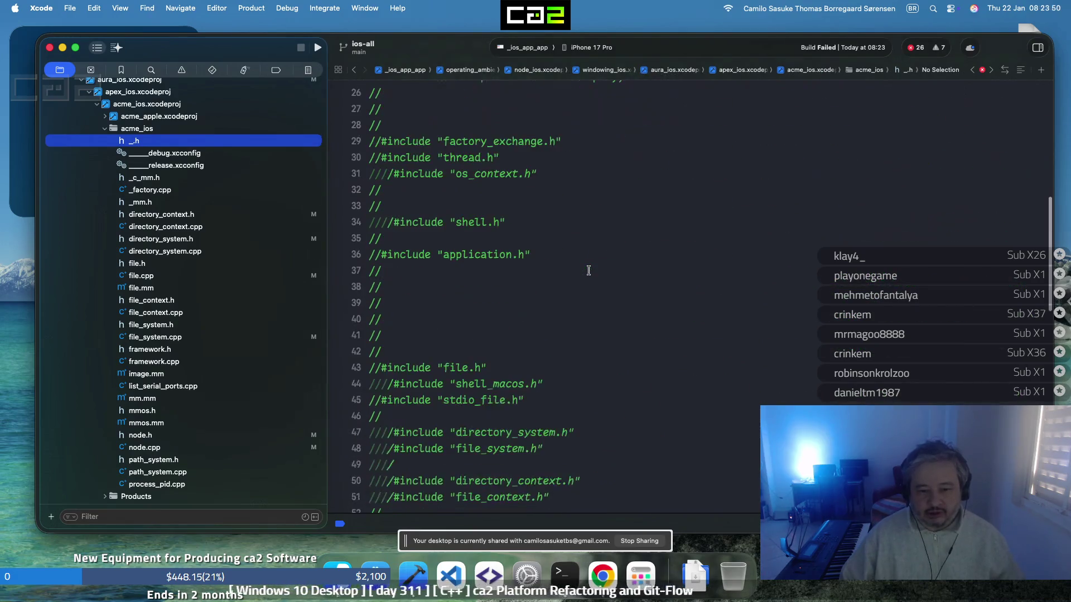
scroll(587, 272, "down", 12)
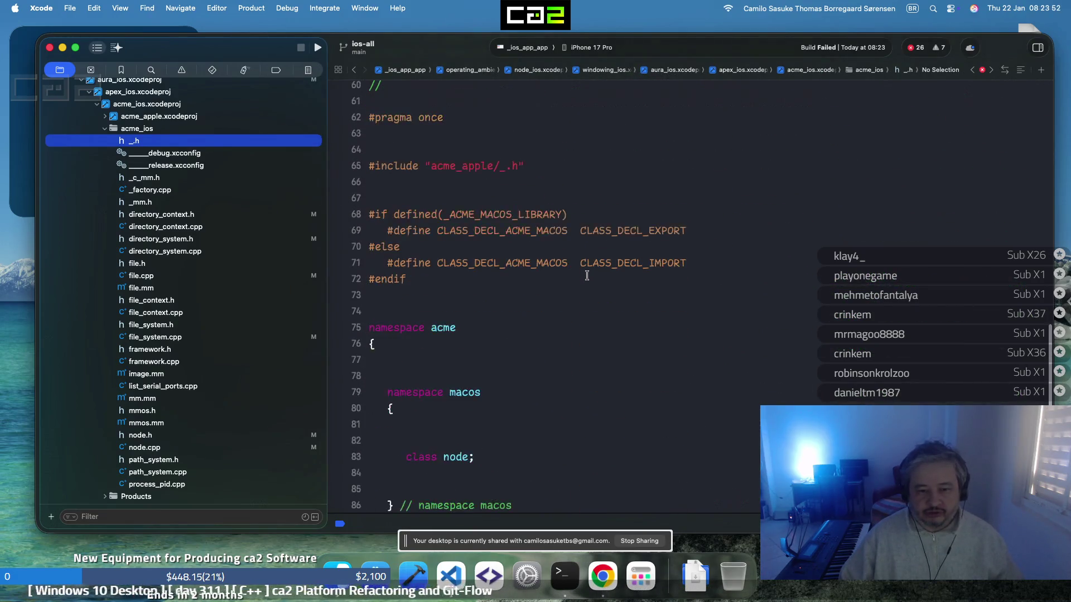
scroll(586, 276, "up", 9)
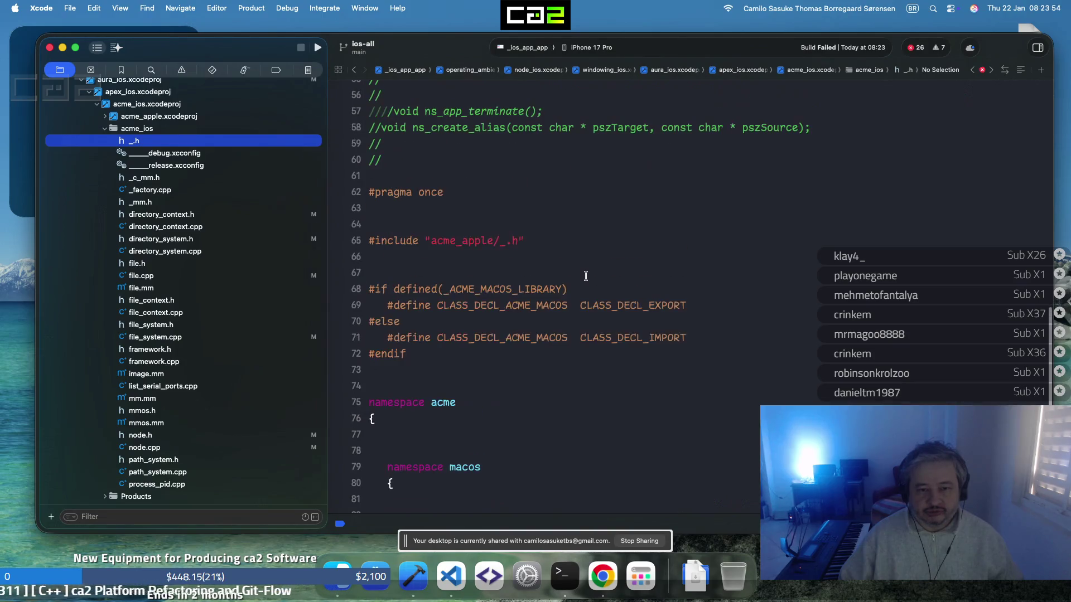
Rename the export and import macros on lines 69 and 71 to CLASS_DECL_ACME_IOS, then show the build reports
left_click(544, 305)
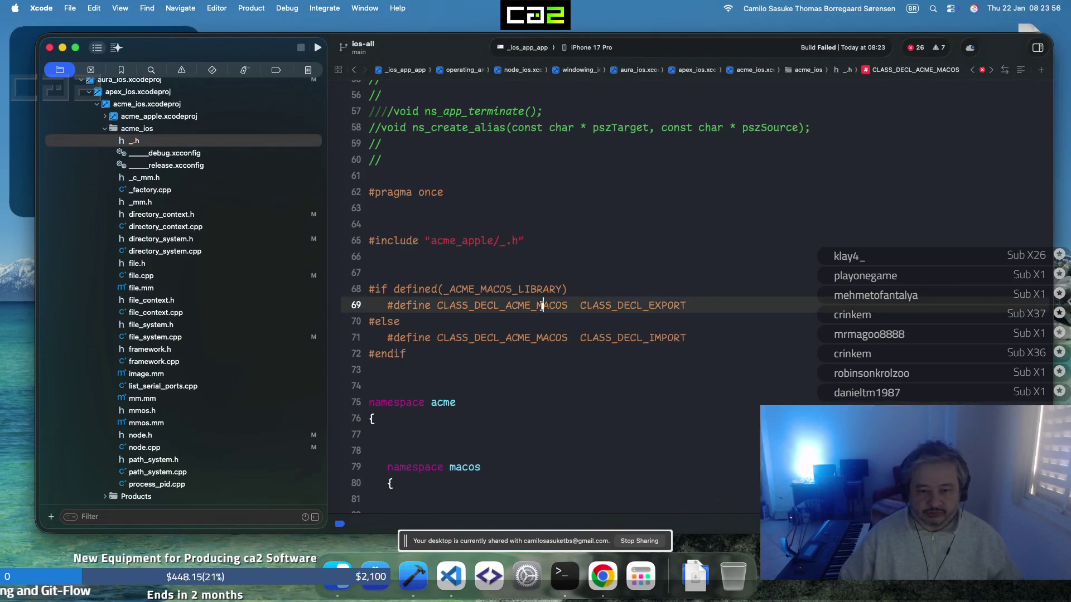
key("BackSpace")
key("Delete")
type("I")
key("Down")
key("Down")
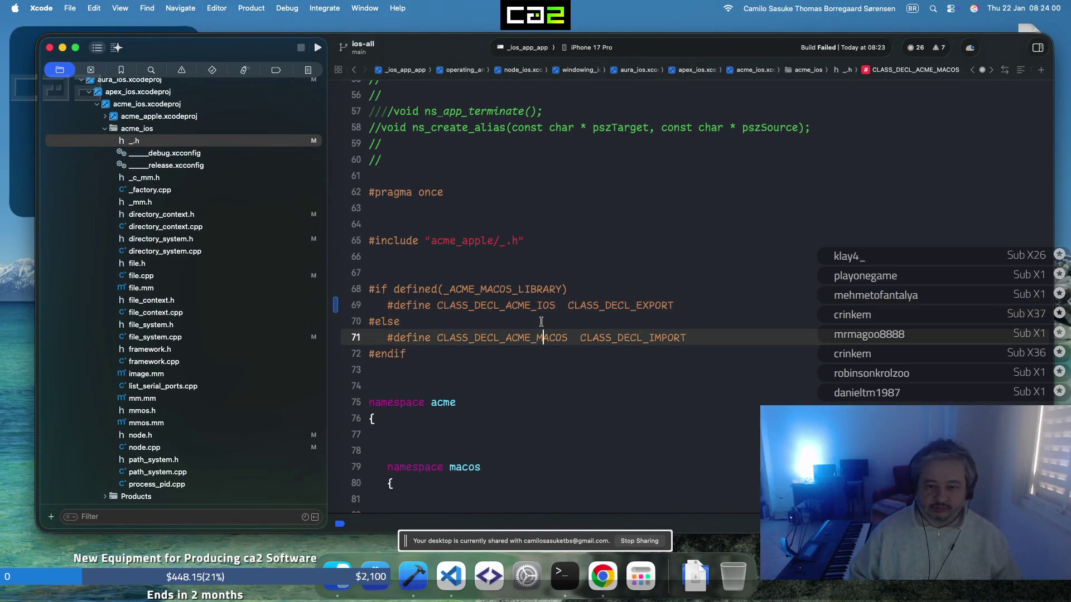
key("Delete")
type("I")
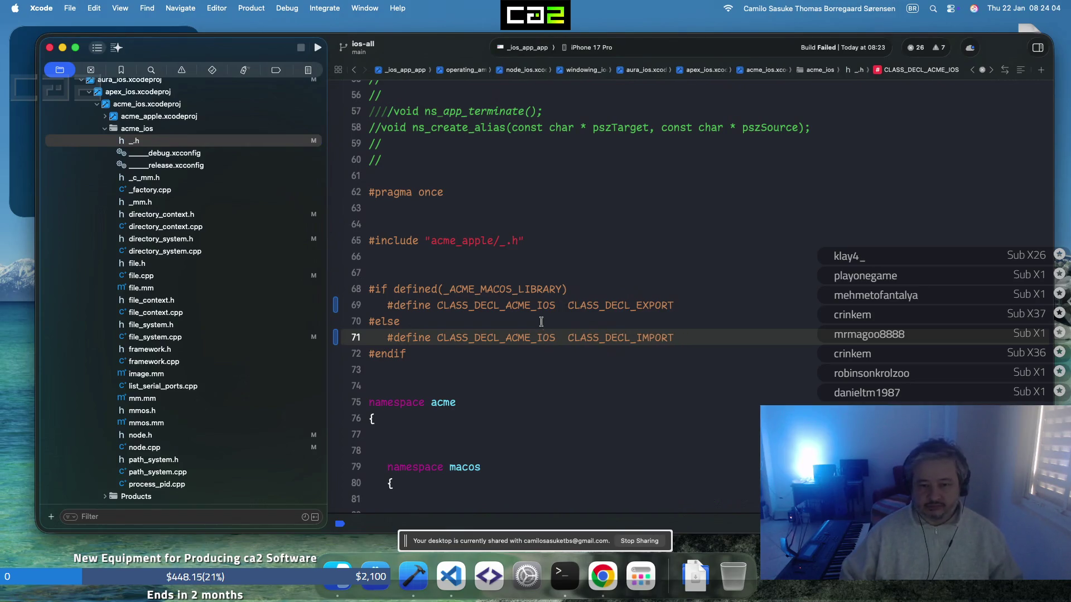
left_click(605, 226)
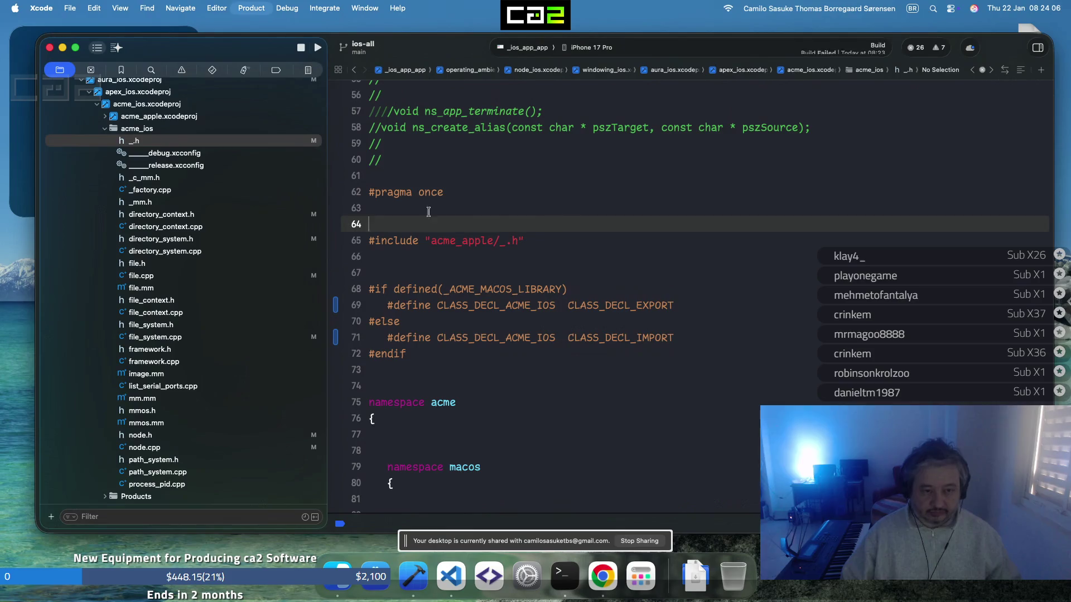
left_click(308, 70)
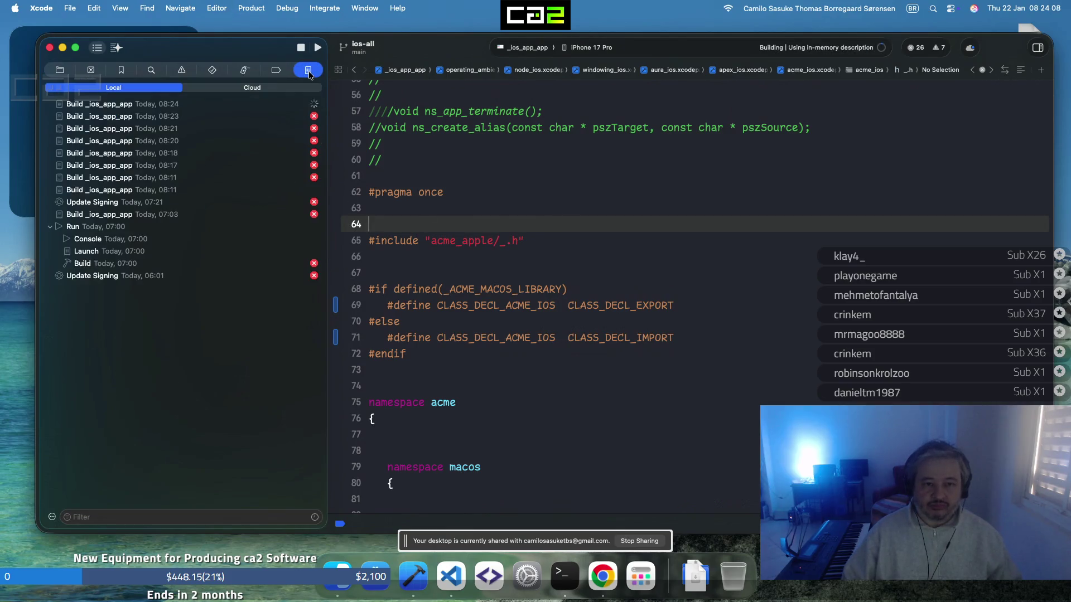
From the build log, change path_system.h line 13's macro to CLASS_DECL_ACME_IOS and rebuild
left_click(297, 106)
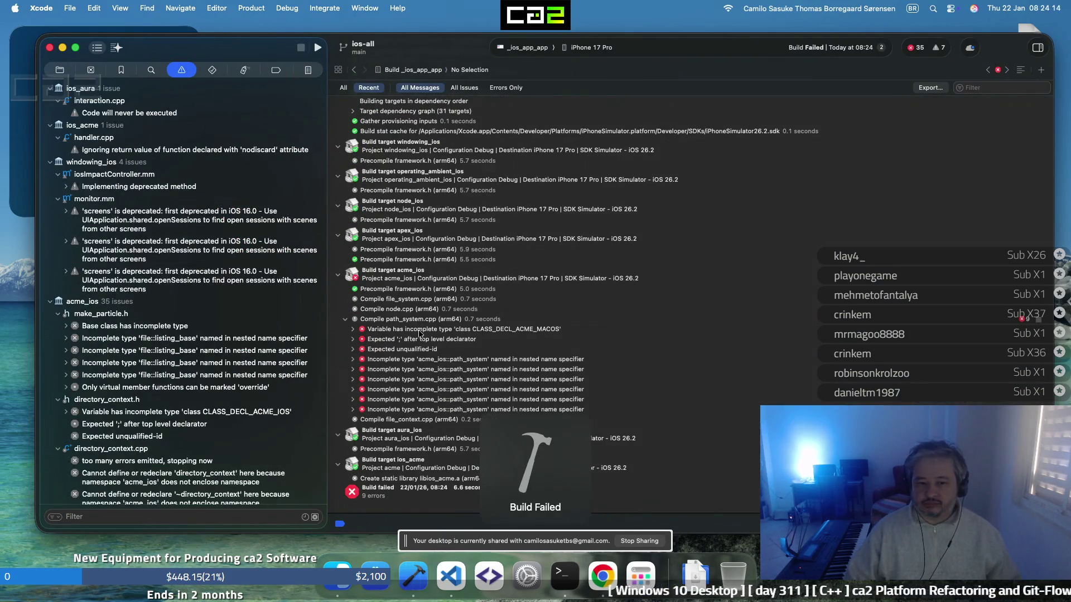
double_click(430, 329)
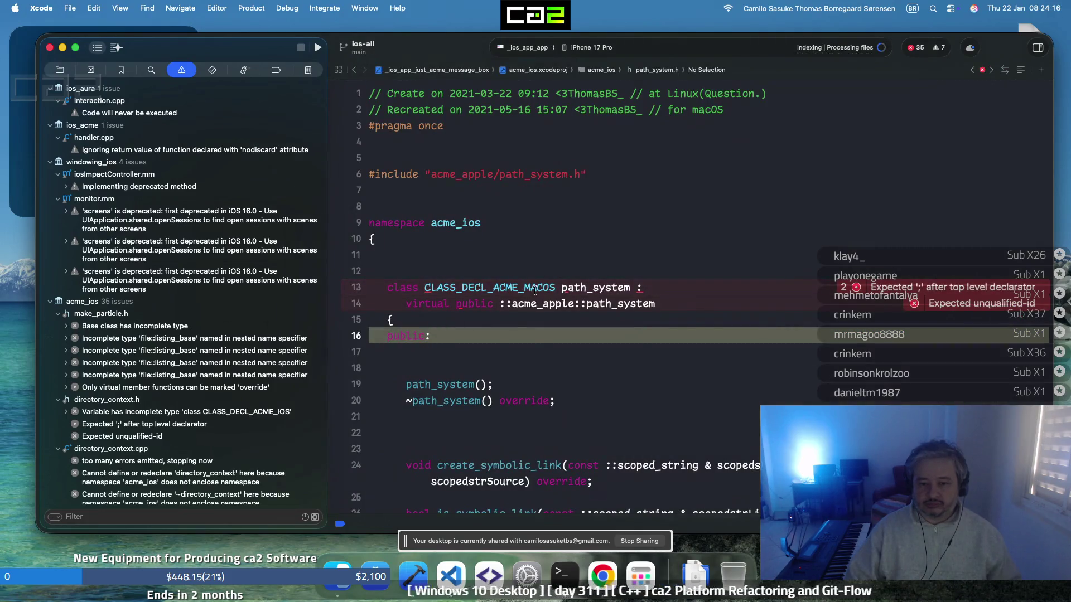
left_click(530, 288)
key("BackSpace")
key("Delete")
key("Delete")
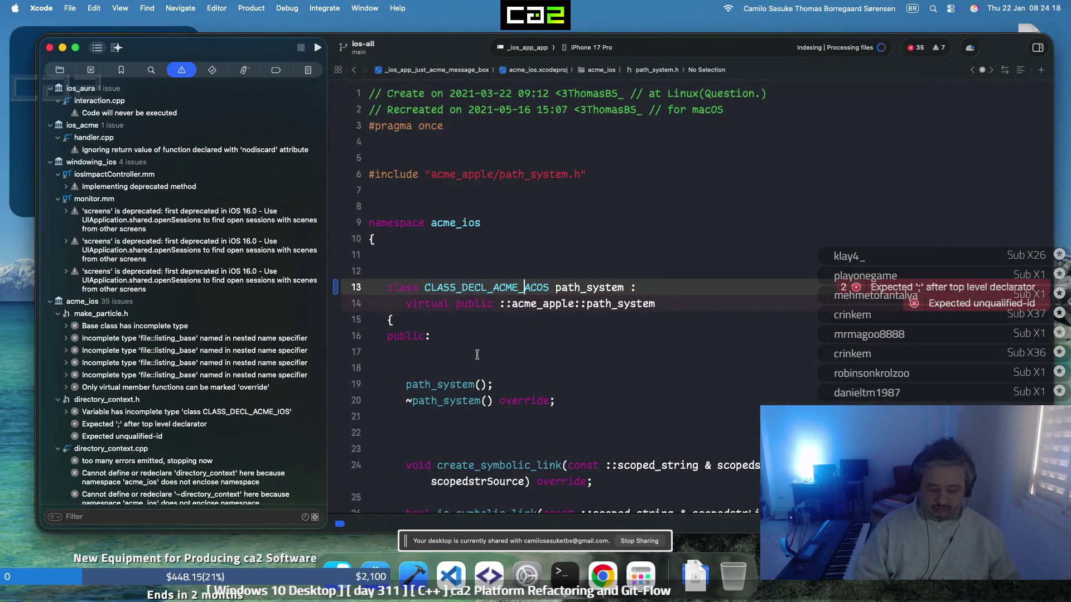
type("I")
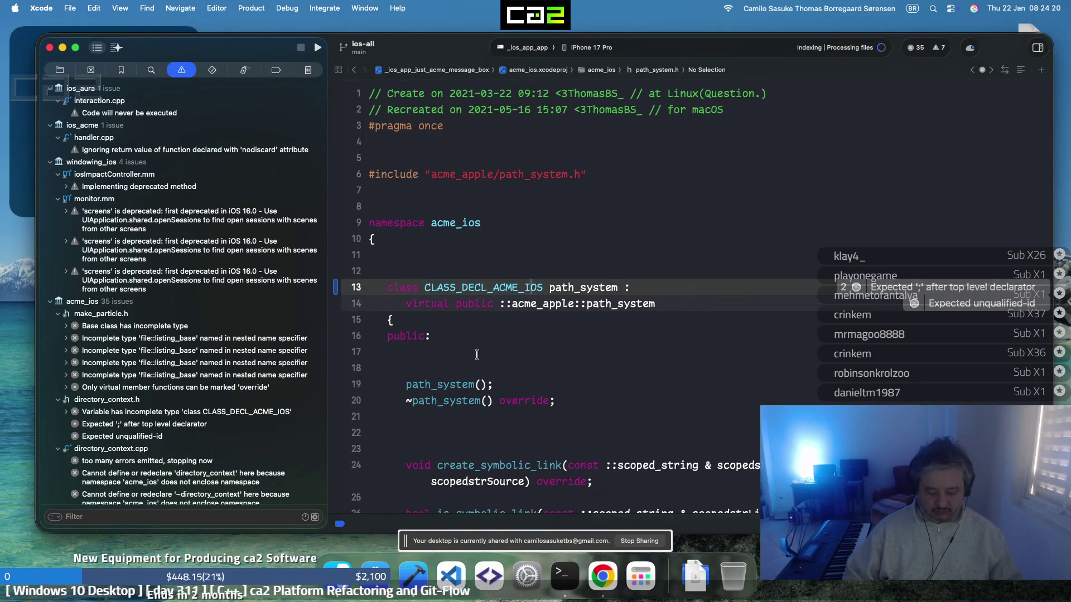
key("super+b")
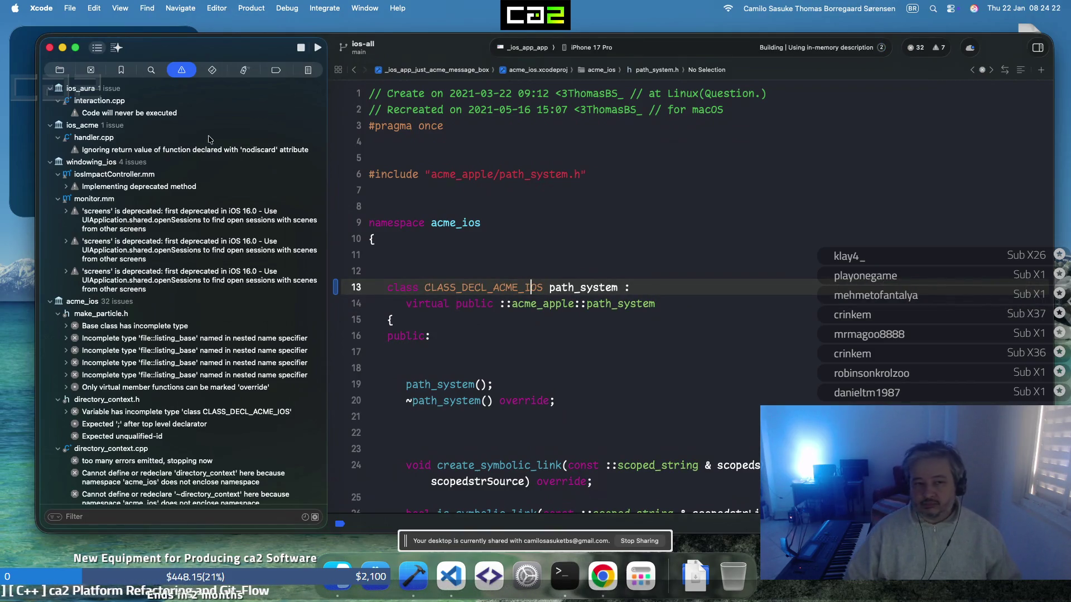
From the latest build log, change file_system.h line 32's macro to CLASS_DECL_ACME_IOS and rebuild
left_click(308, 69)
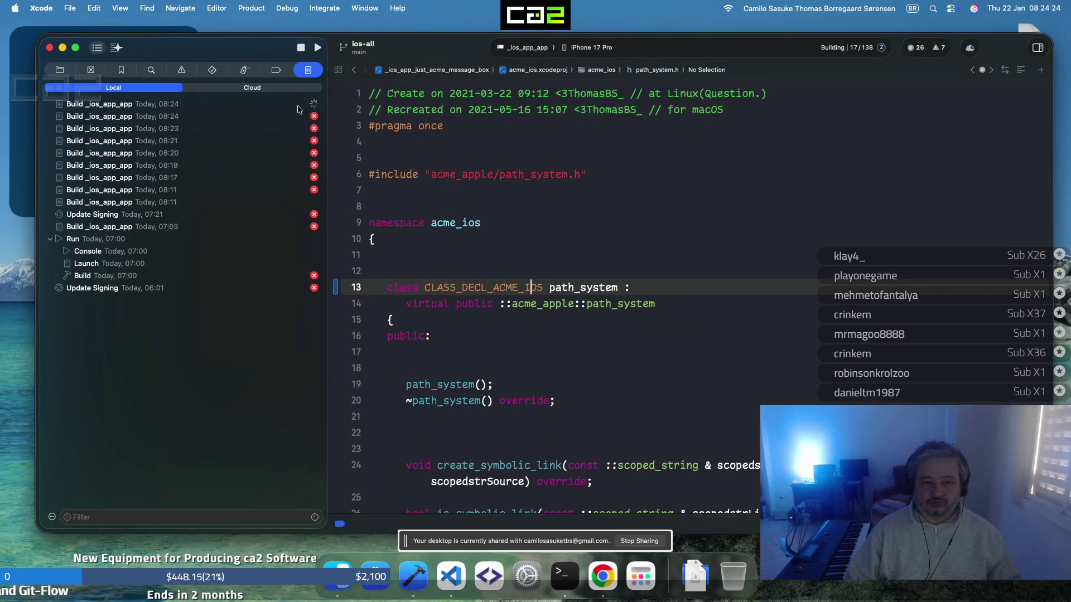
left_click(299, 104)
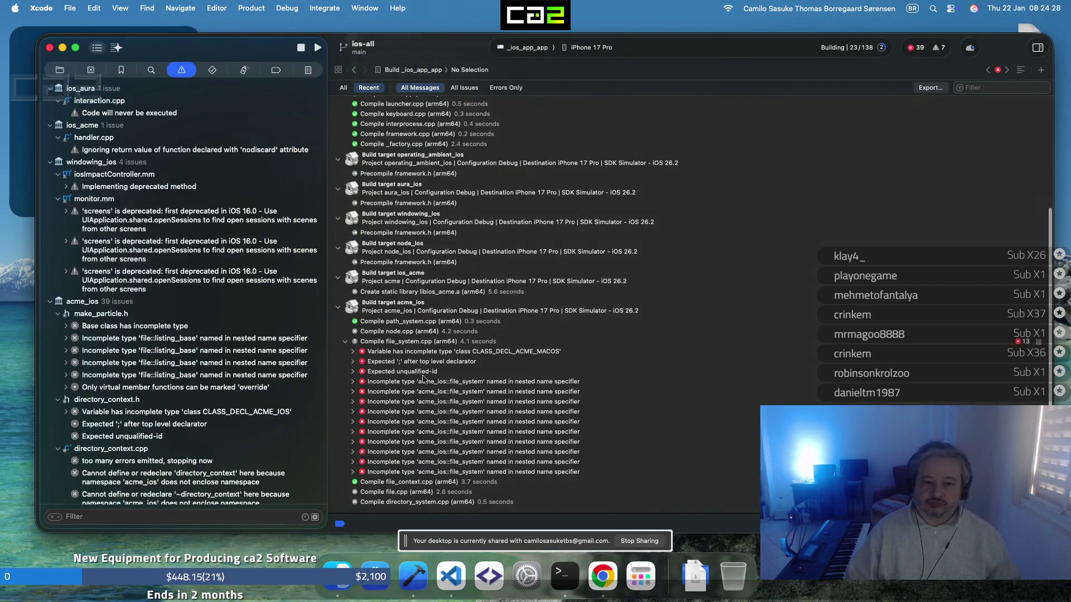
double_click(470, 353)
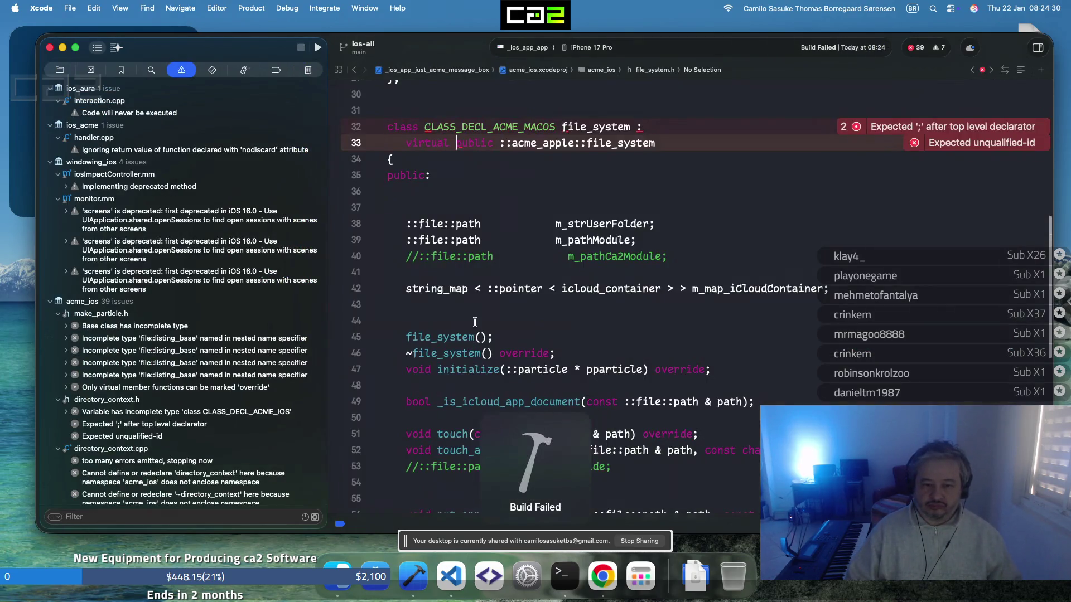
left_click(354, 69)
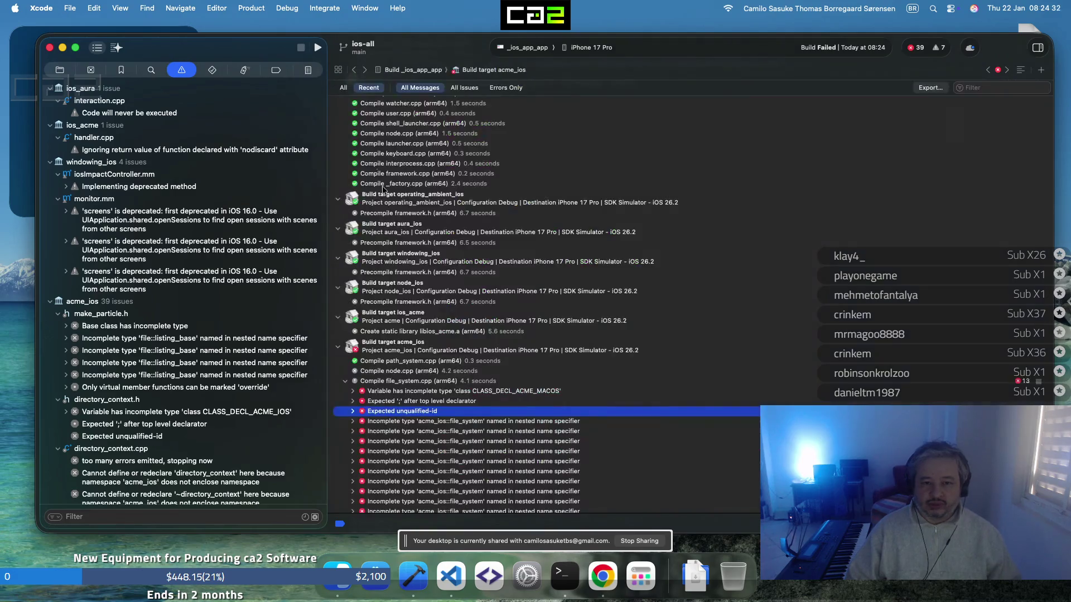
double_click(480, 391)
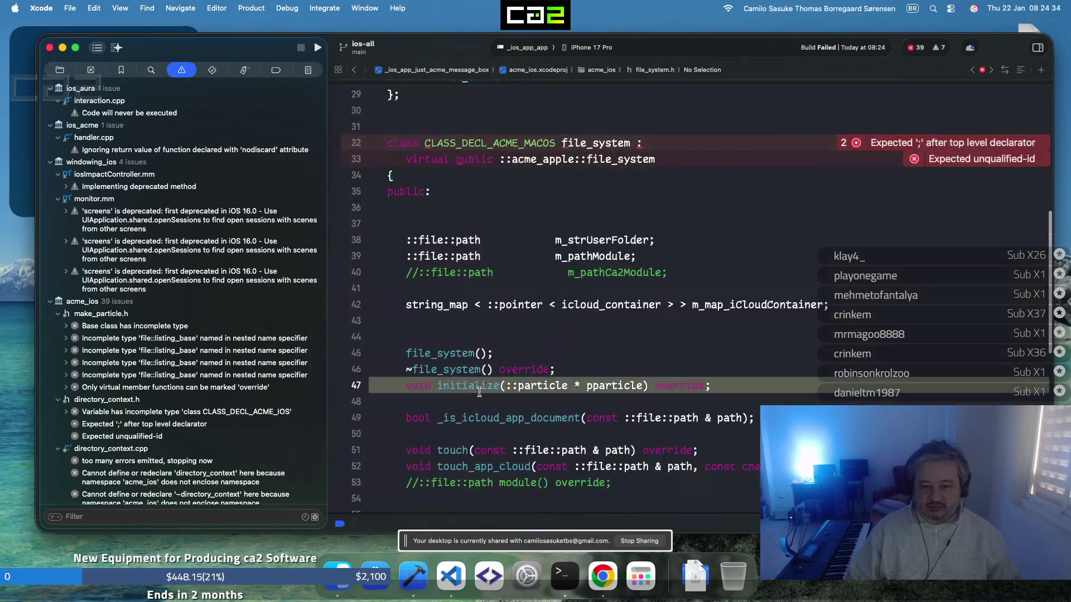
left_click(570, 206)
left_click(541, 143)
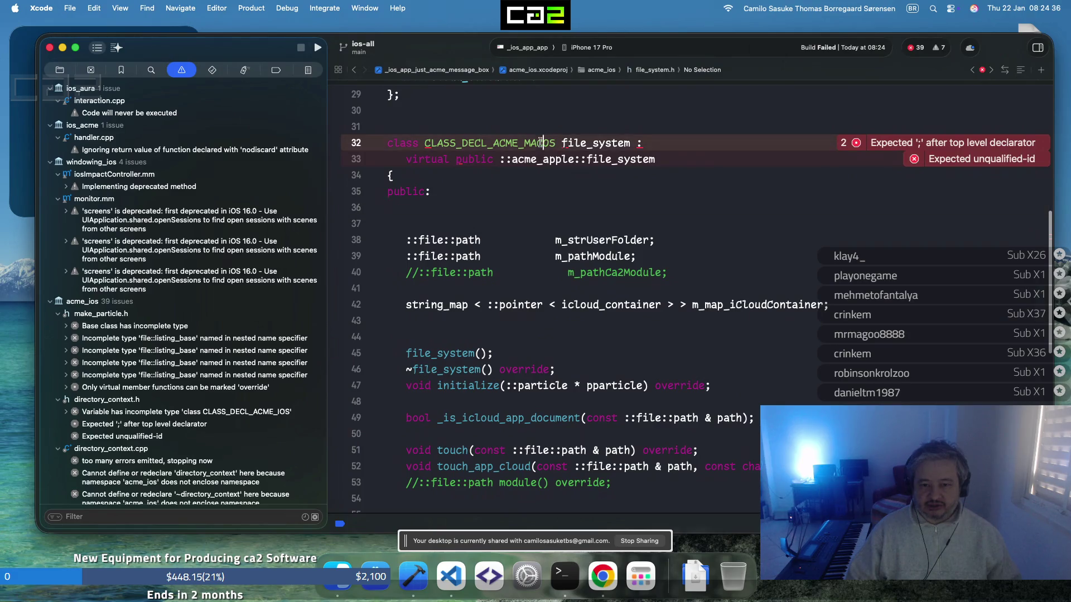
key("BackSpace")
key("BackSpace")
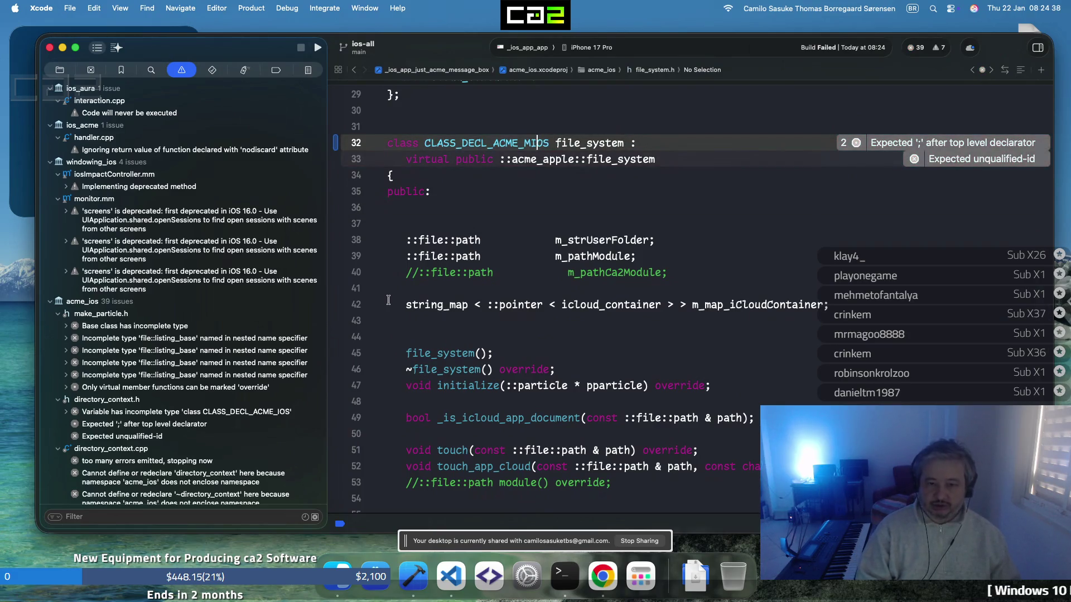
key("BackSpace")
type("I")
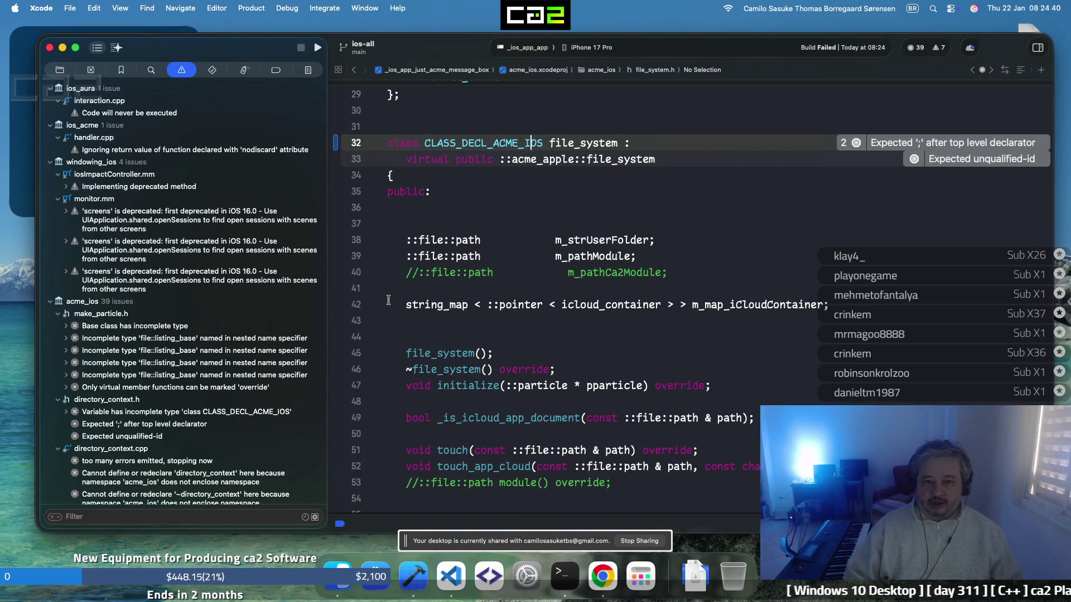
left_click(521, 239)
key("super+b")
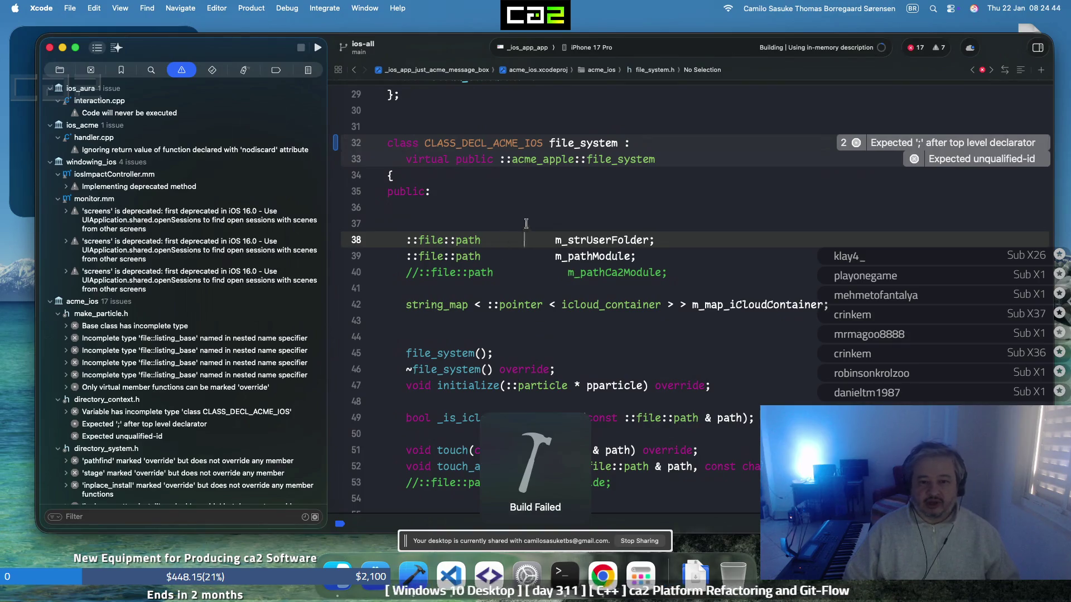
Open the latest build's log from the Report navigator
left_click(429, 223)
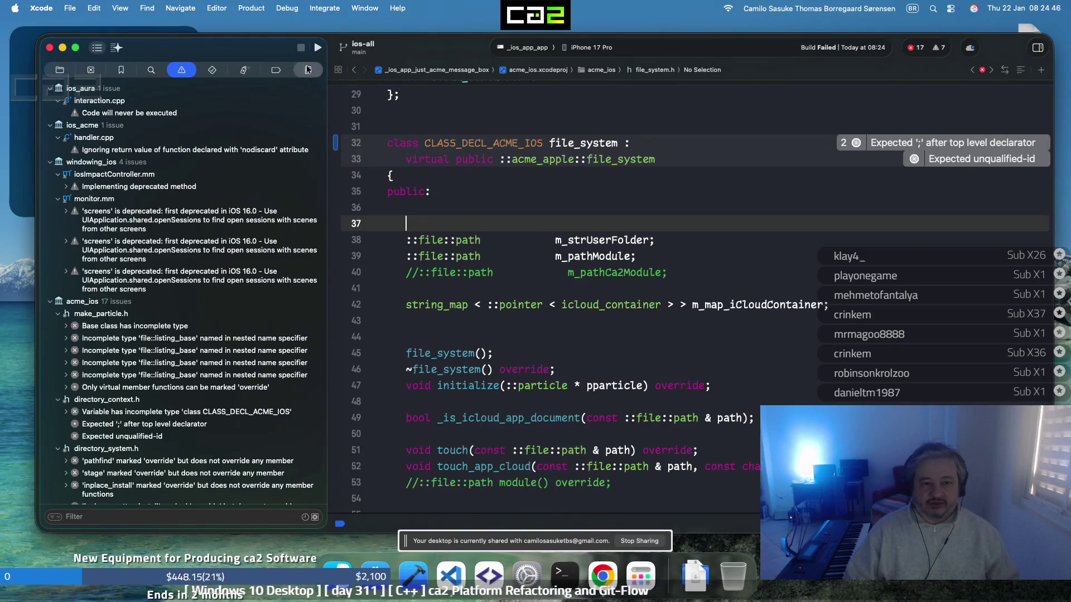
key("super+9")
left_click(296, 104)
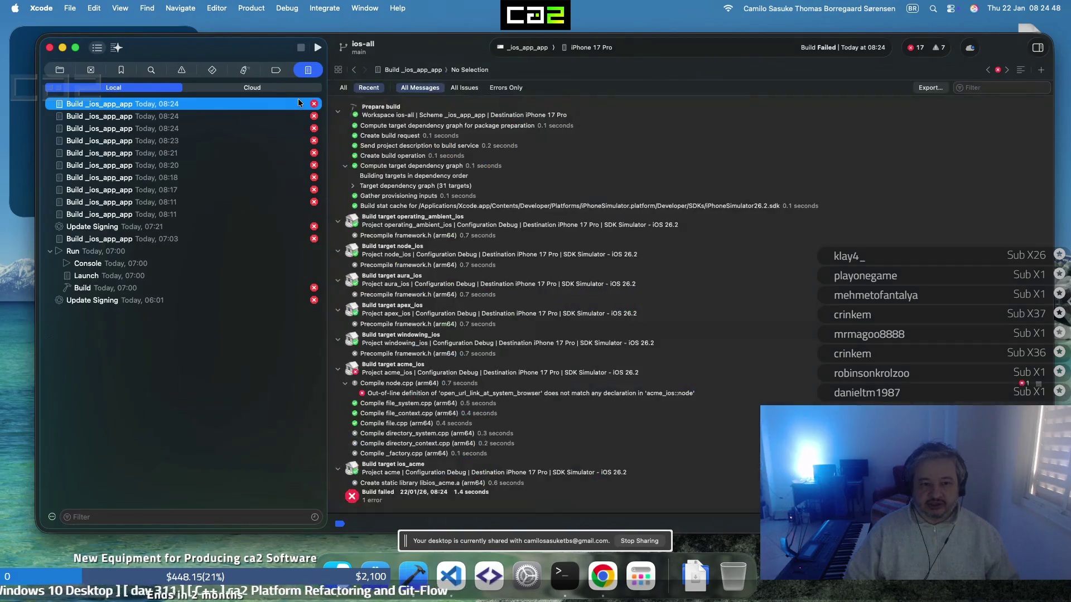
Open node.cpp at the error and rename line 986's function to open_internet_link
double_click(456, 389)
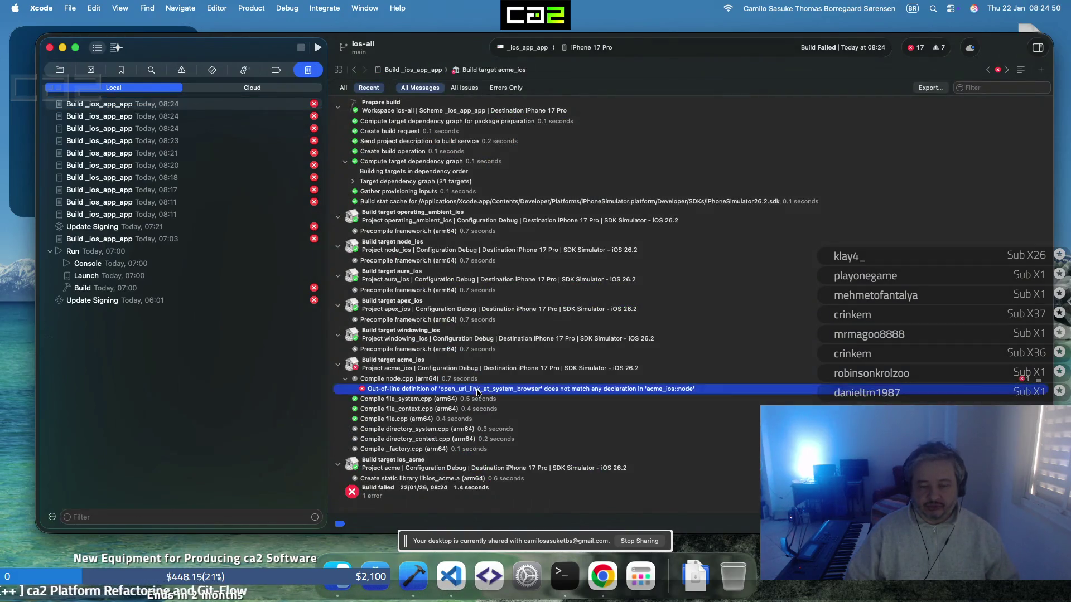
left_click(562, 256)
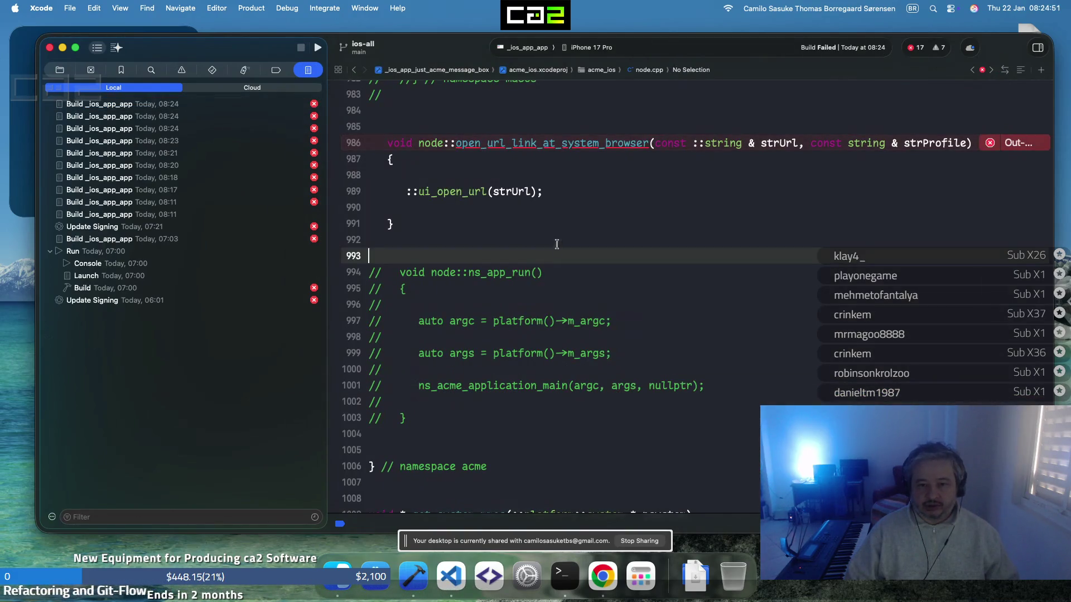
left_click(547, 143)
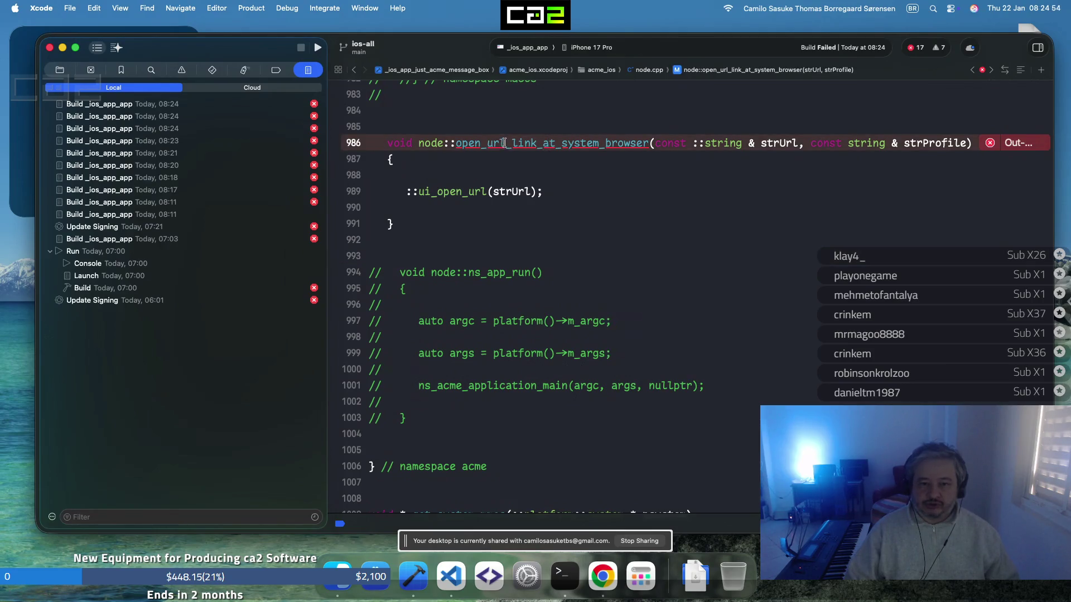
key("BackSpace")
key("BackSpace")
key("BackSpace")
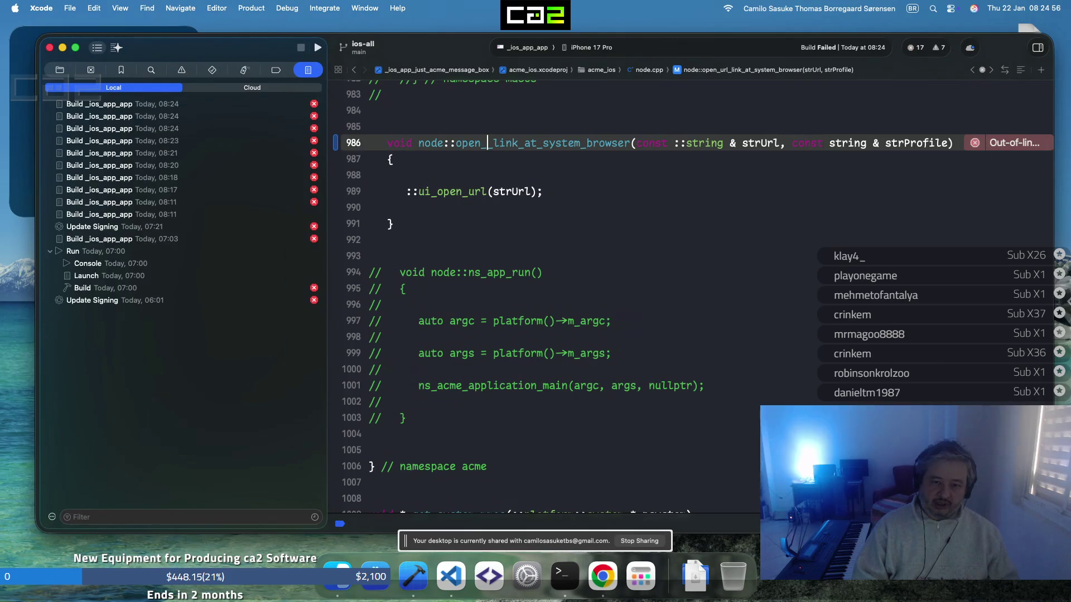
type("internet")
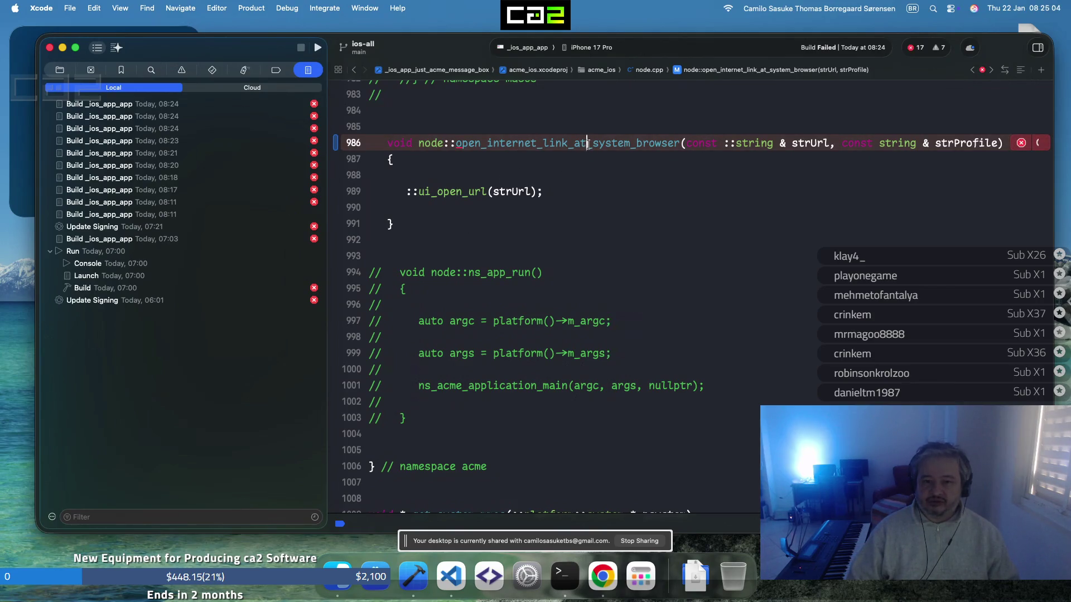
key("Delete")
key("Delete")
key("Delete")
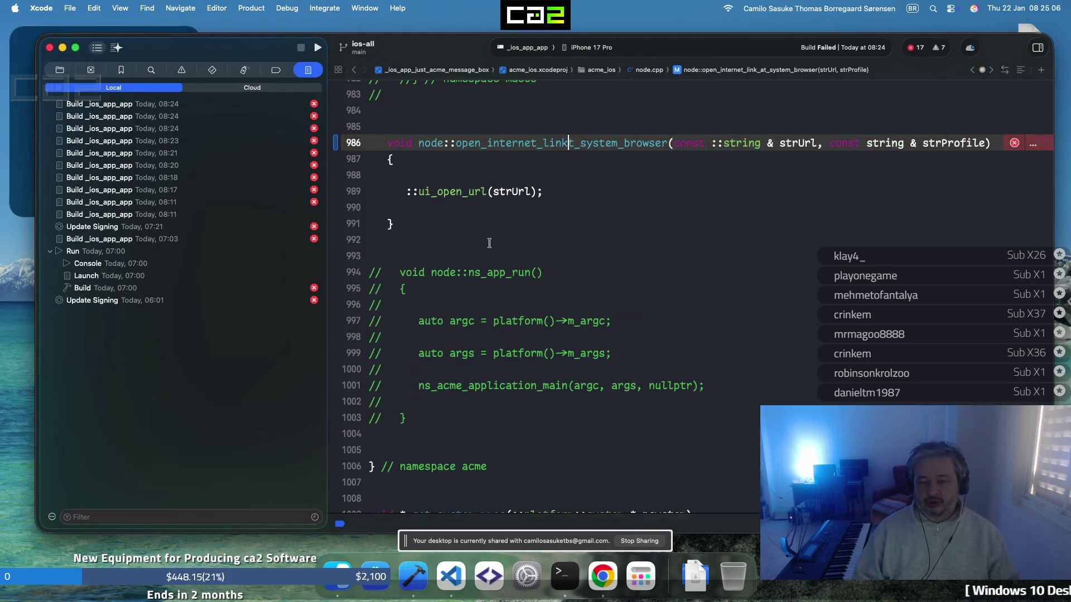
key("Delete")
key("Delete")
key("Delete")
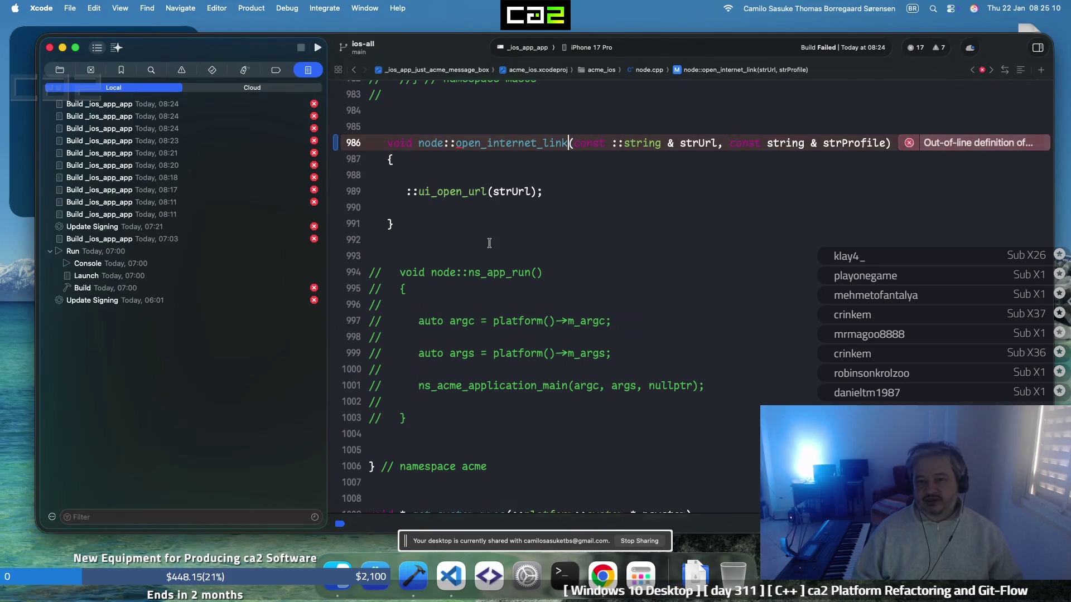
Retype both open_internet_link parameters as const ::scoped_string & and rebuild
left_click(623, 144)
type("scoped")
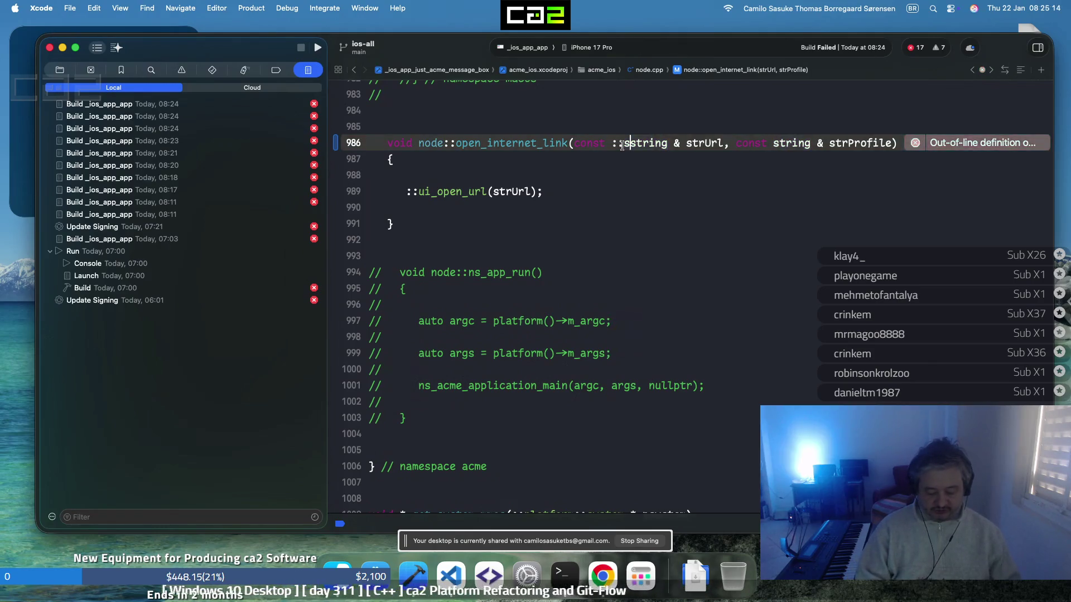
type("_")
left_click(806, 144)
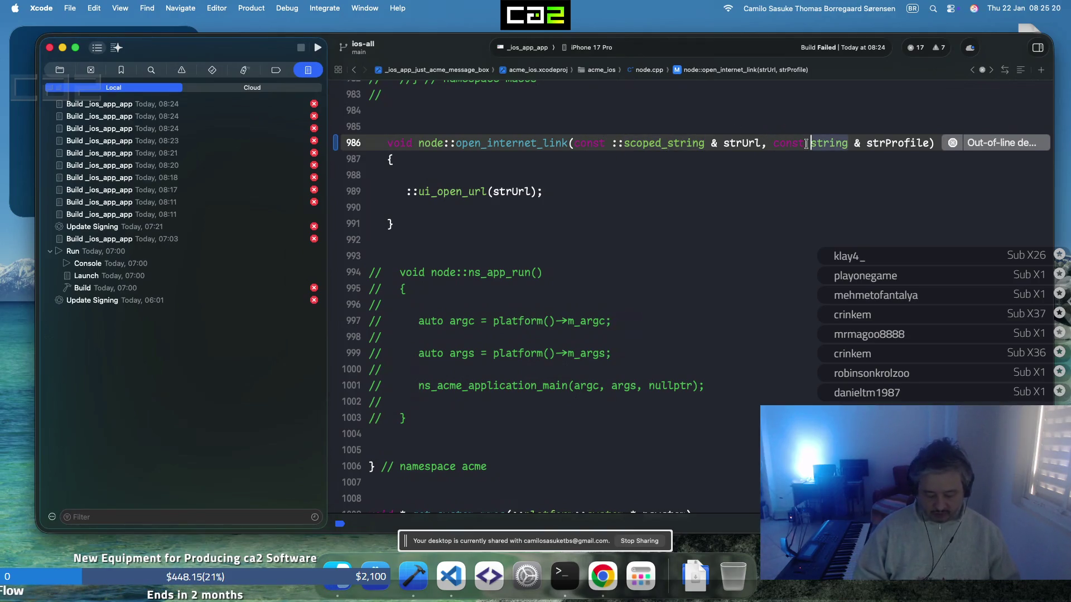
type("::open")
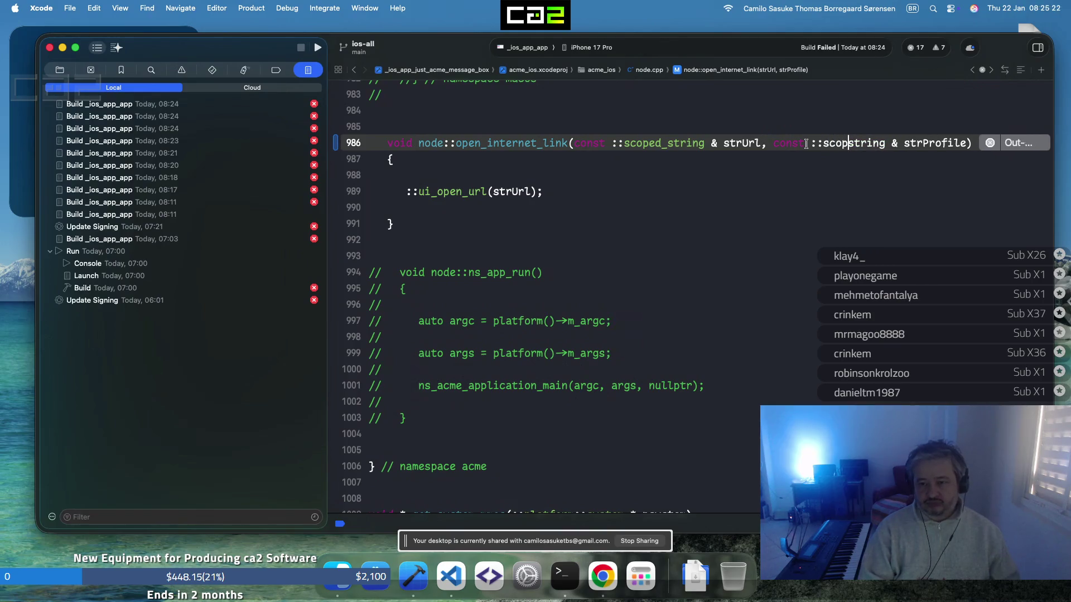
type("_")
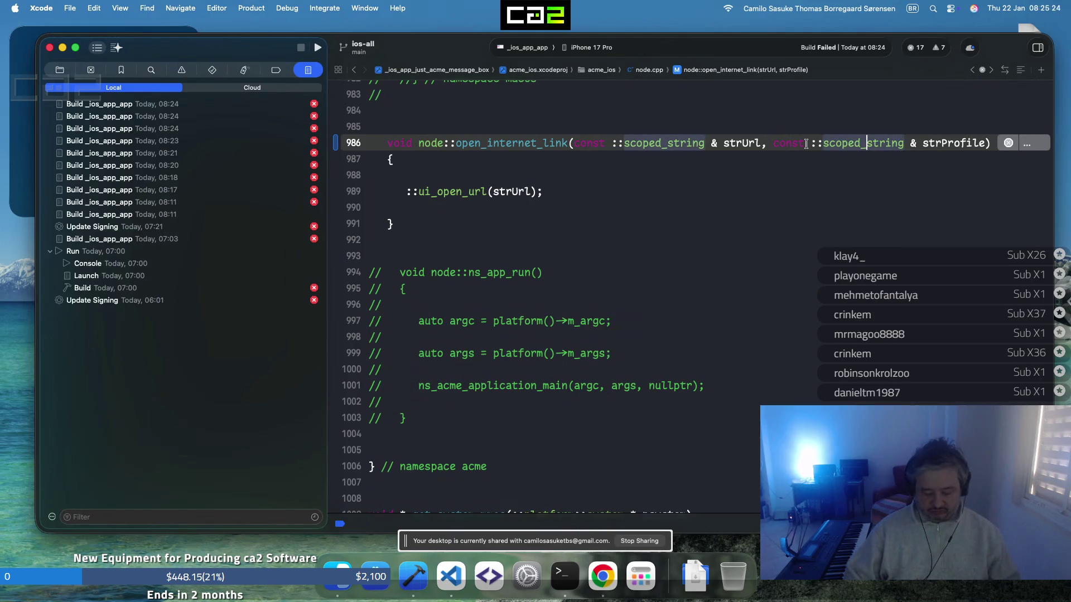
key("super+b")
left_click(388, 207)
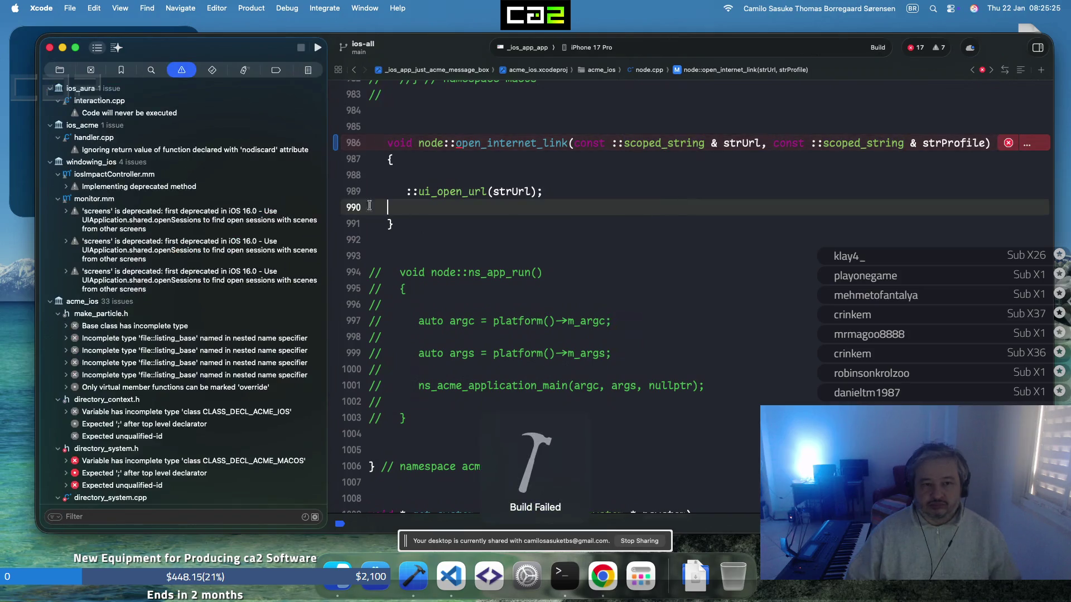
Open the latest failed build log and jump to the incomplete-type error in directory_system.h
left_click(309, 70)
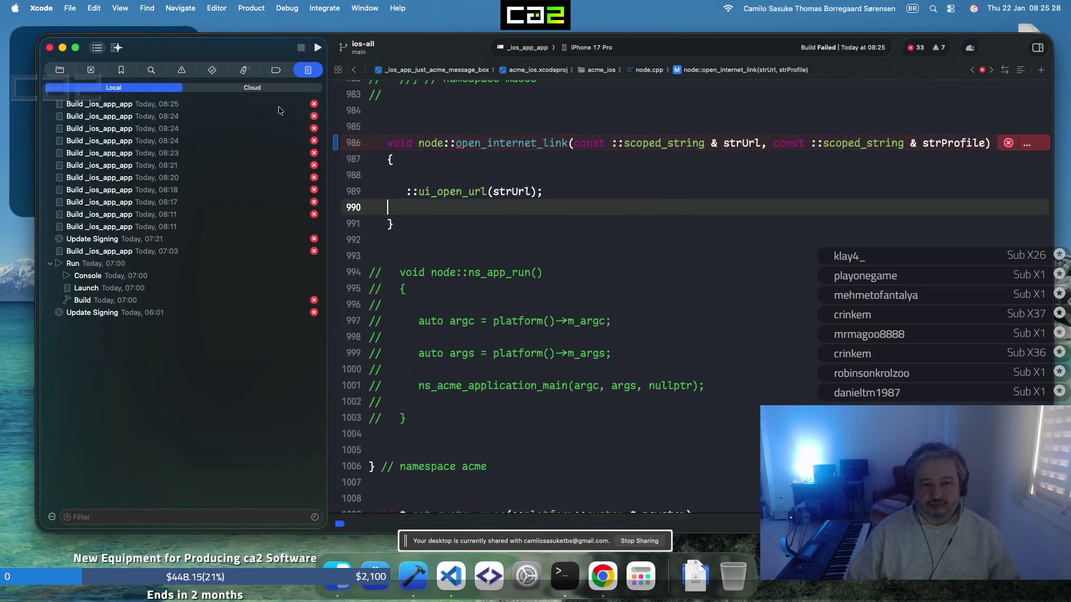
left_click(282, 110)
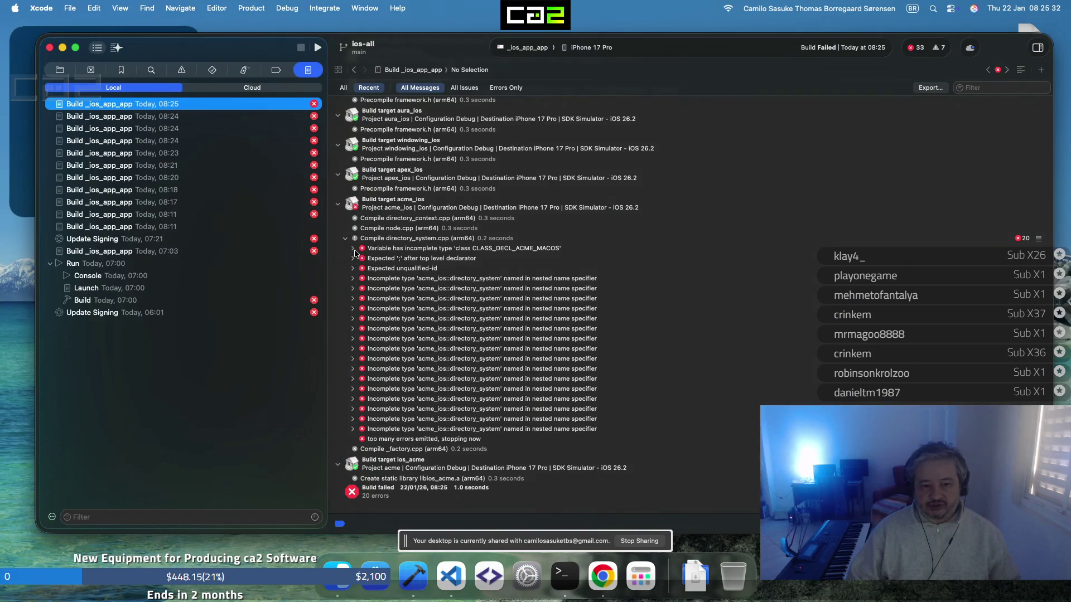
left_click(353, 249)
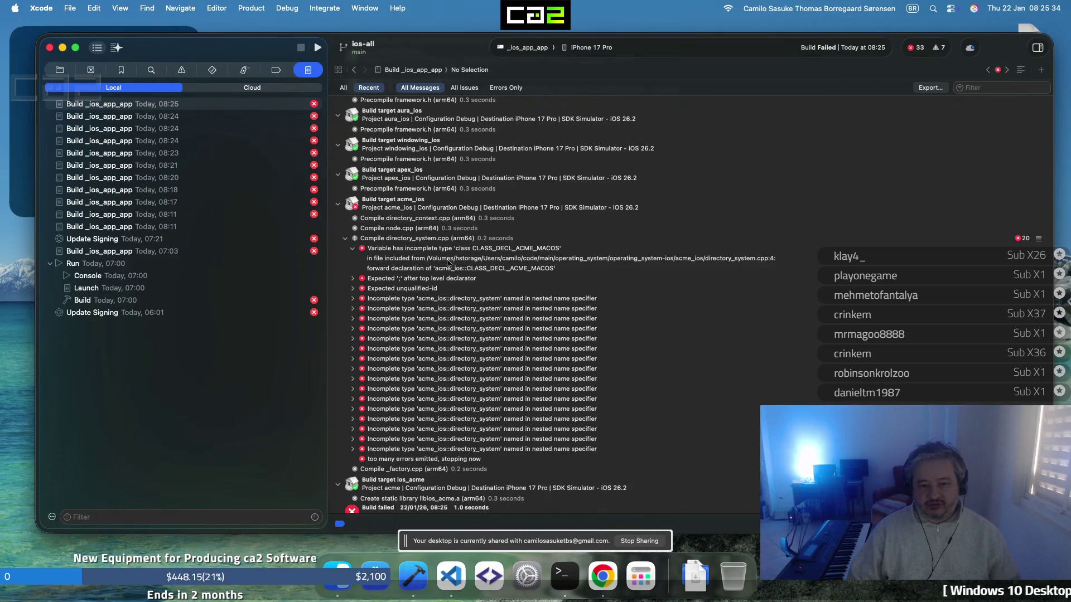
double_click(501, 250)
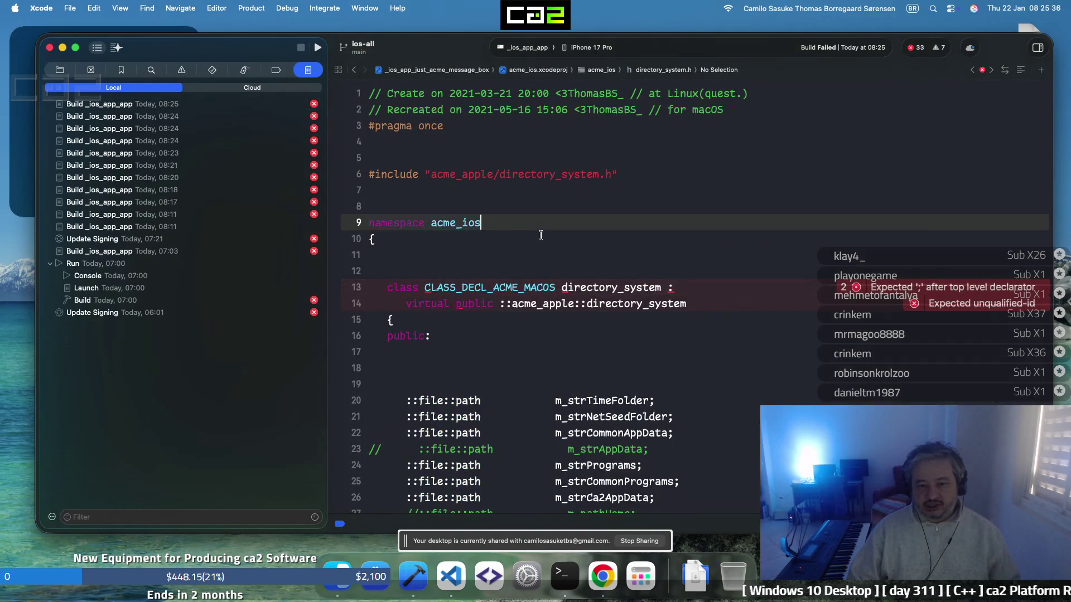
Change line 13's CLASS_DECL_ACME_MACOS macro to CLASS_DECL_ACME_IOS and rebuild
double_click(537, 287)
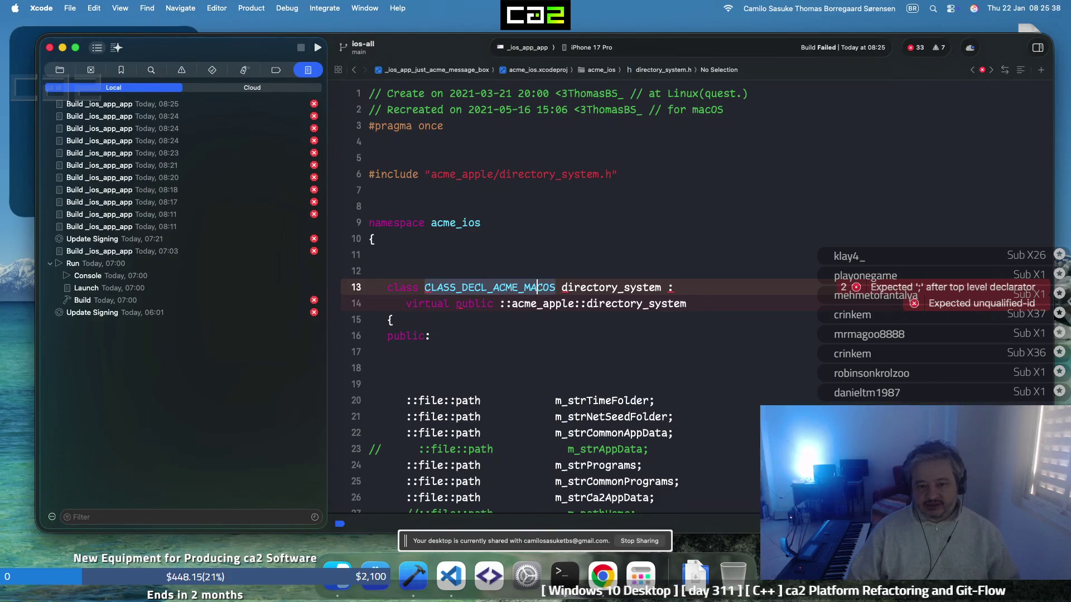
left_click(538, 288)
key("Delete")
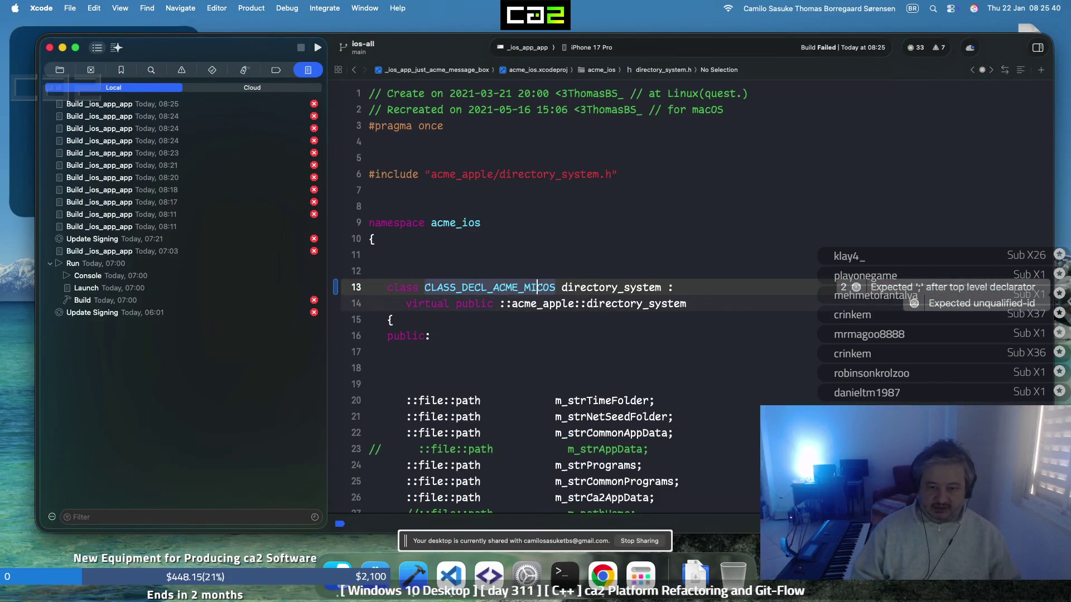
key("Left")
key("BackSpace")
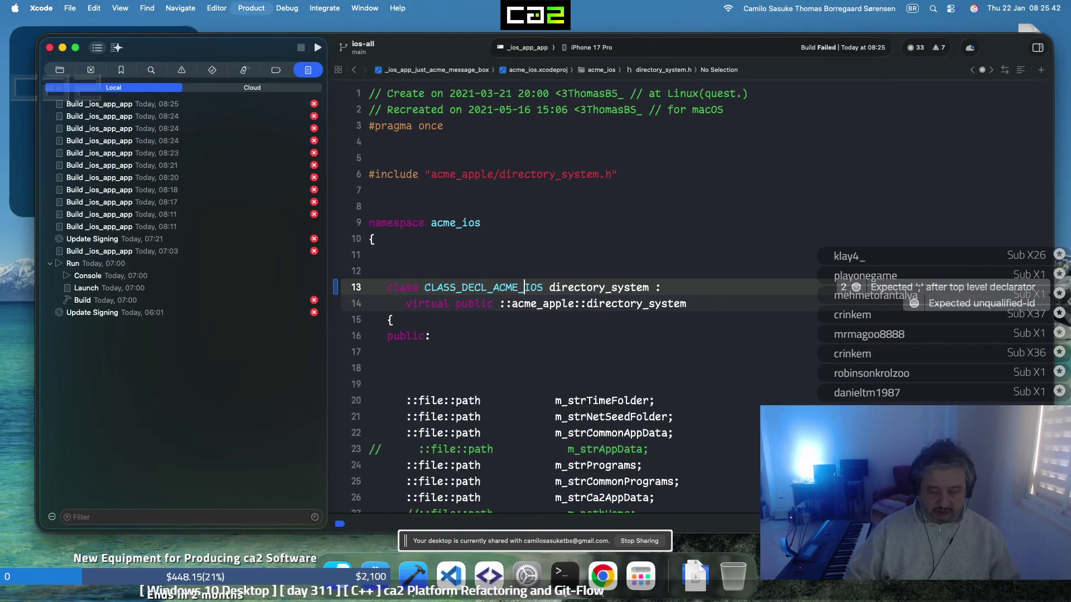
key("super+b")
left_click(543, 371)
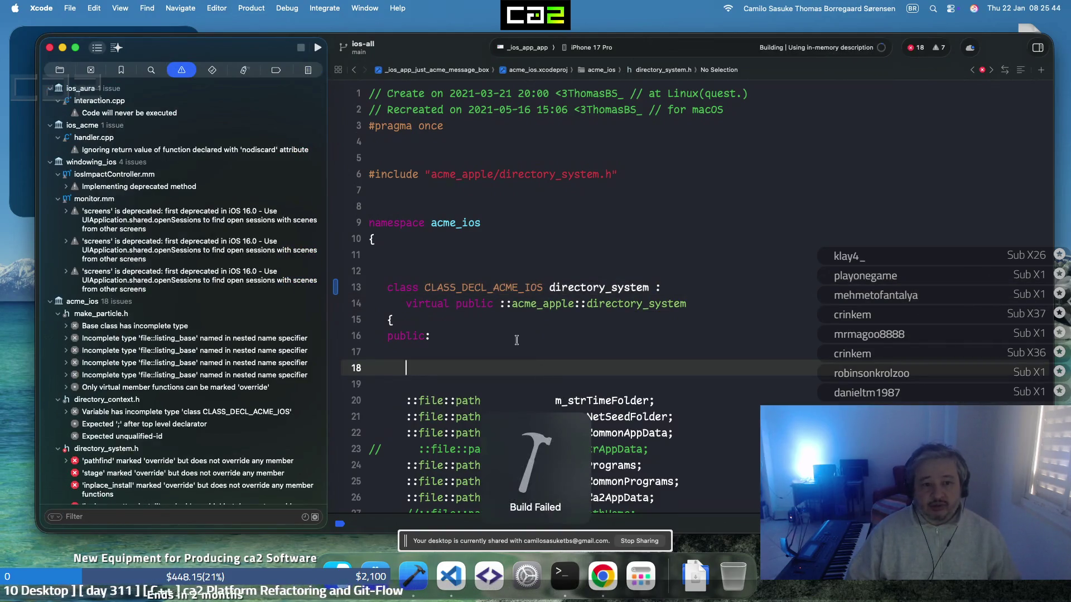
Open the newest build log and go to the pathfind override error
left_click(307, 72)
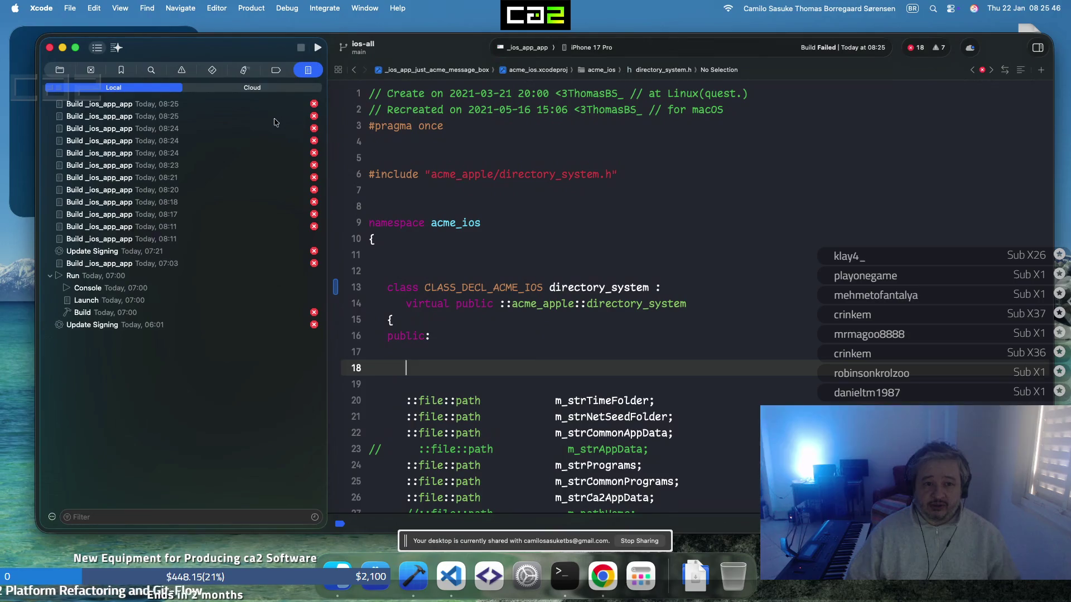
left_click(286, 105)
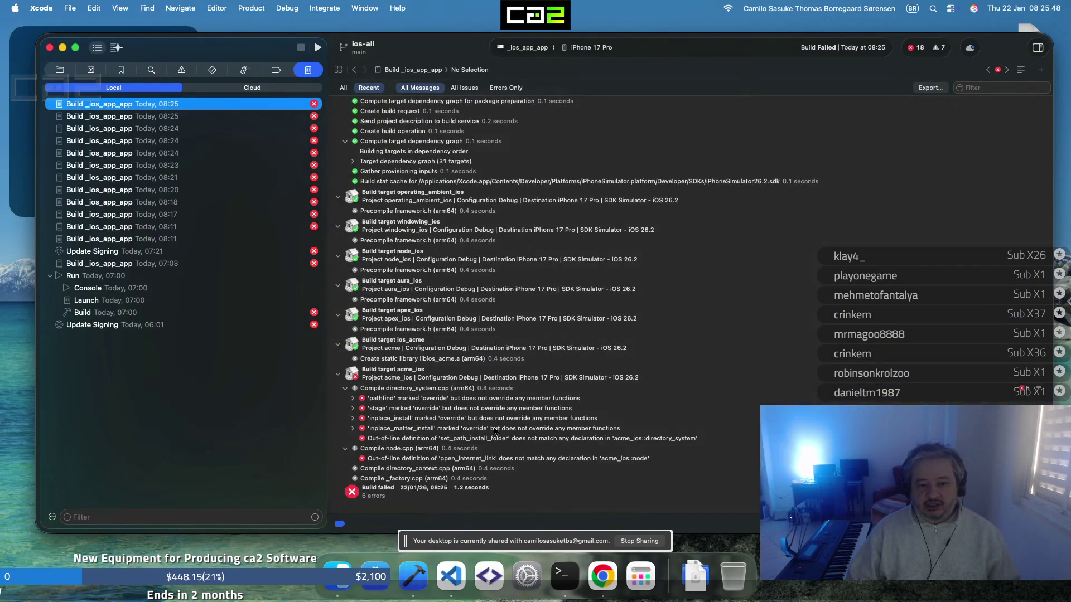
left_click(519, 401)
Retype stage()'s three parameters on line 82 as const ::scoped_string, making strConfiguration a reference
left_click(574, 302)
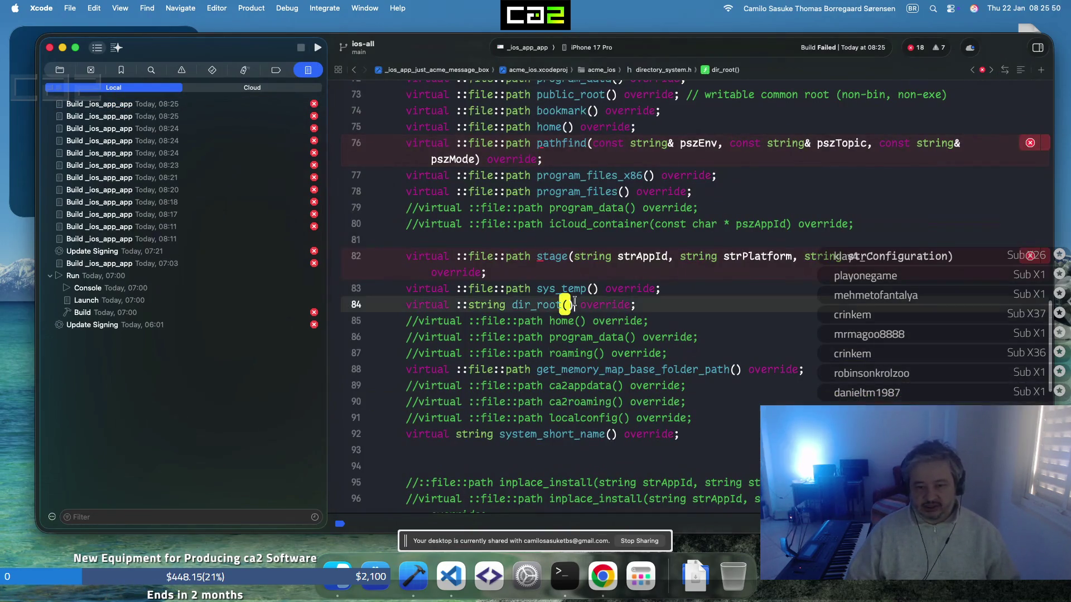
left_click(573, 256)
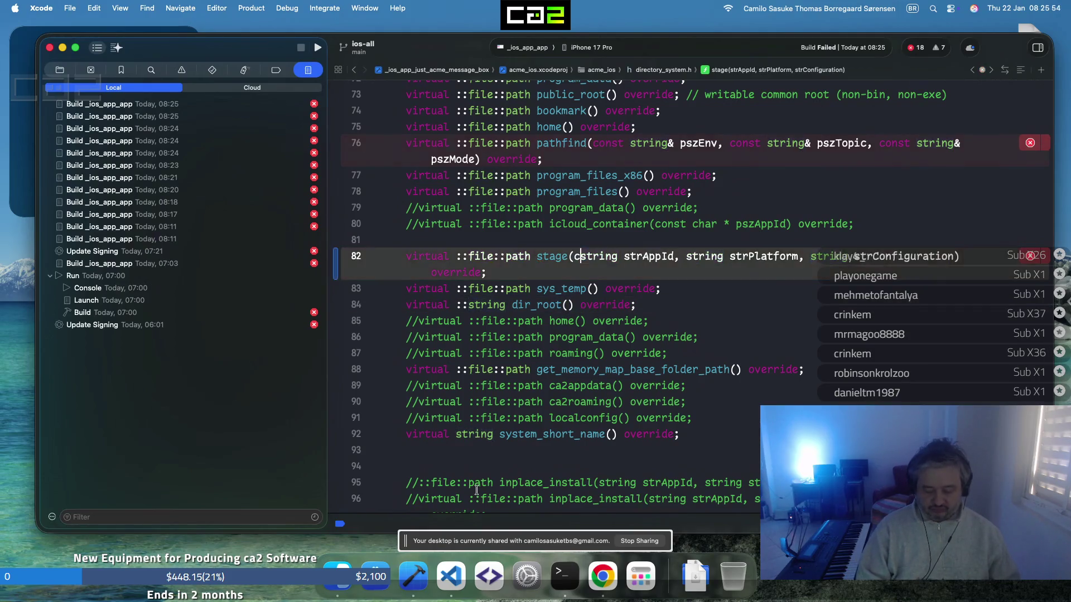
type("const ::scoped_")
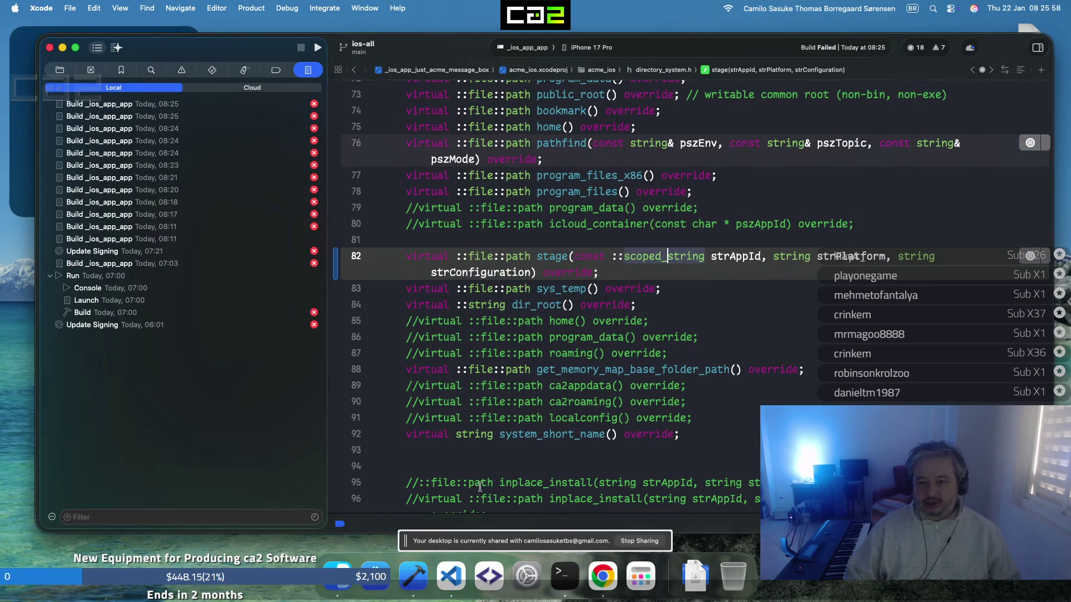
left_click(774, 257)
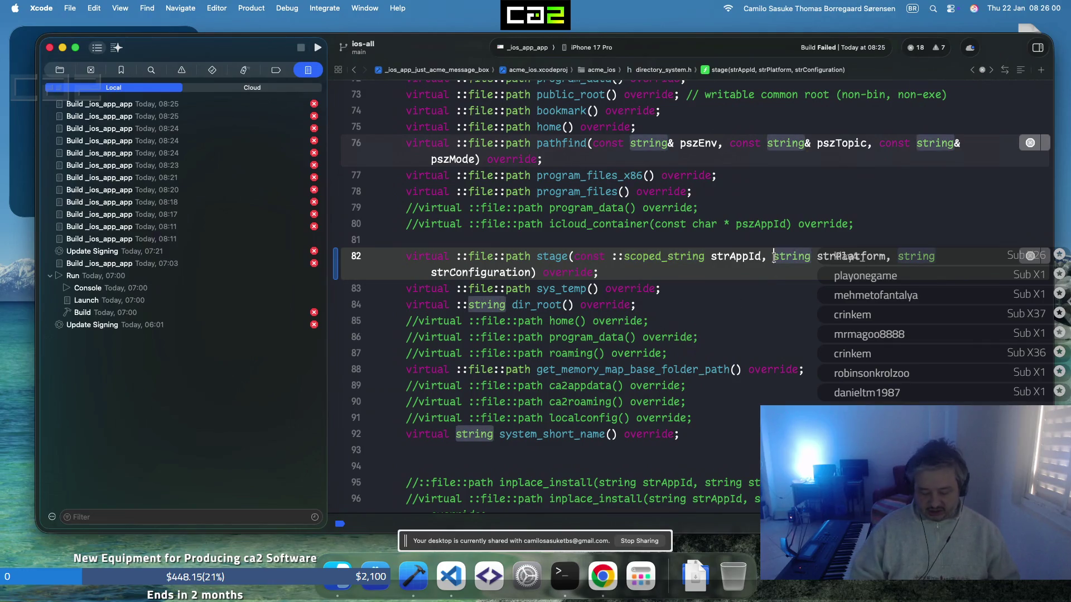
type("const ::sc")
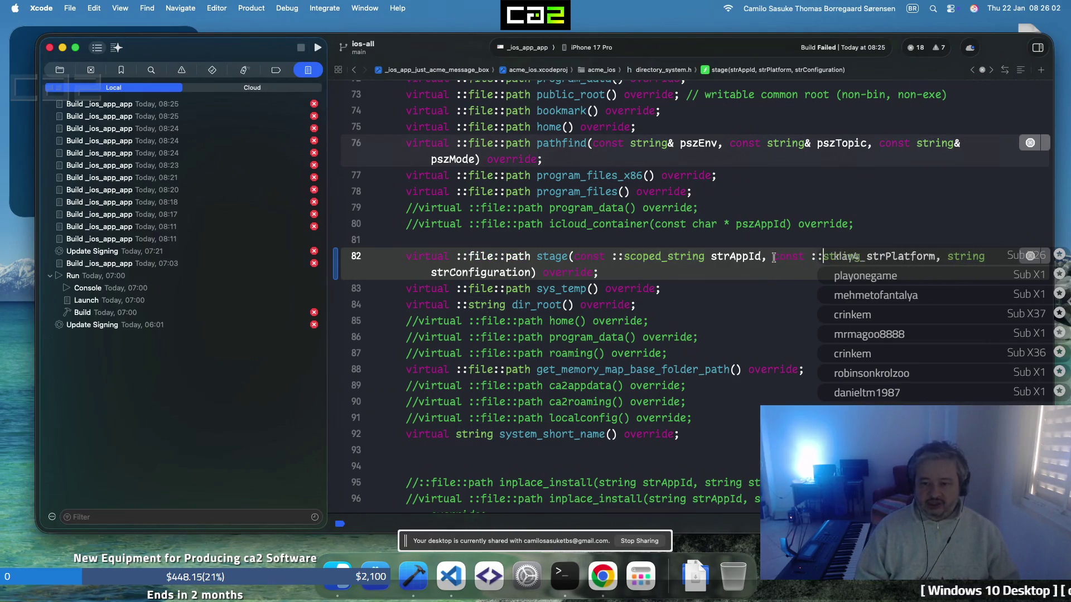
type("oped_s")
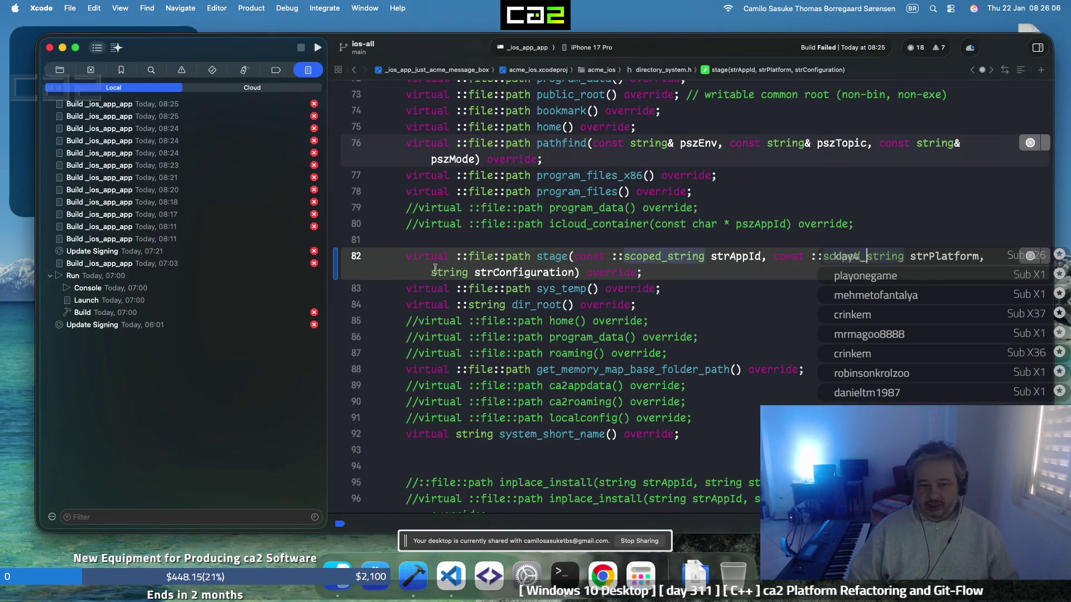
left_click(433, 272)
type("const ")
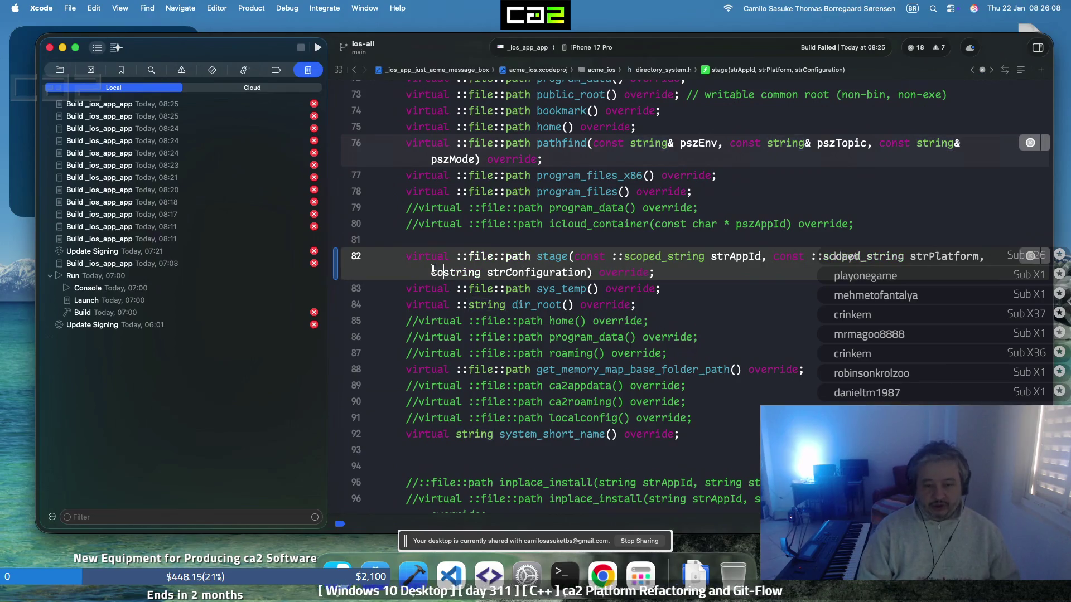
type("::scoped_")
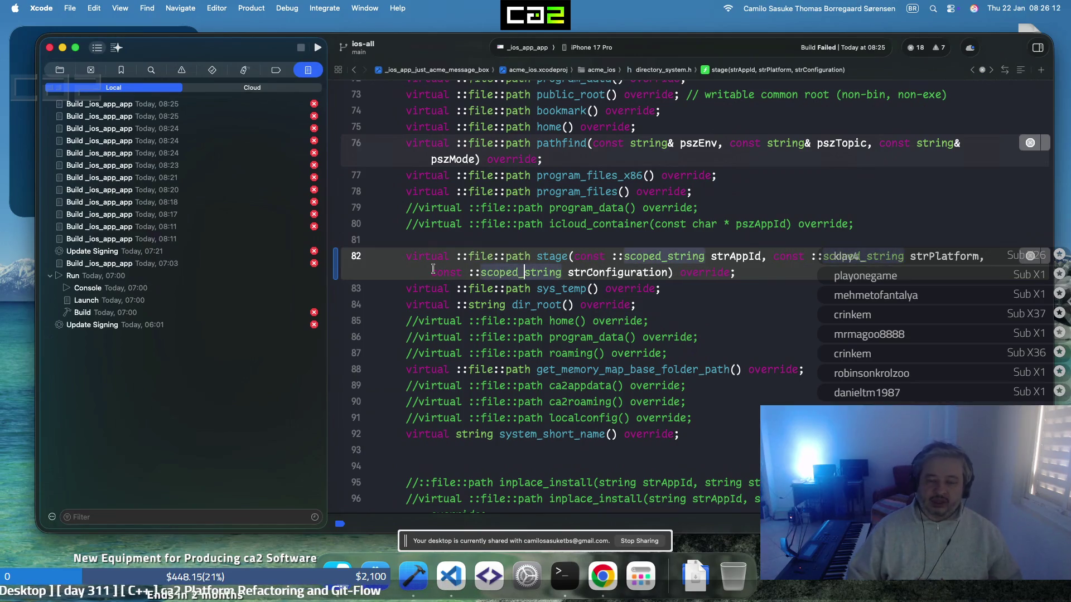
left_click(566, 272)
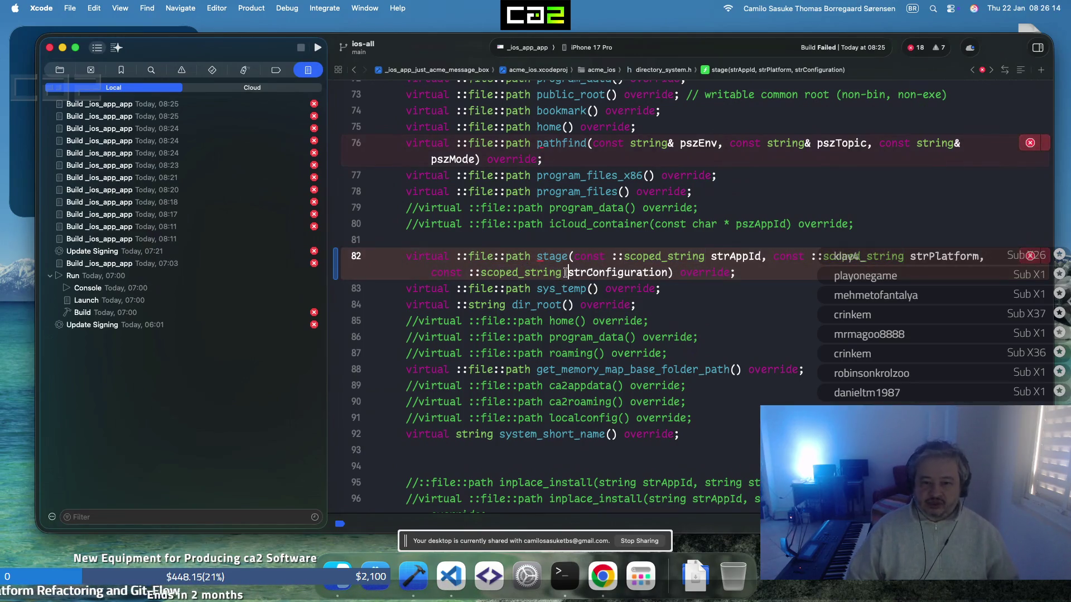
type("&")
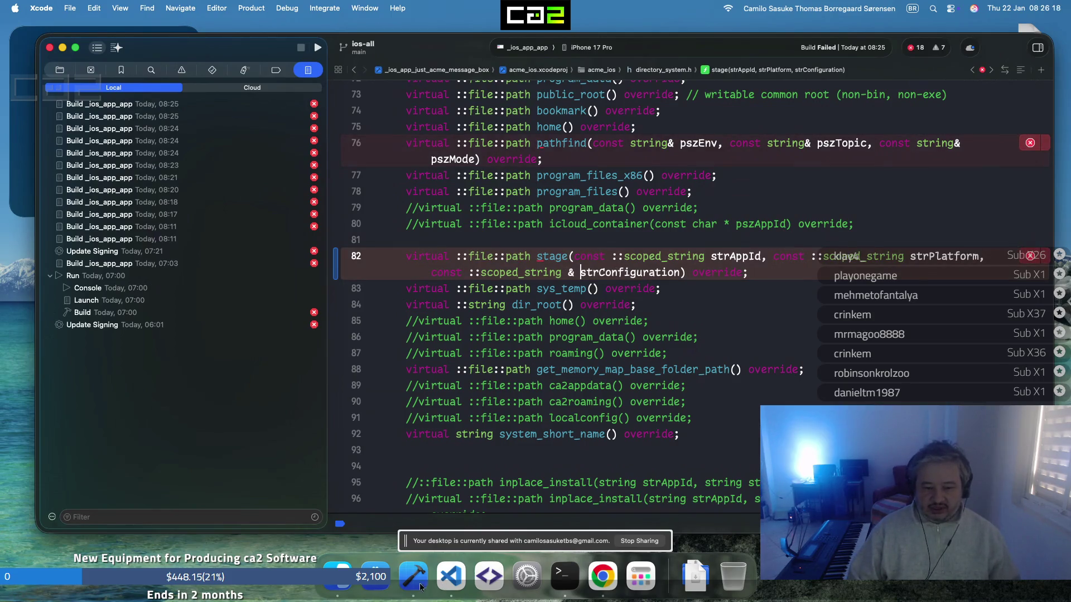
left_click(634, 578)
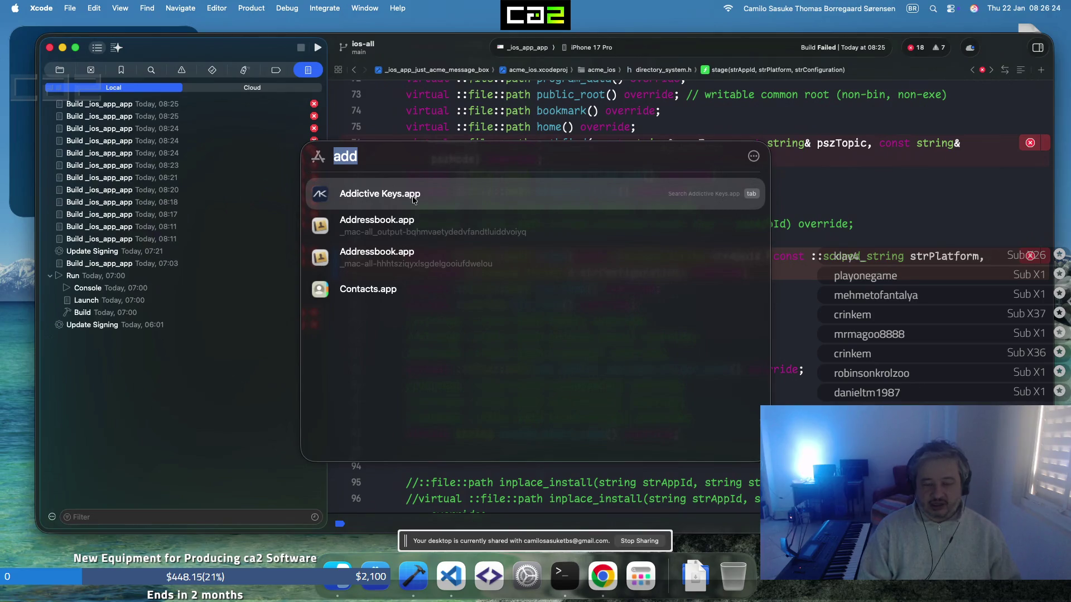
Search Spotlight for 'pia' and open Pianoteq 9.app from its context menu
type("pianoteq 9.app")
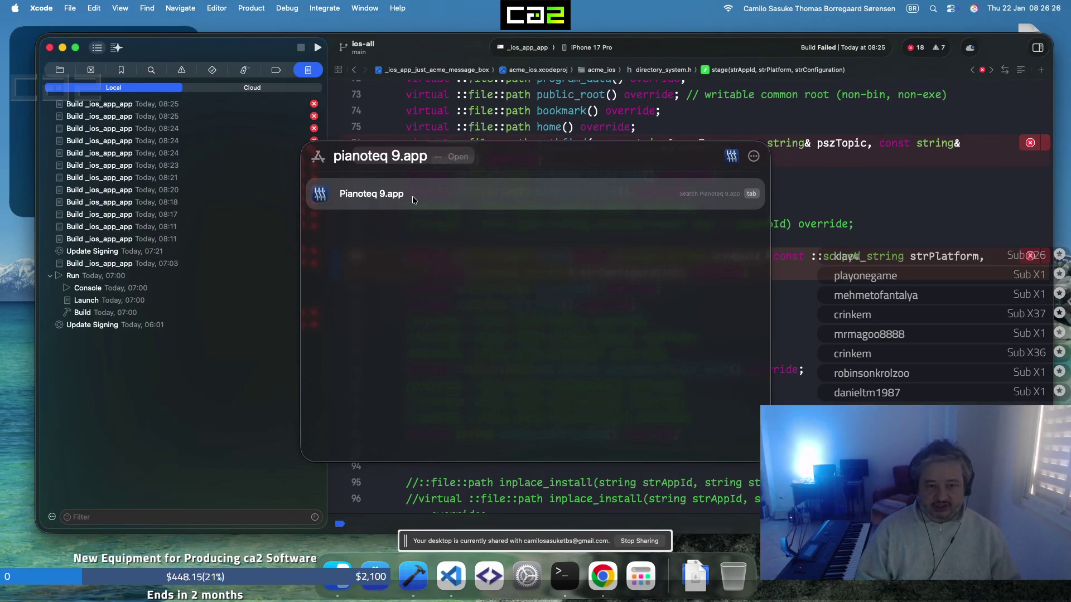
right_click(343, 198)
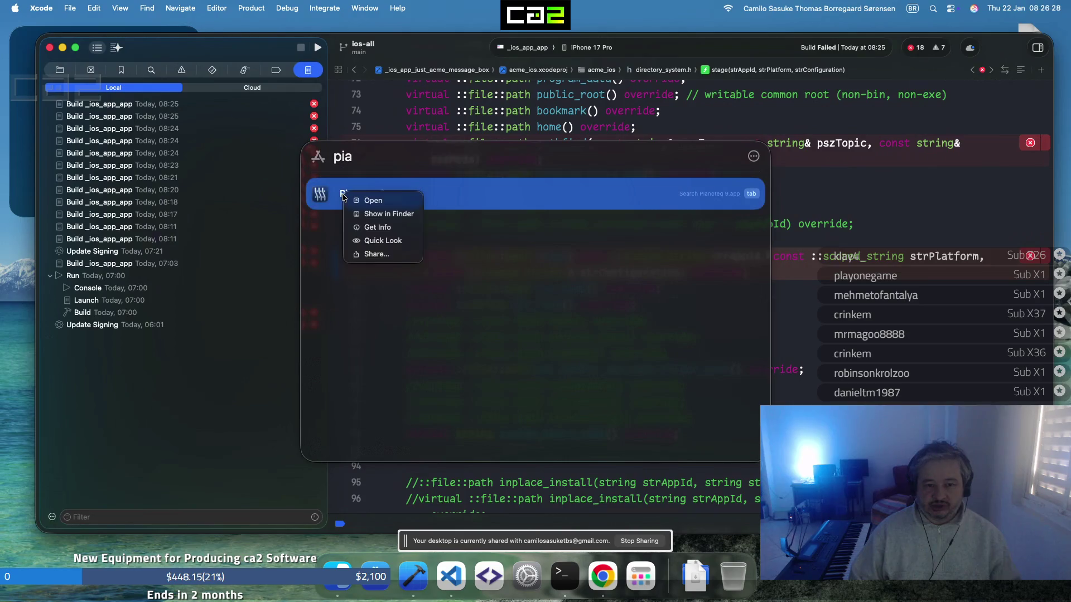
left_click(372, 200)
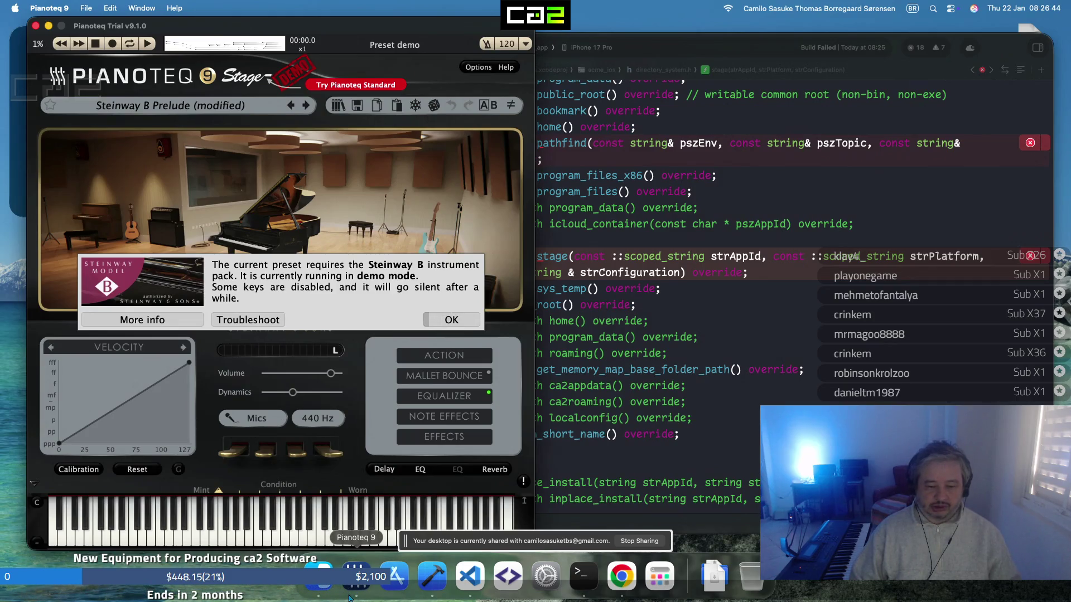
Dismiss the Pianoteq demo notice and launch Addictive Keys via a Spotlight search for 'add'
key("Return")
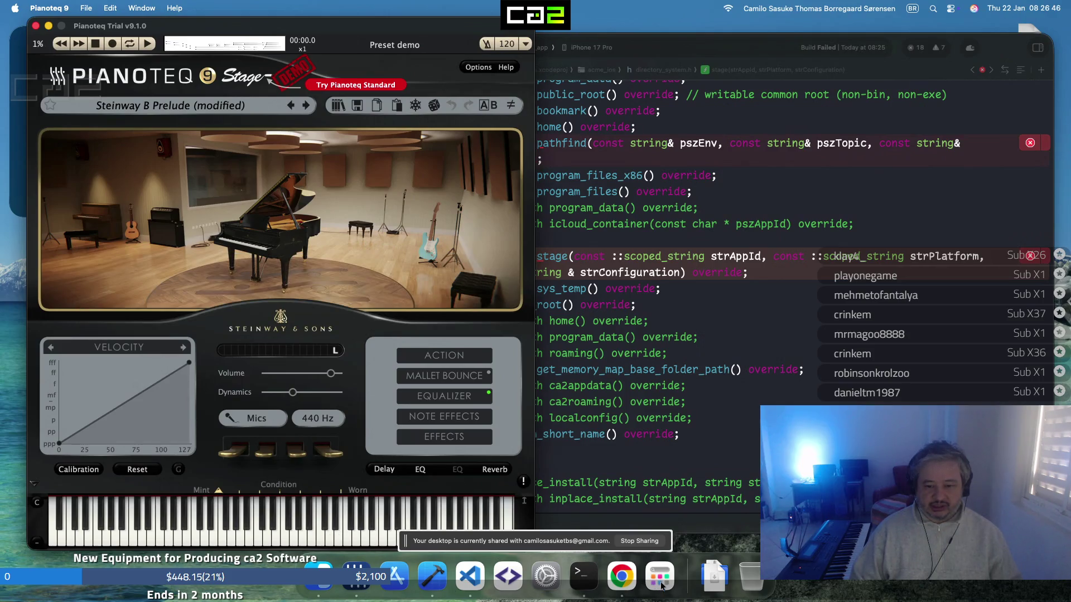
left_click(661, 583)
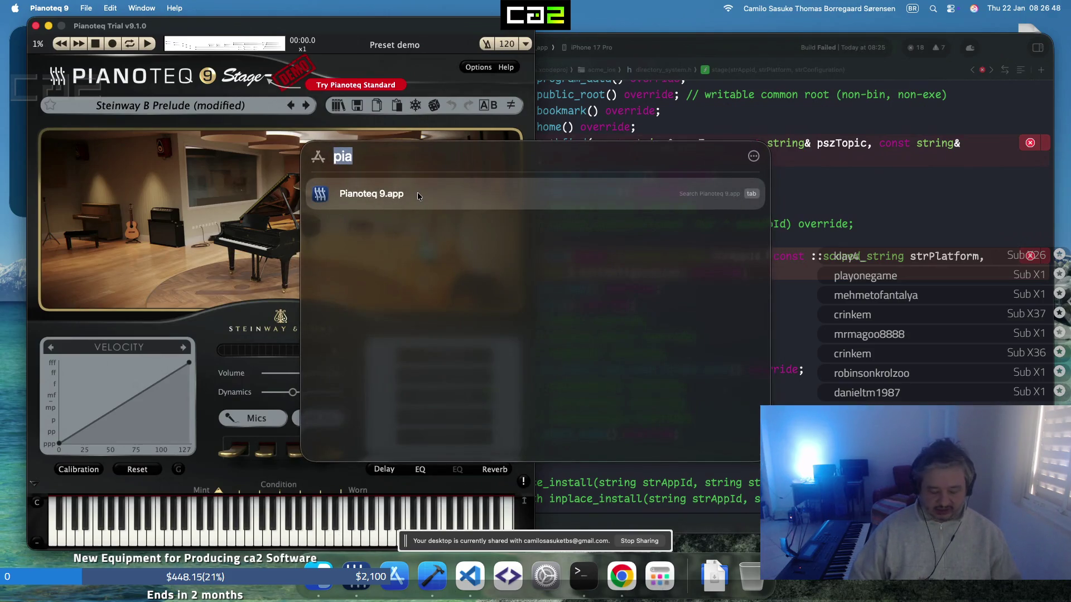
type("add")
left_click(379, 196)
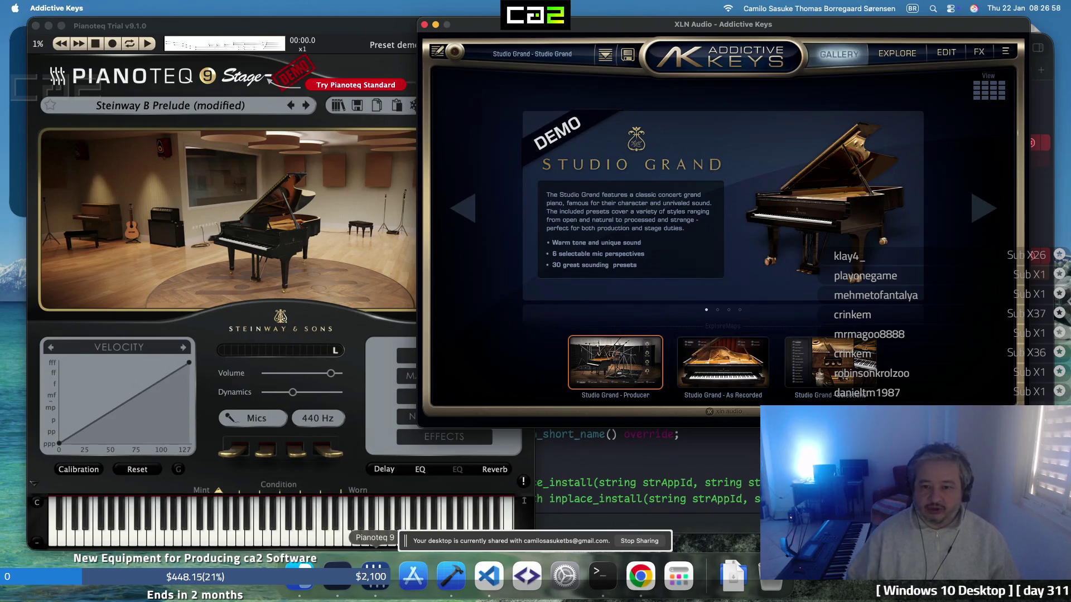
Raise the Addictive Keys master volume, lower the Pianoteq volume slightly, and return to Chrome
left_click(979, 52)
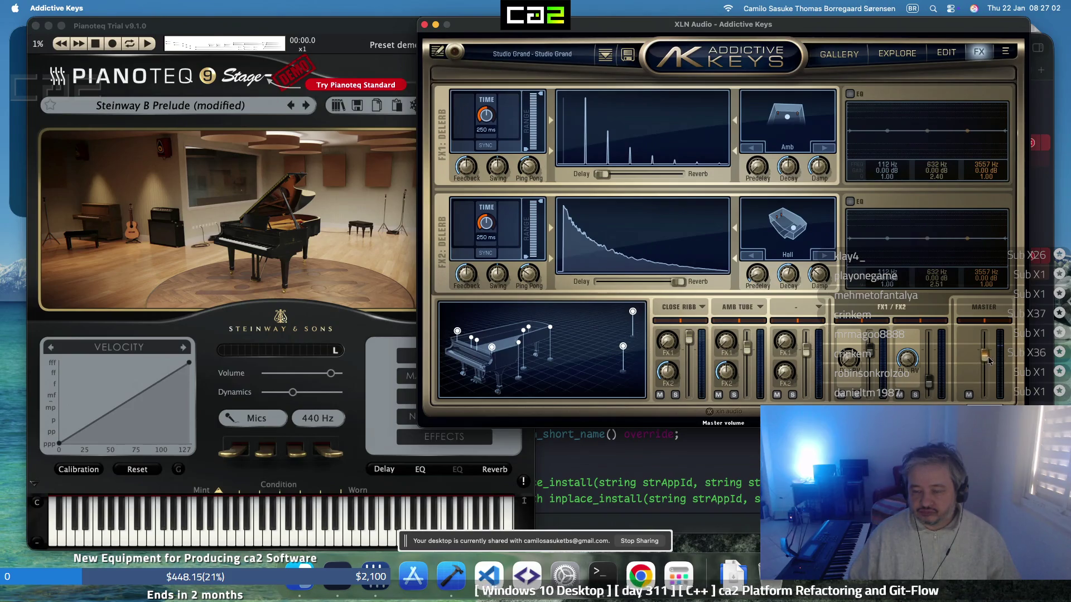
left_click_drag(985, 356, 991, 346)
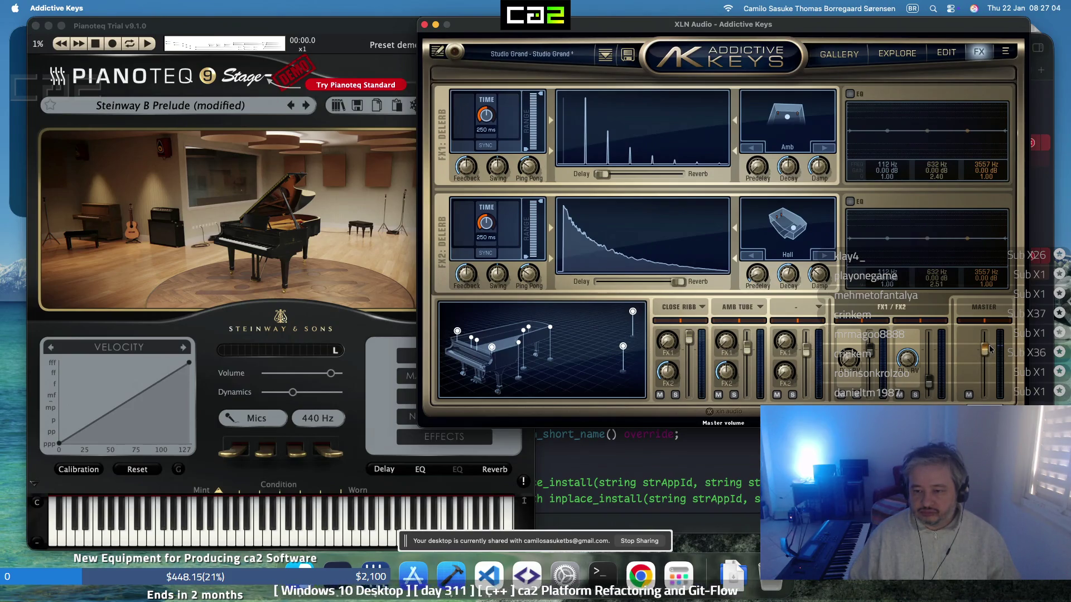
left_click_drag(330, 375, 327, 374)
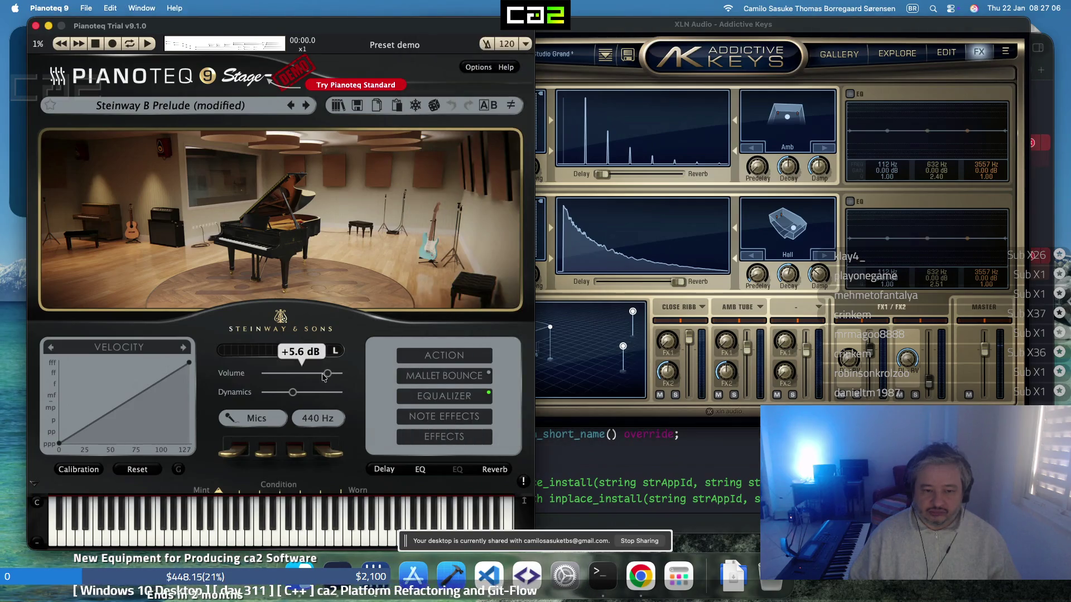
left_click(640, 576)
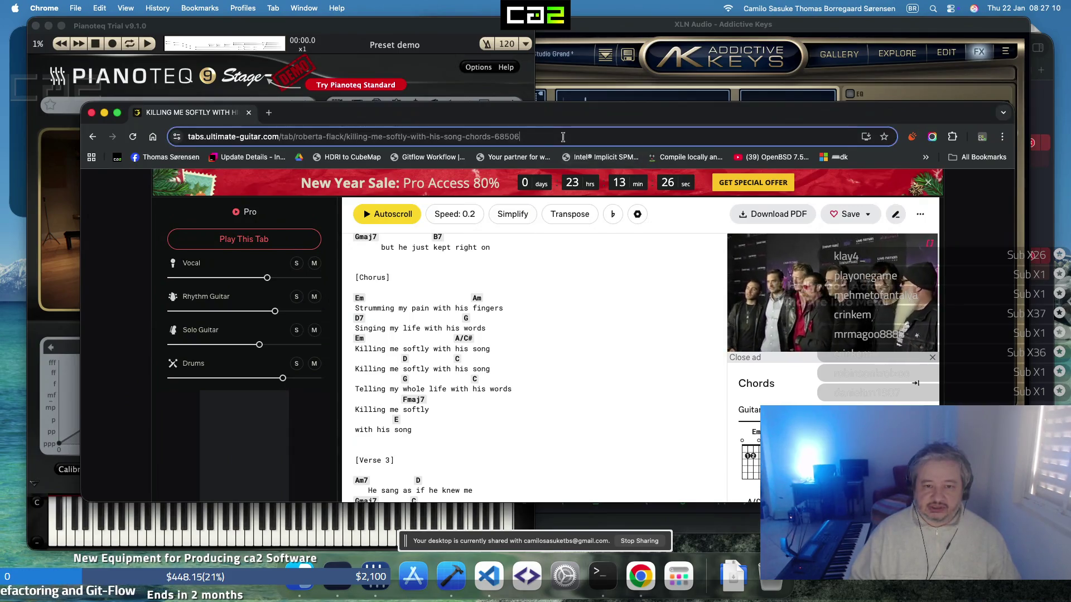
In a new Chrome tab, open YouTube and search for 'manhattans'
left_click(581, 140)
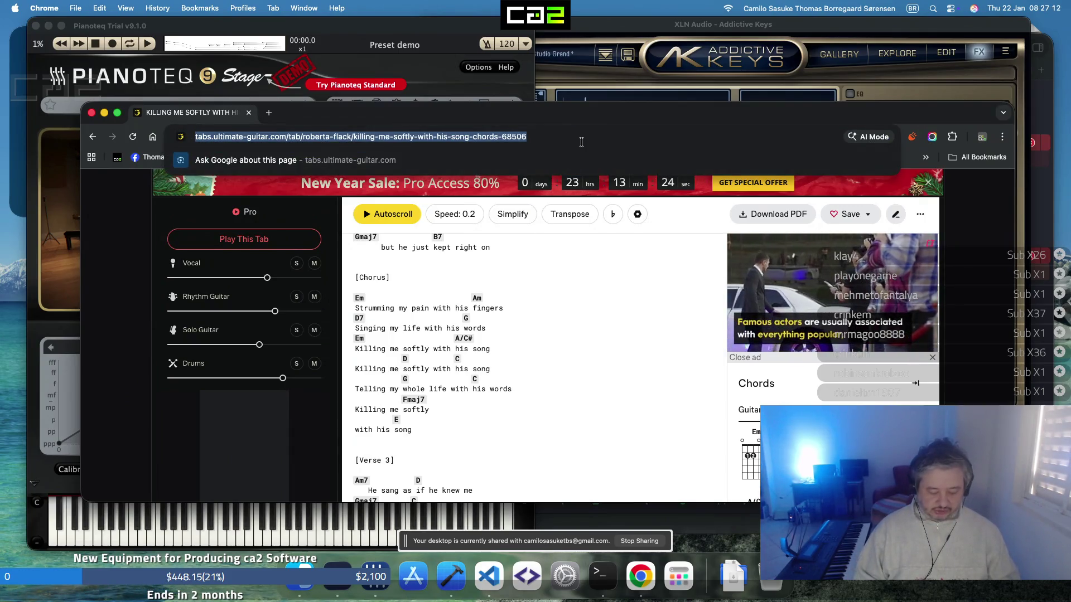
key("super+t")
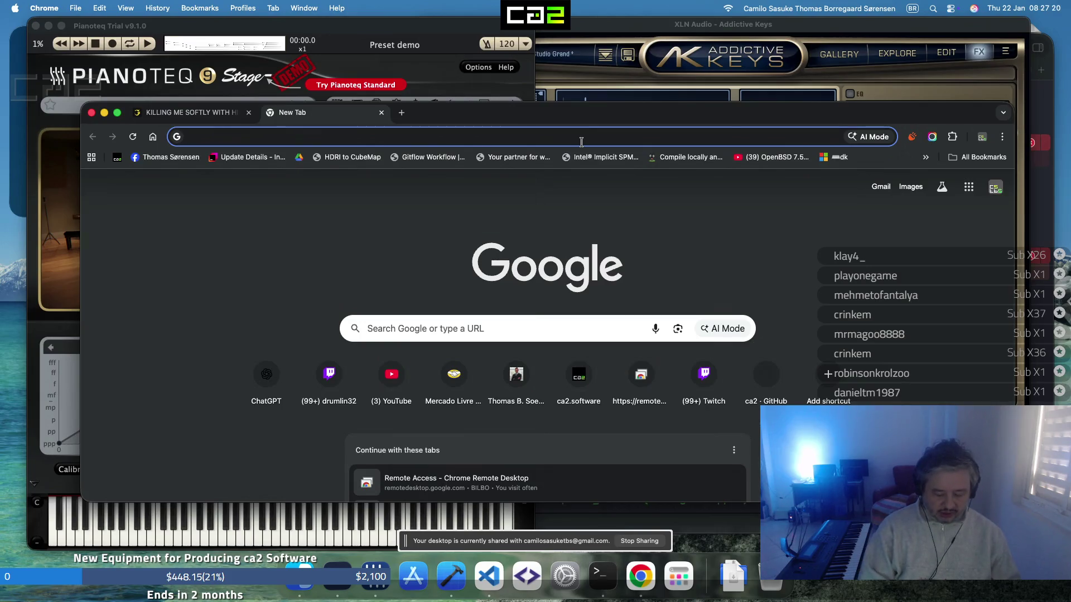
type("youtube.com")
key("Return")
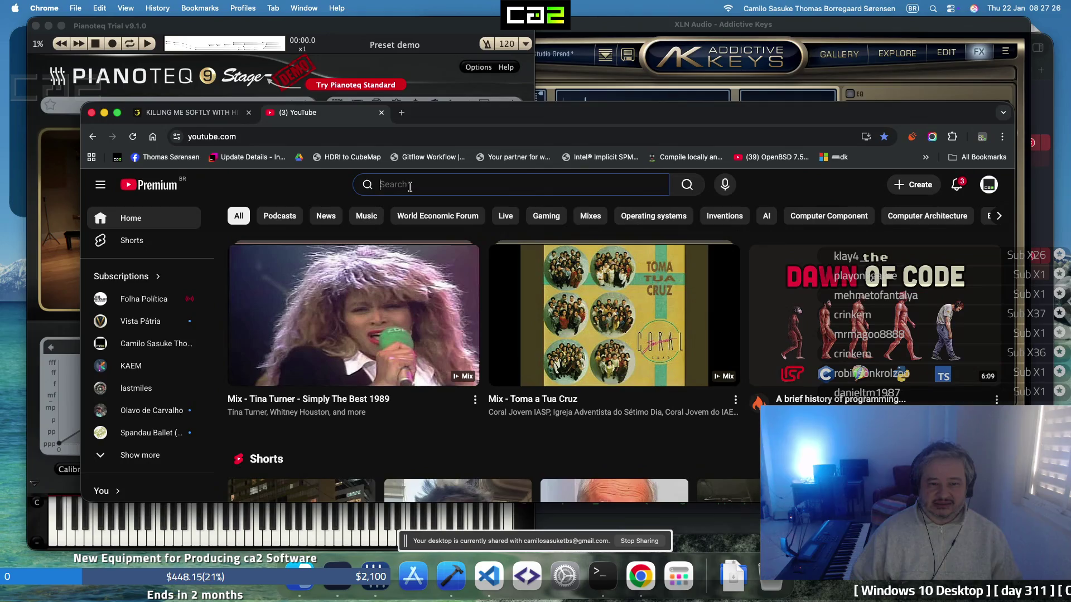
type("manha")
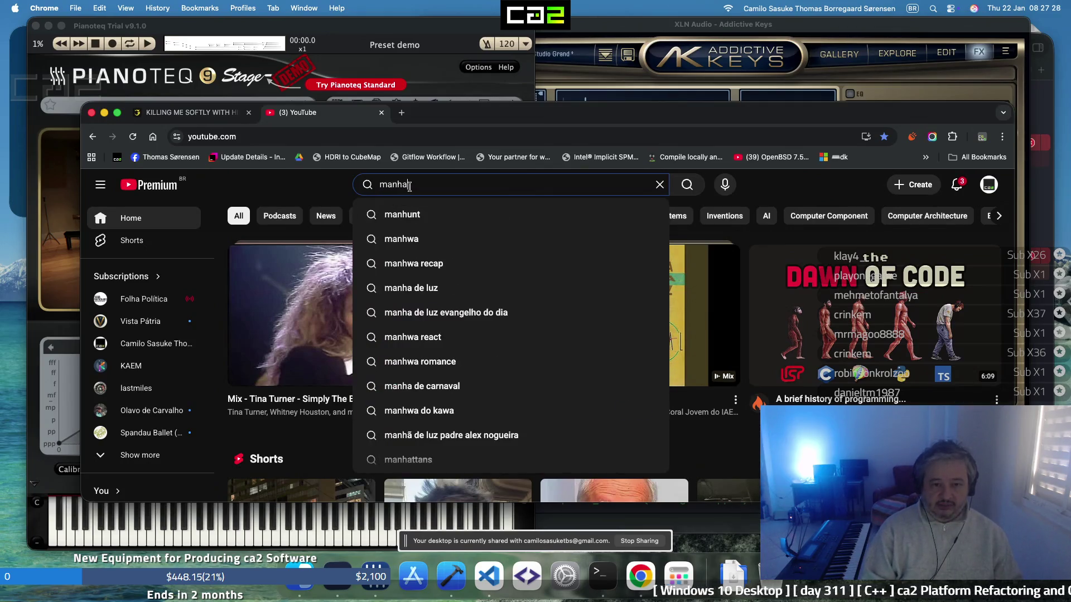
type("tta")
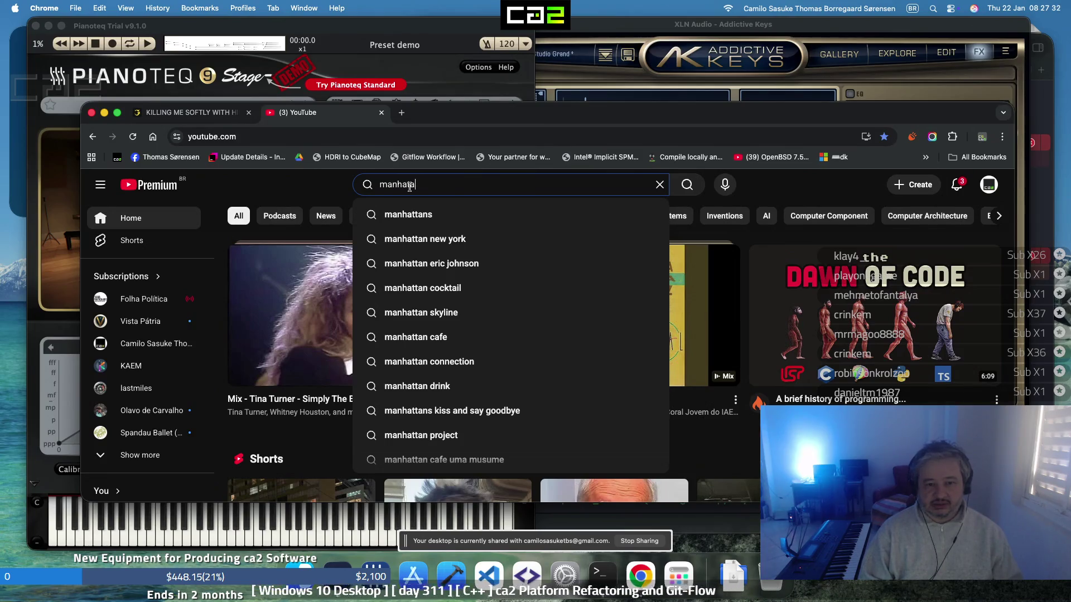
key("BackSpace")
key("BackSpace")
key("BackSpace")
type("ttans")
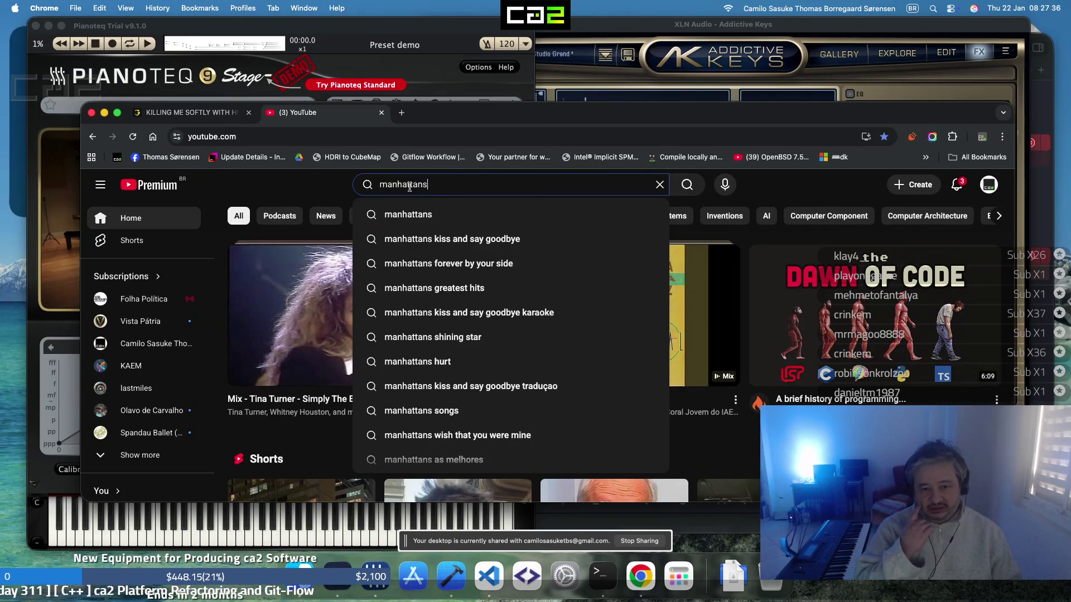
Search Google for 'forever by your side chords' and open the Cifra Club result
left_click(251, 136)
type("fore")
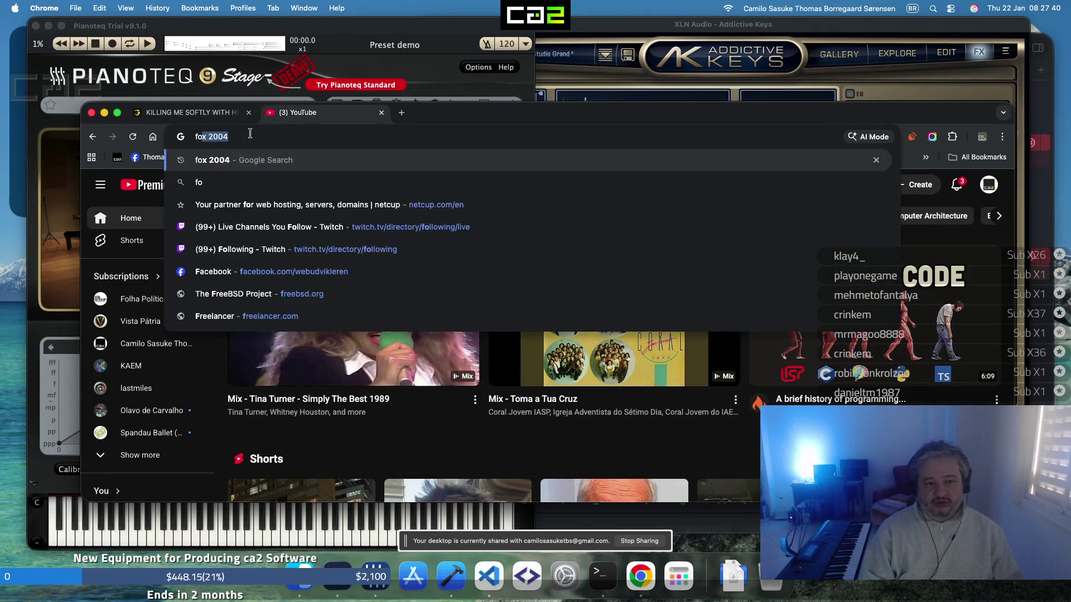
type("ver by your side ci")
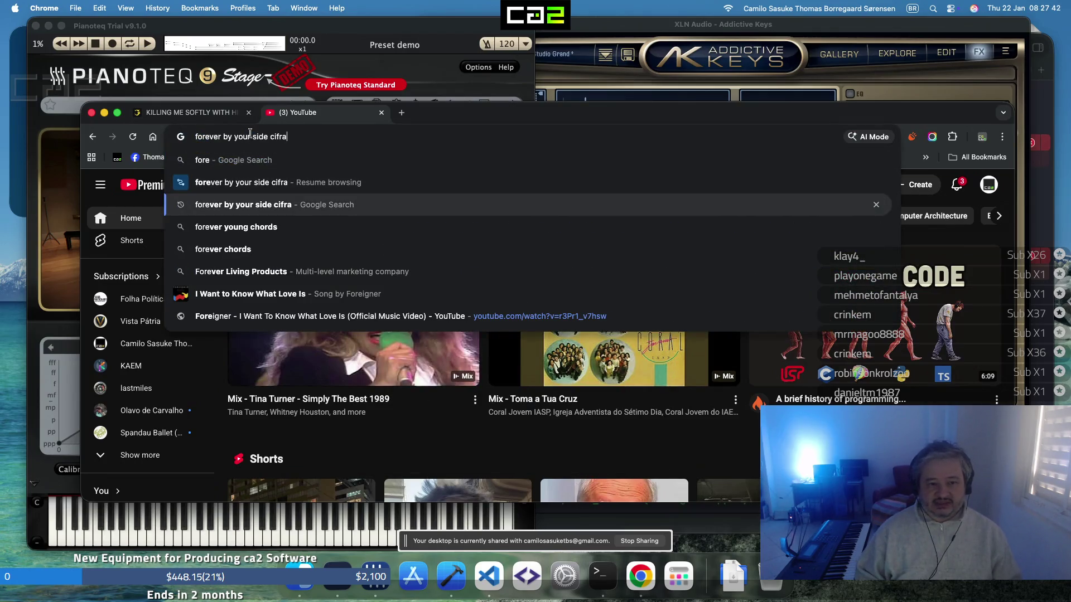
key("BackSpace")
type("hords")
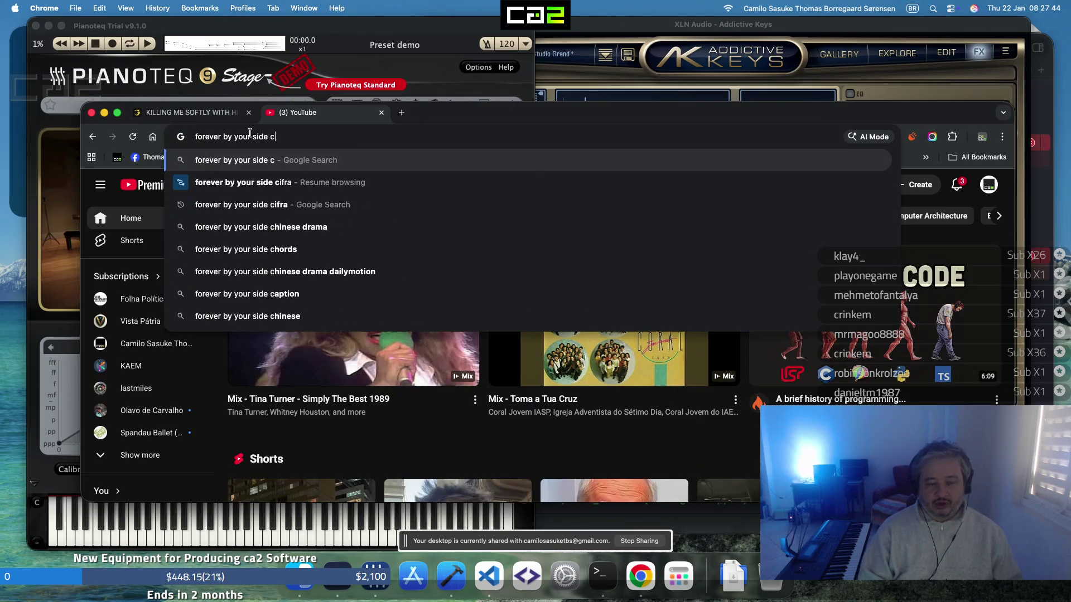
key("Return")
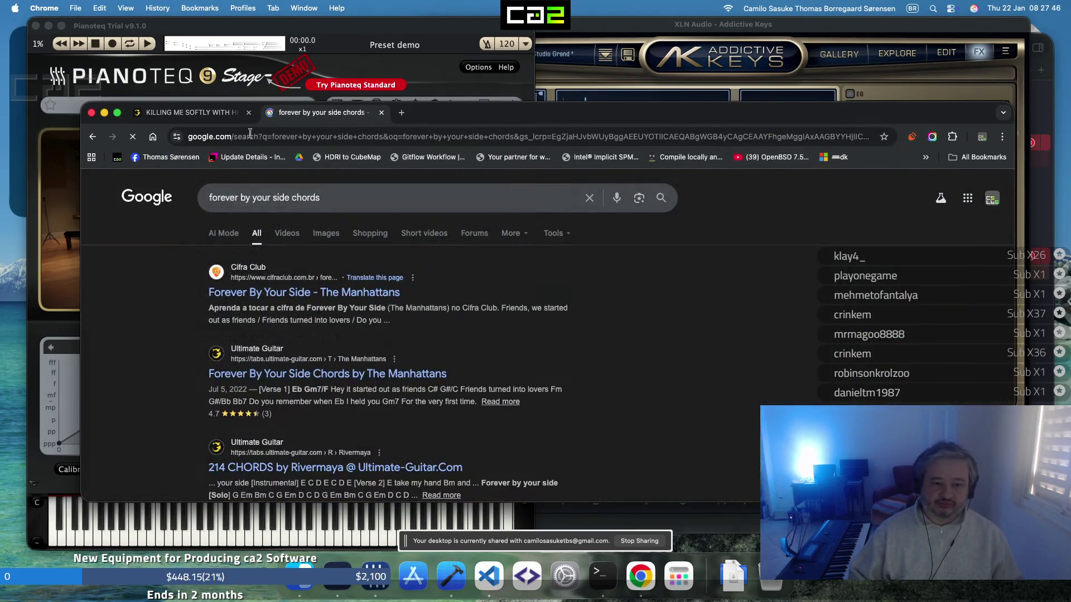
left_click(373, 293)
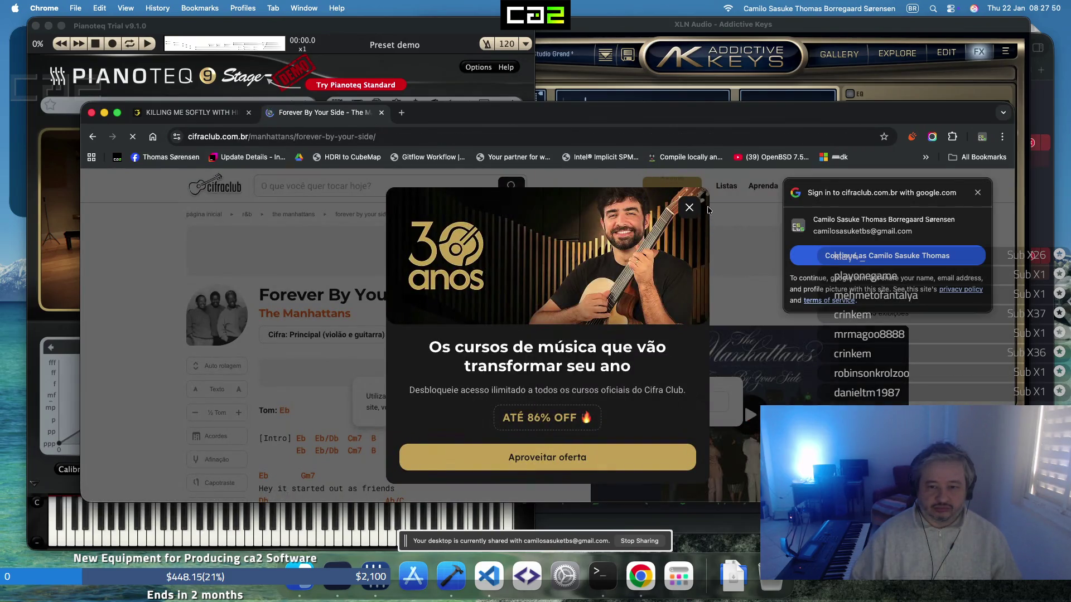
Close the Cifra Club course promotion popup and scroll down to the chords
left_click(690, 208)
scroll(312, 271, "down", 2)
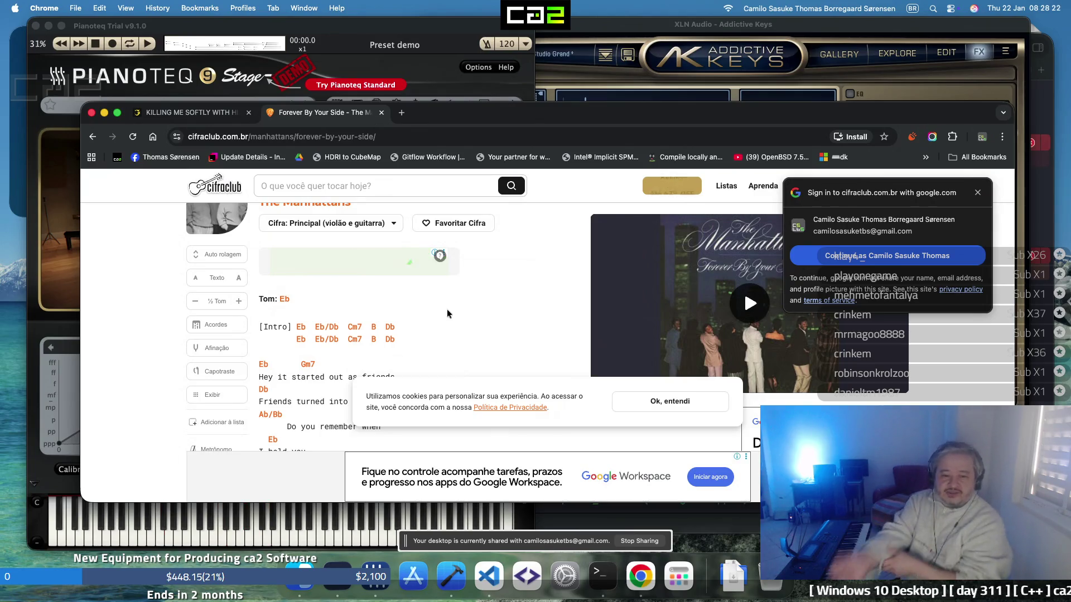
scroll(446, 309, "down", 3)
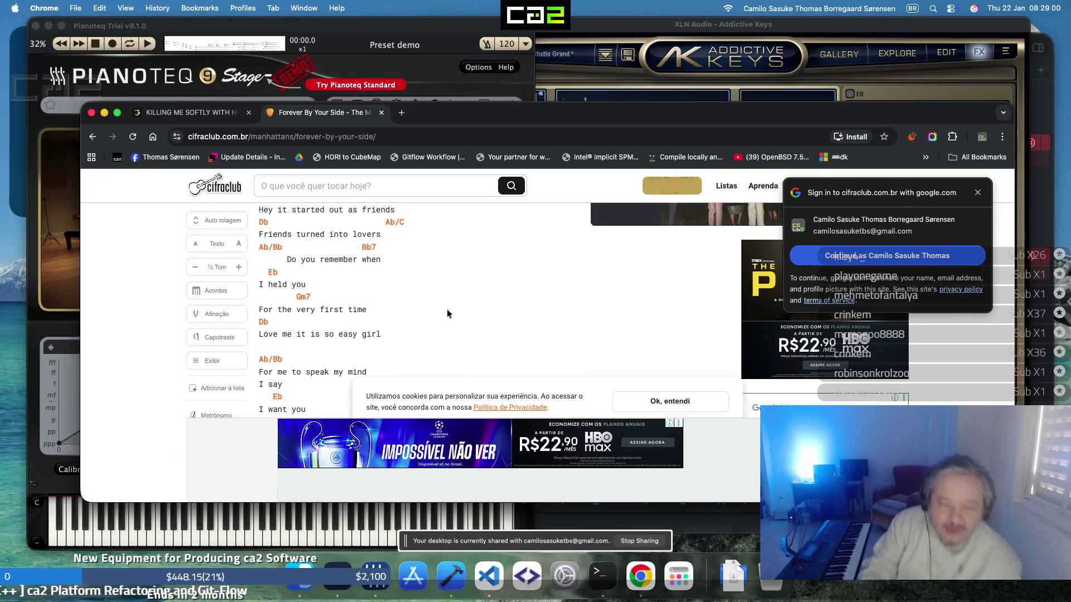
Scroll through the rest of the Forever By Your Side chord sheet
scroll(447, 309, "down", 3)
scroll(447, 309, "down", 2)
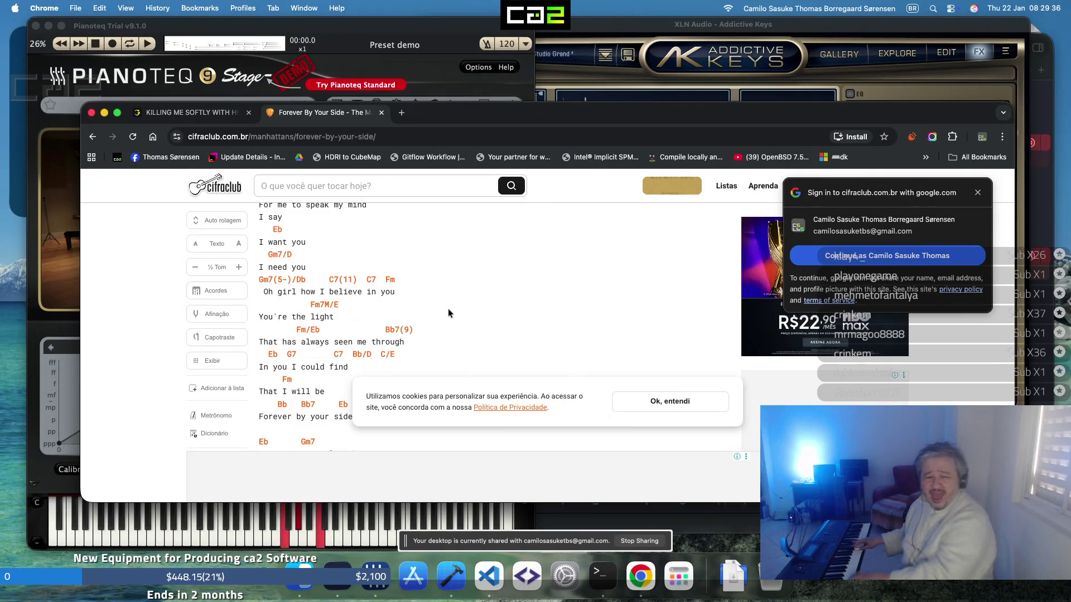
scroll(448, 310, "down", 3)
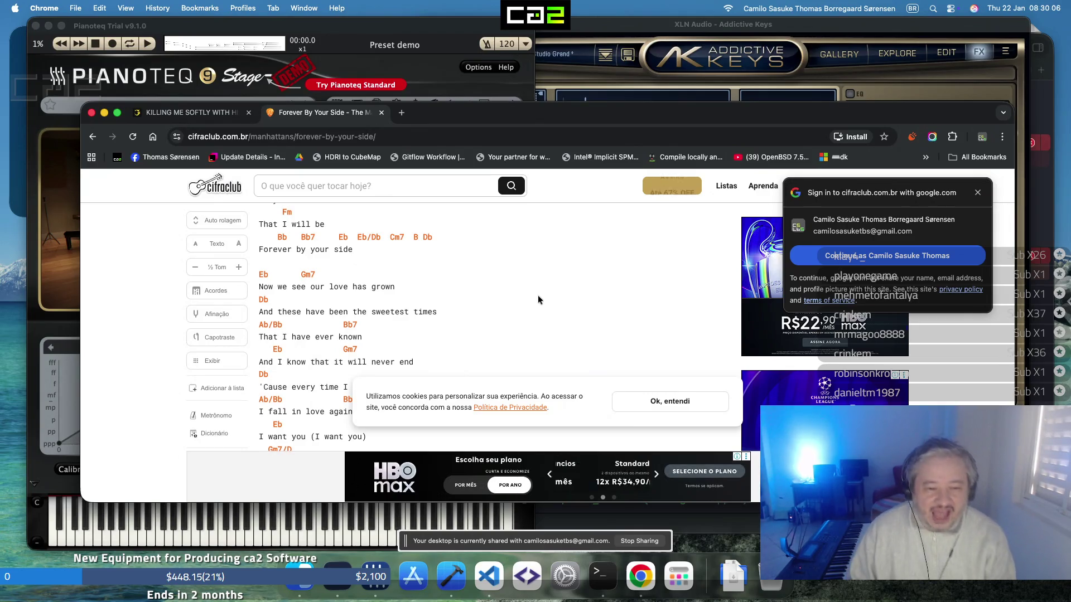
scroll(529, 303, "down", 2)
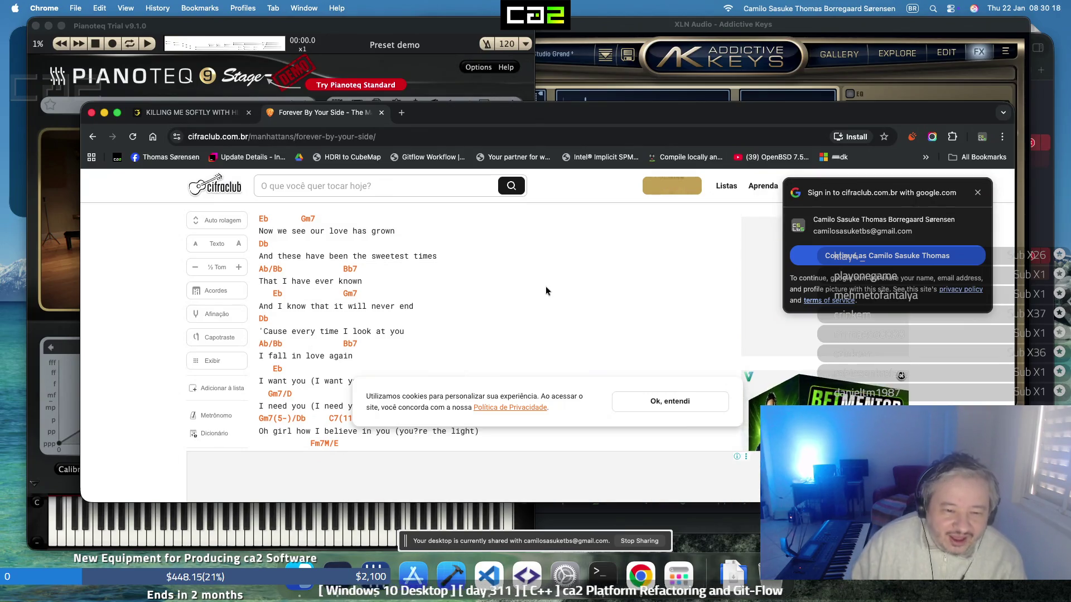
scroll(545, 287, "down", 2)
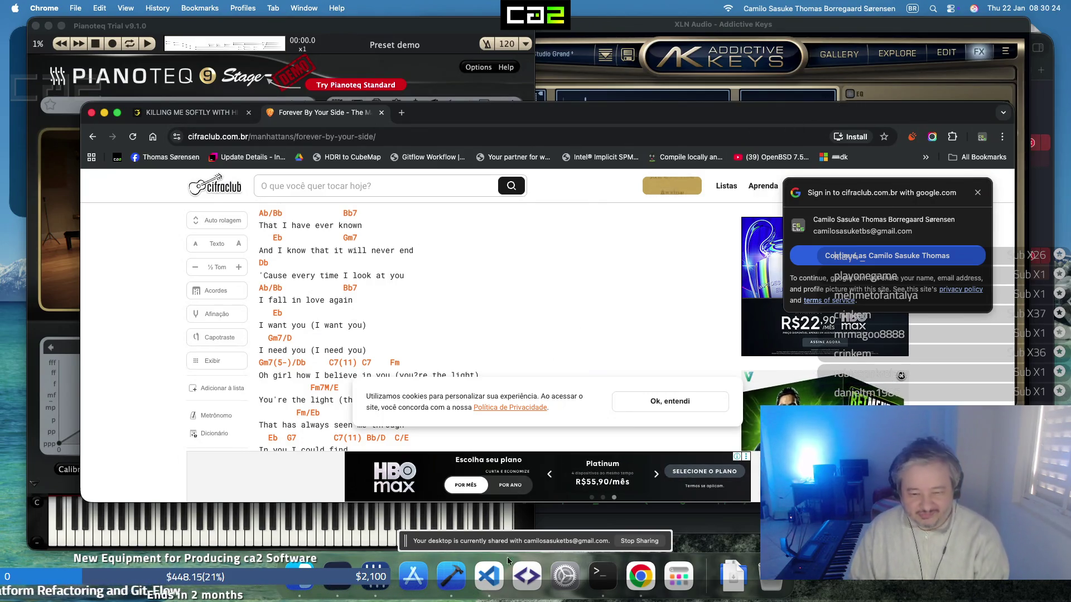
Close the Chrome, Pianoteq and Addictive Keys windows
left_click(648, 581)
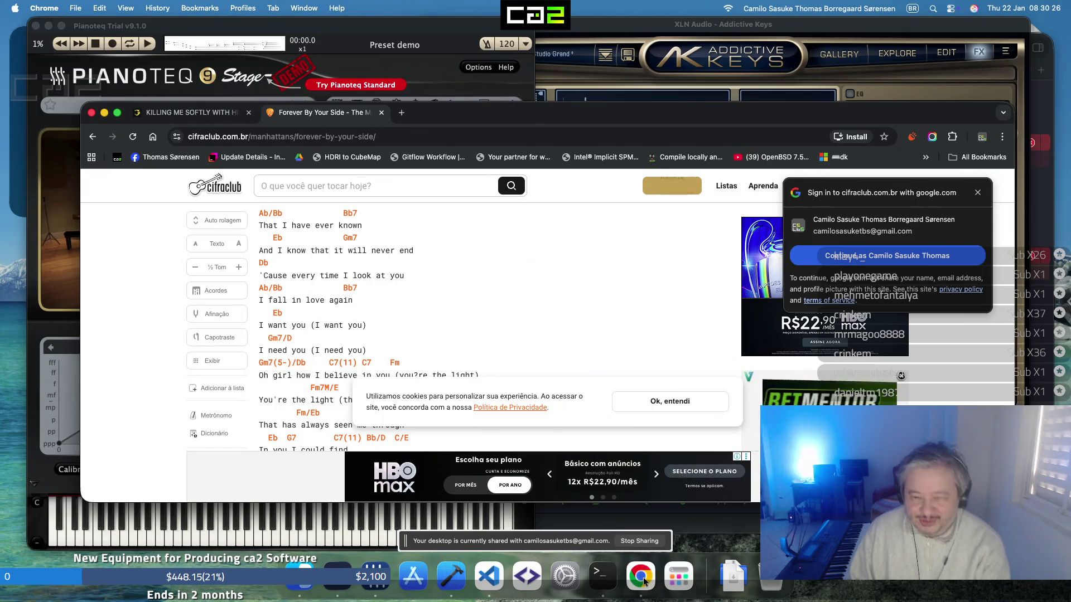
left_click(641, 581)
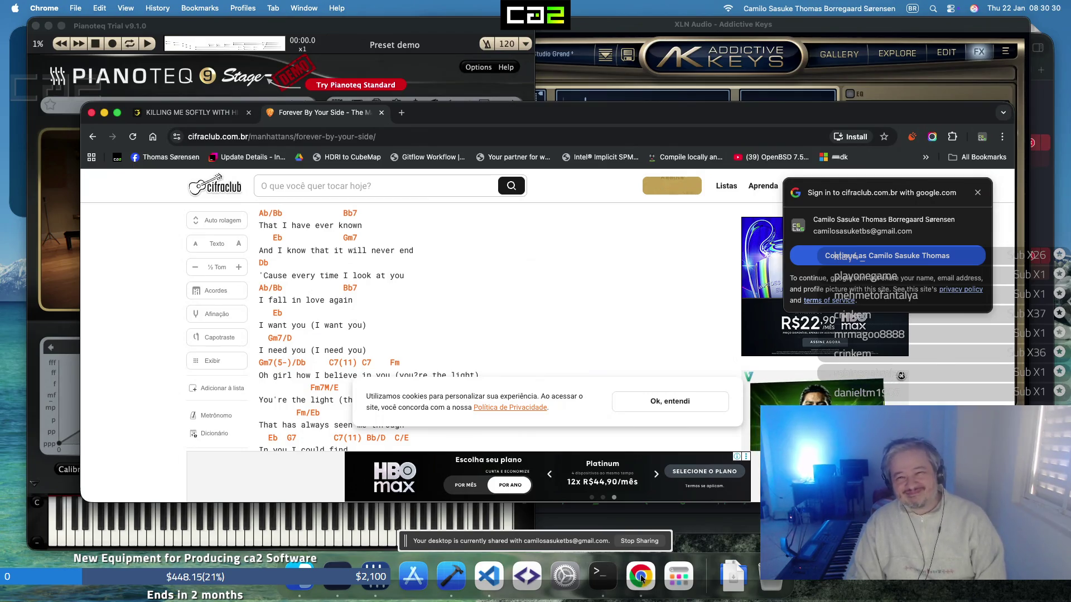
left_click(91, 113)
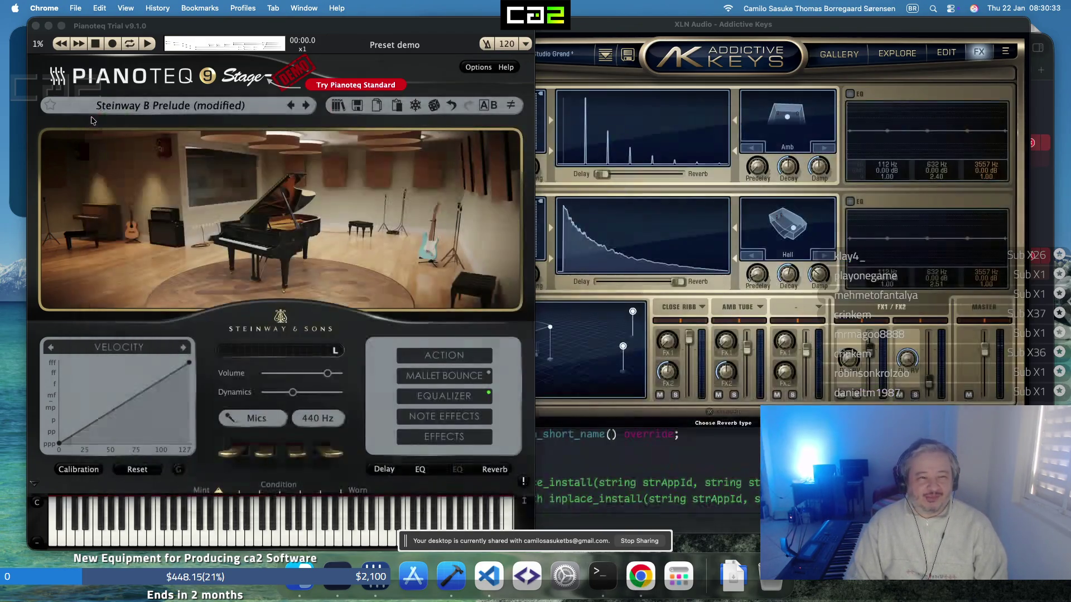
left_click(35, 27)
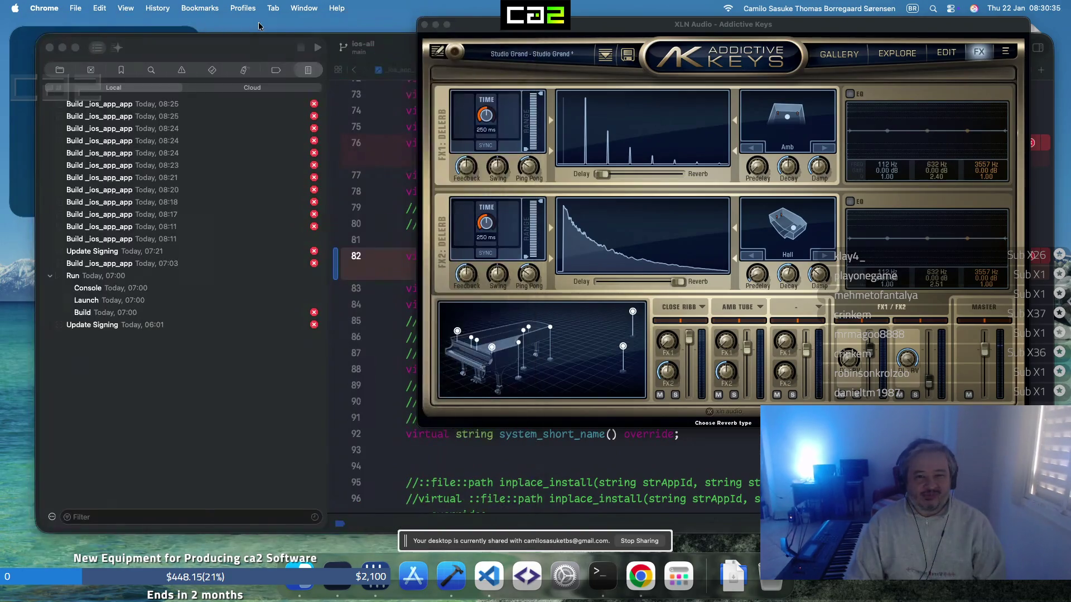
left_click(425, 25)
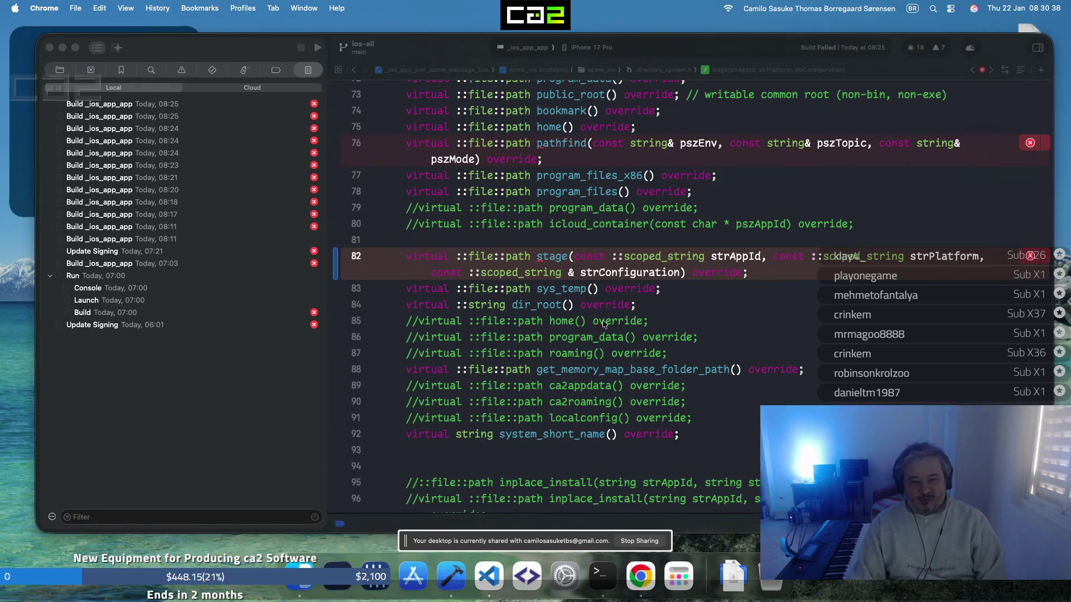
Rebuild the iOS app and open the latest build log from the Report navigator
left_click(669, 311)
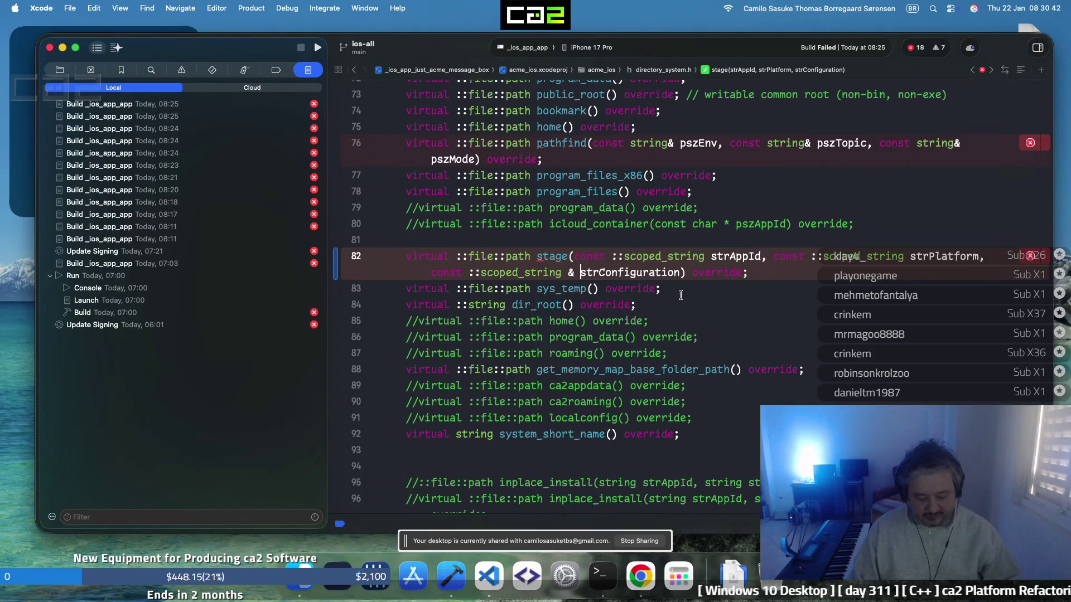
key("super+b")
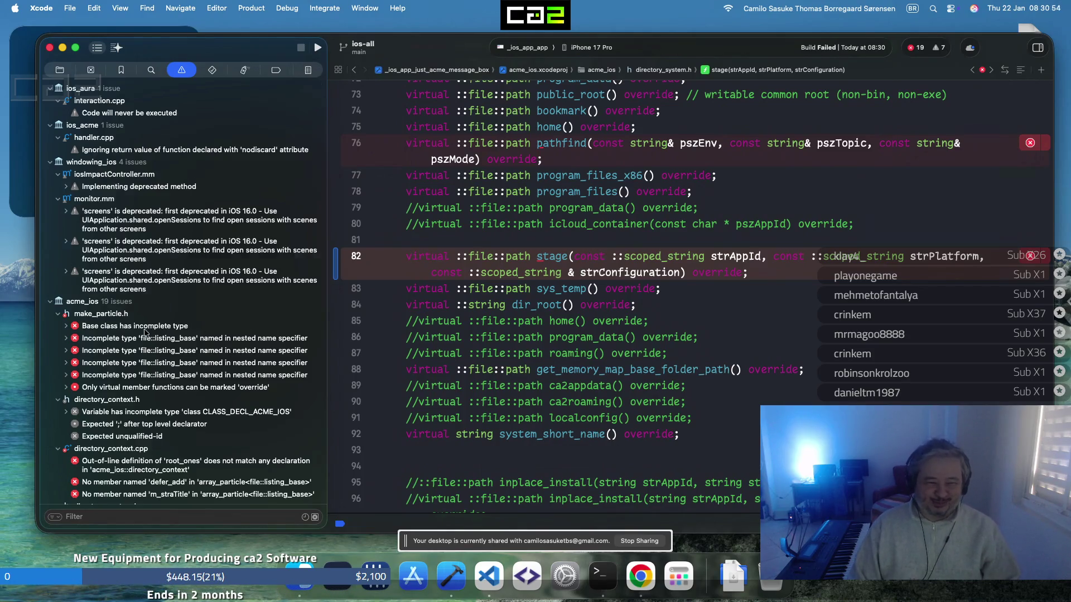
left_click(308, 71)
left_click(296, 106)
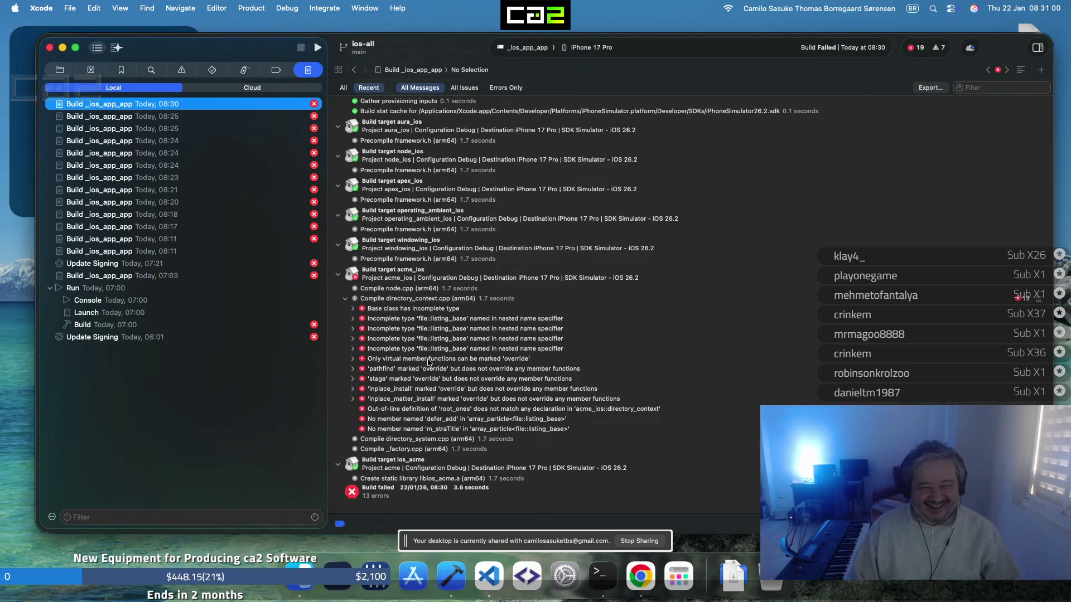
Expand the 'Base class has incomplete type' include chain and open directory_context.cpp at the failing include
double_click(439, 310)
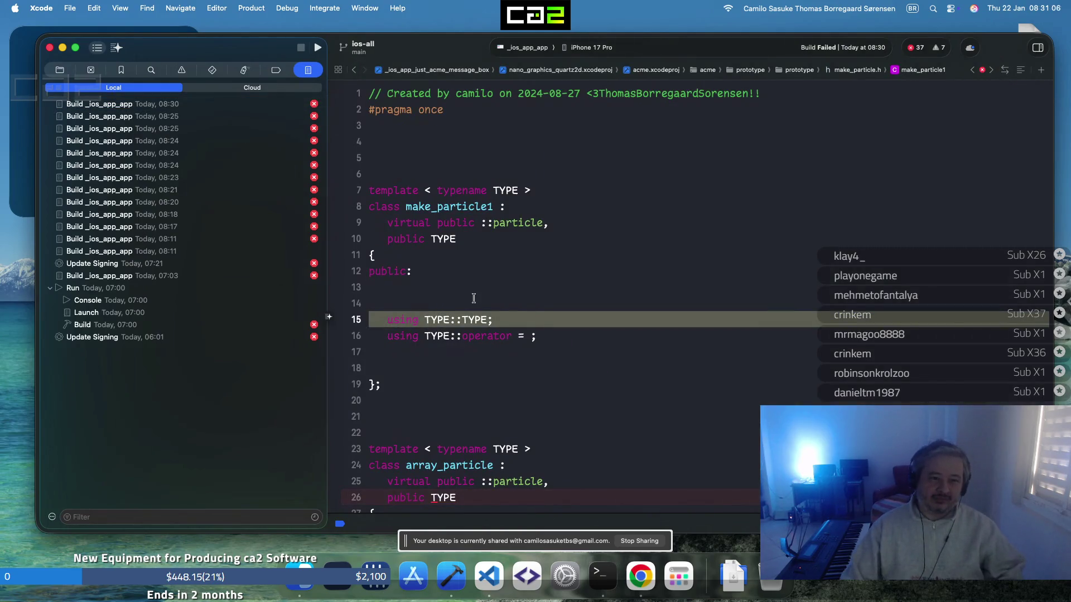
left_click(309, 107)
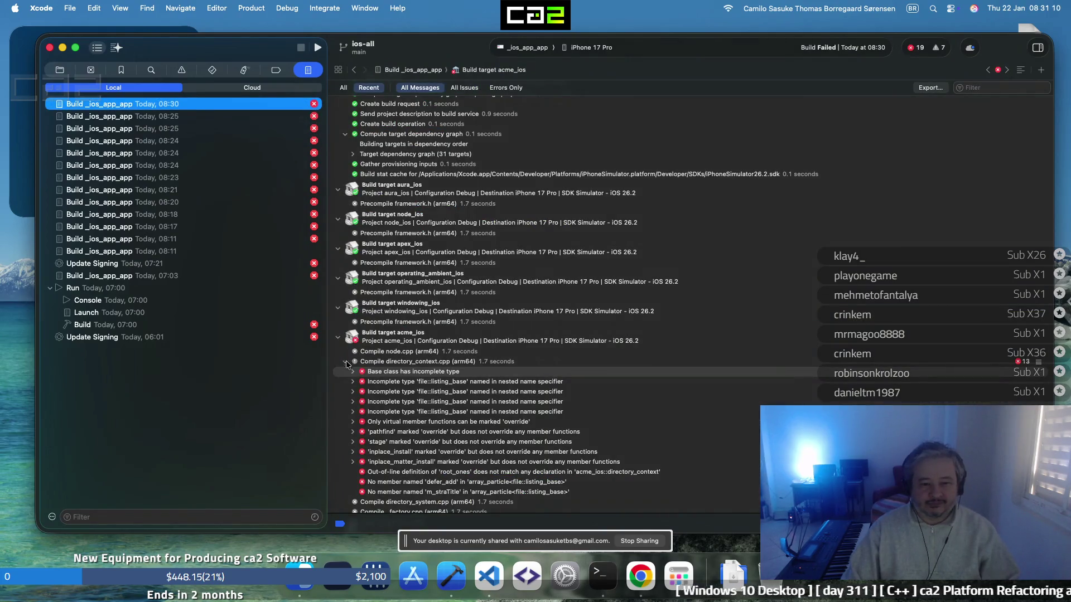
left_click(353, 373)
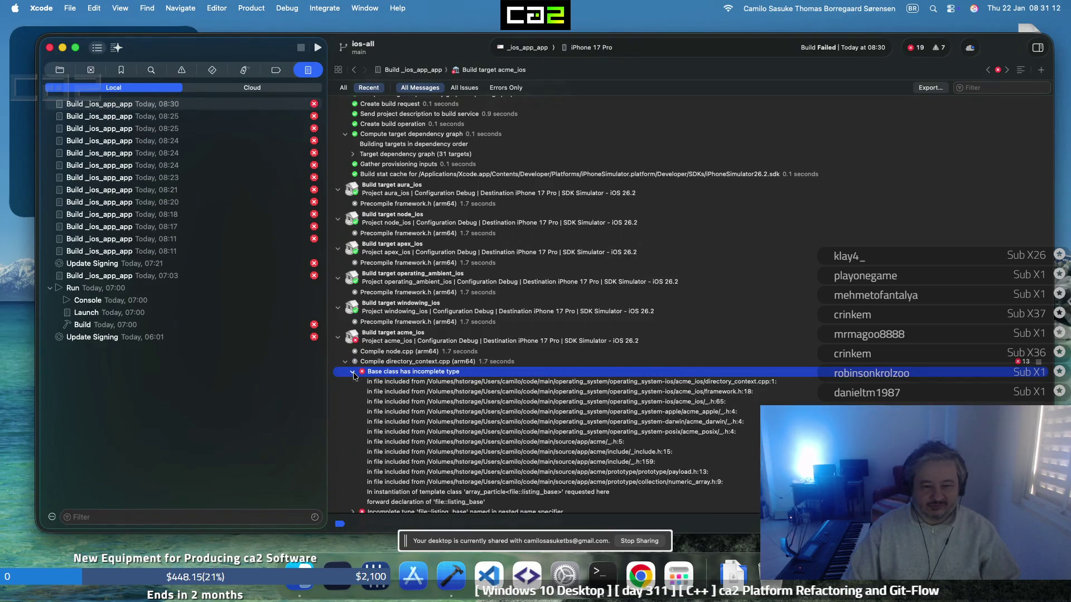
left_click(353, 373)
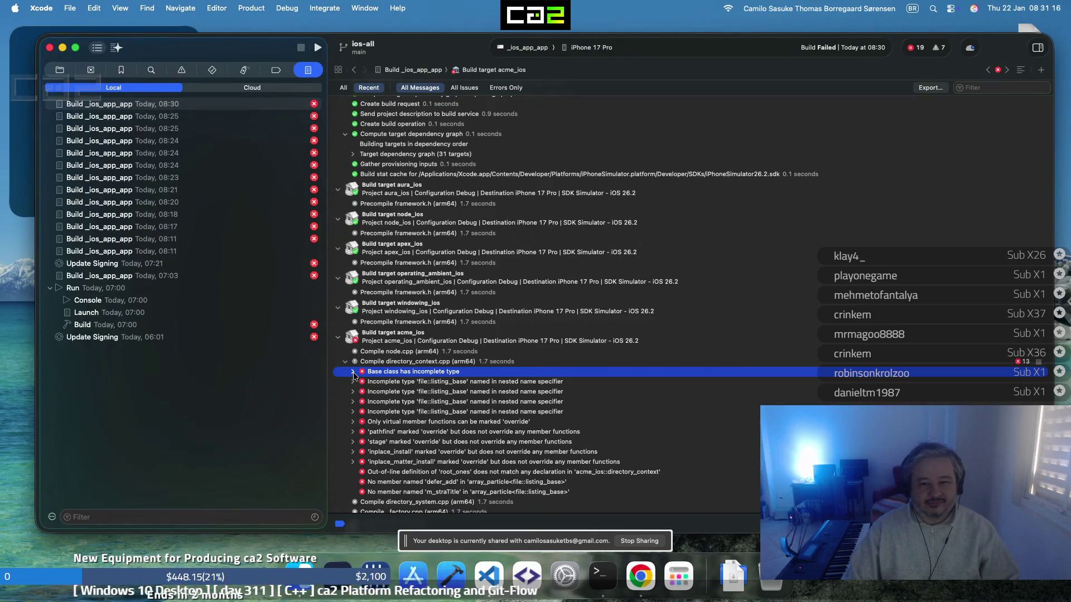
left_click(352, 373)
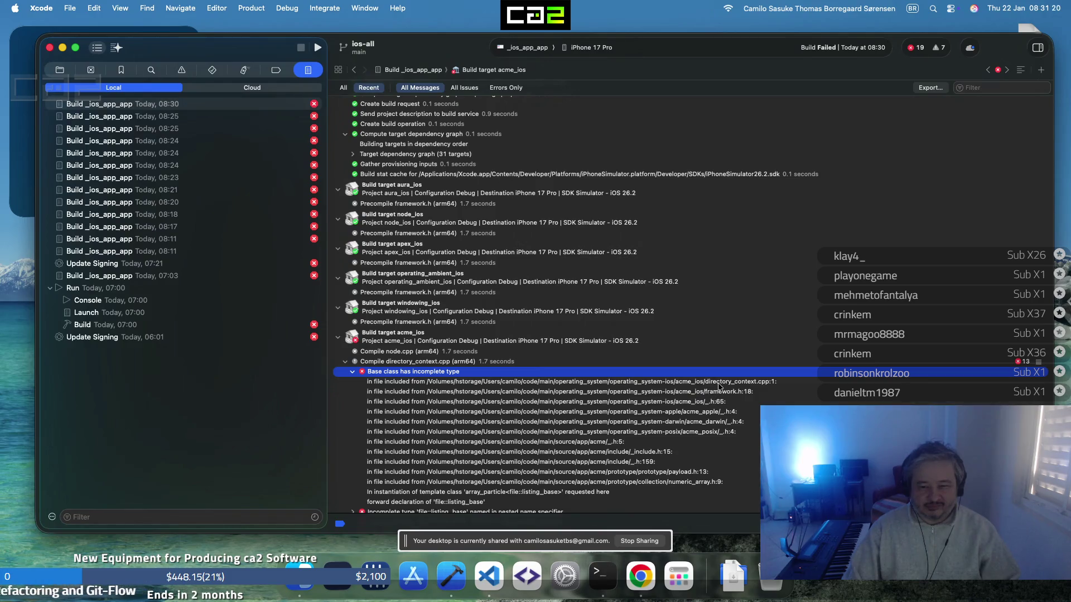
left_click(718, 386)
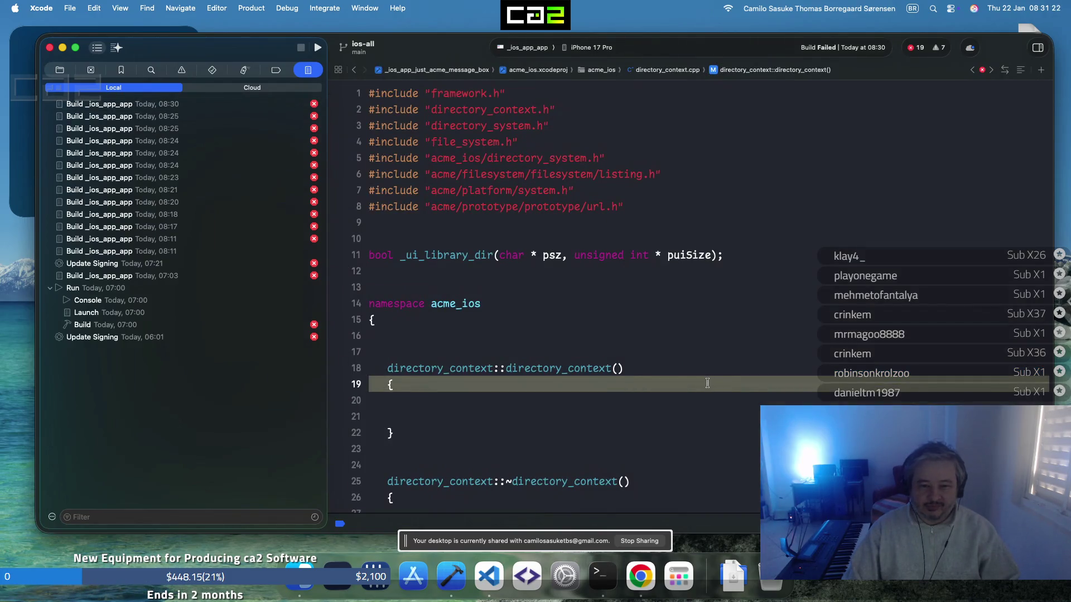
left_click(415, 336)
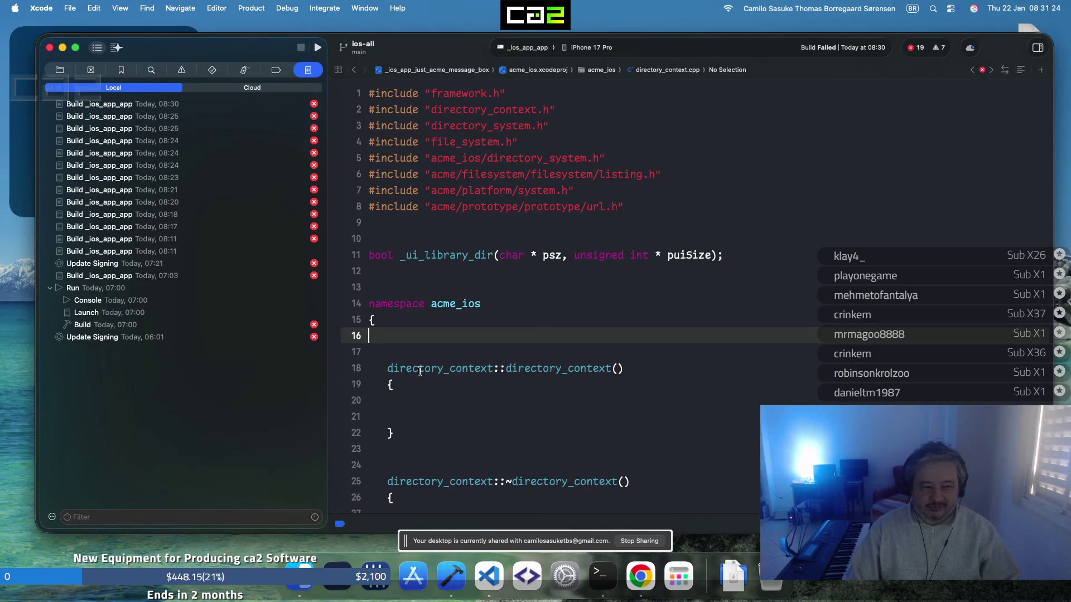
right_click(420, 371)
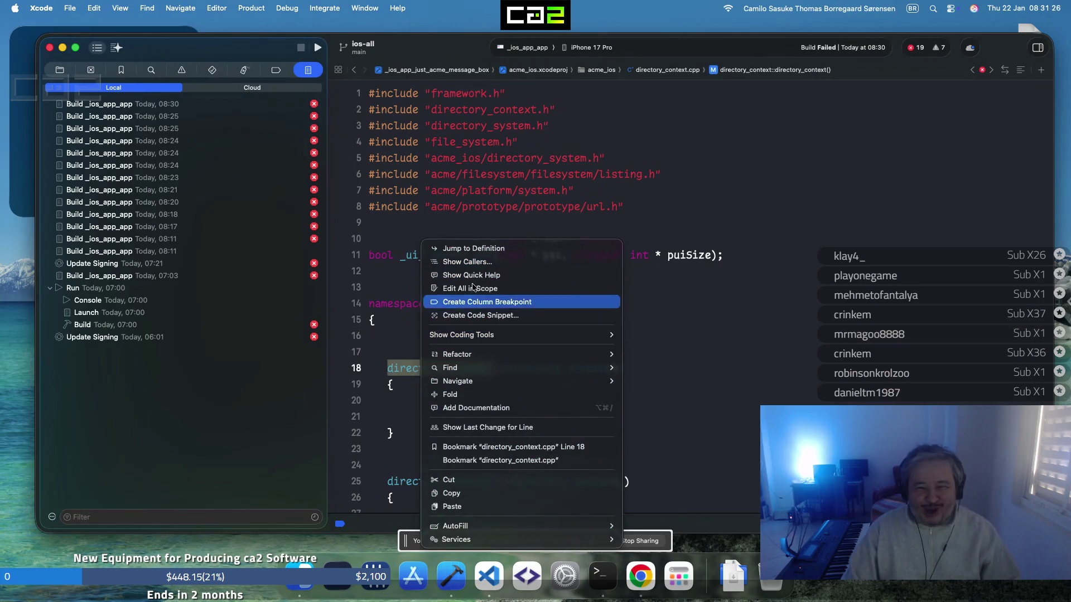
left_click(478, 249)
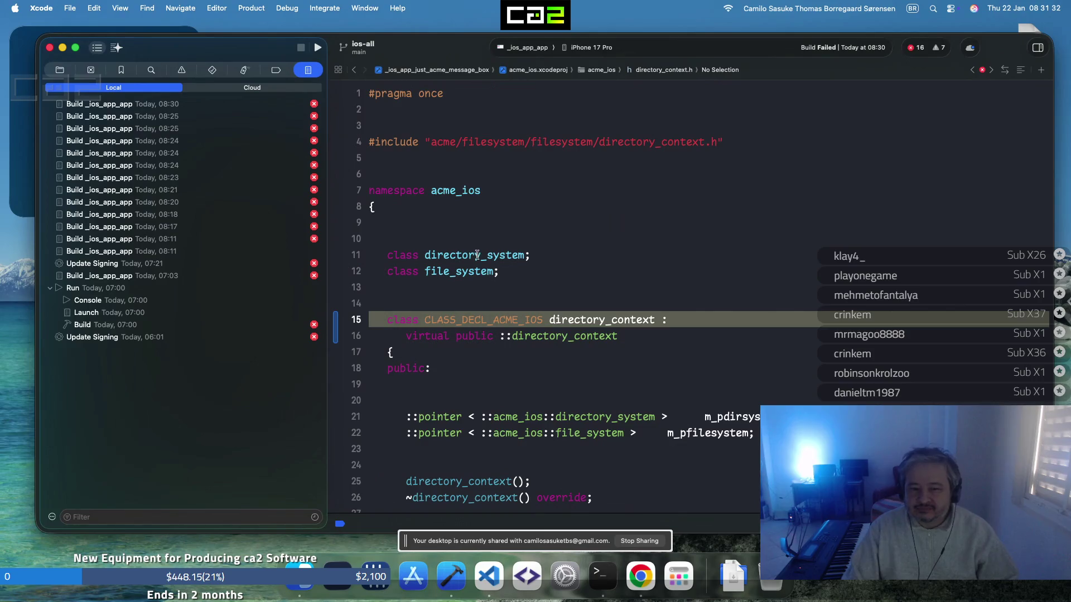
right_click(651, 144)
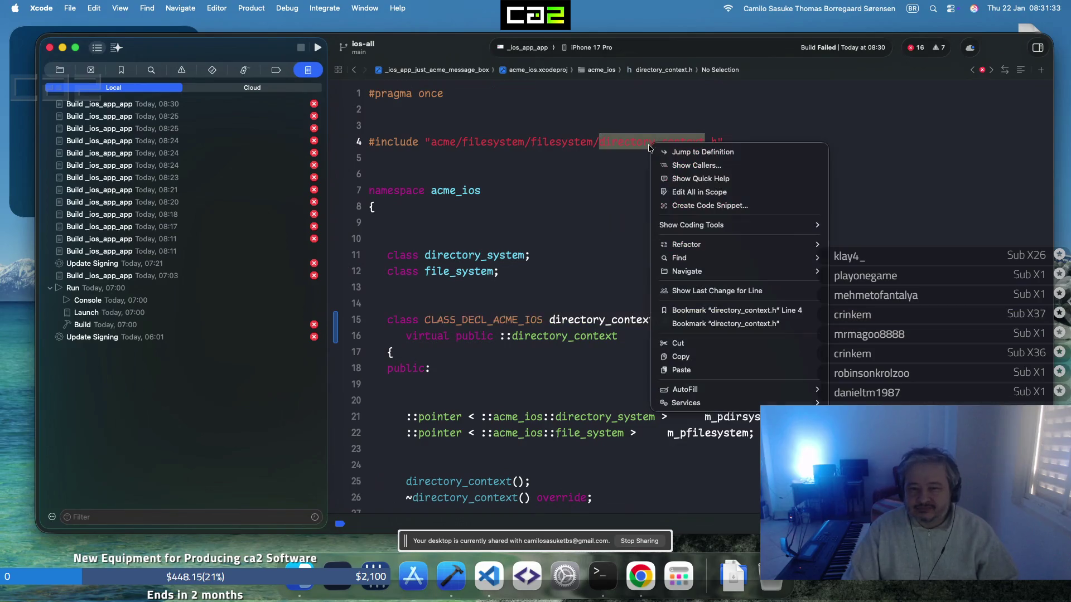
left_click(687, 153)
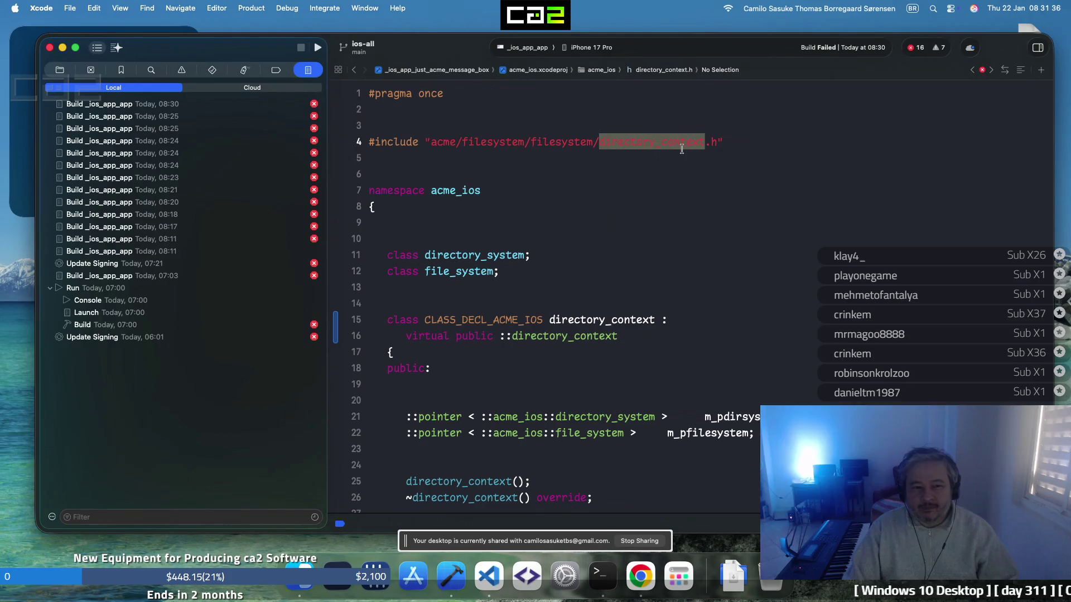
scroll(637, 267, "down", 15)
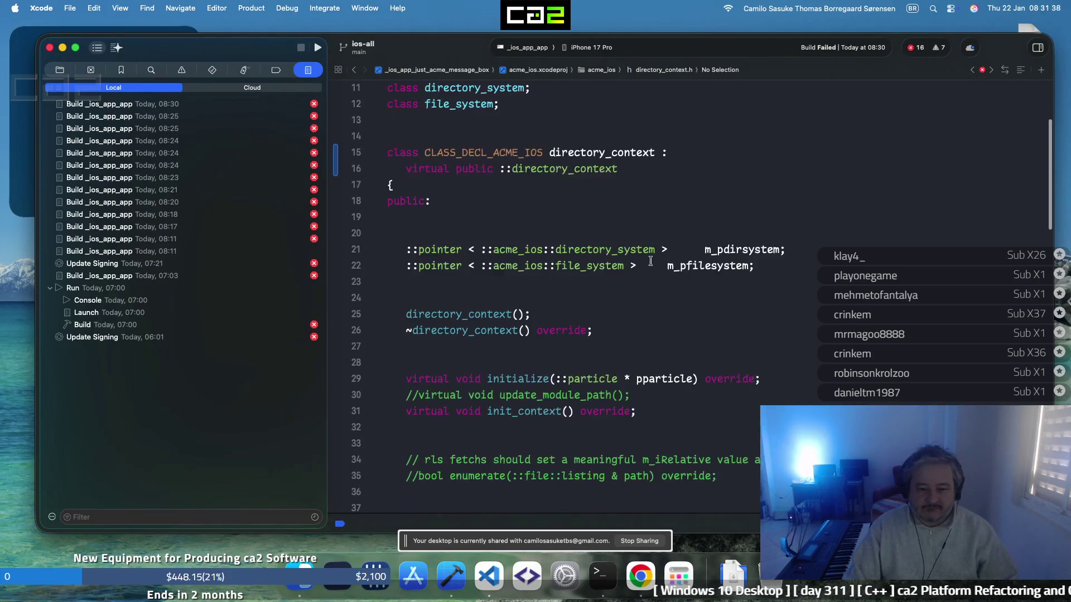
scroll(650, 261, "down", 10)
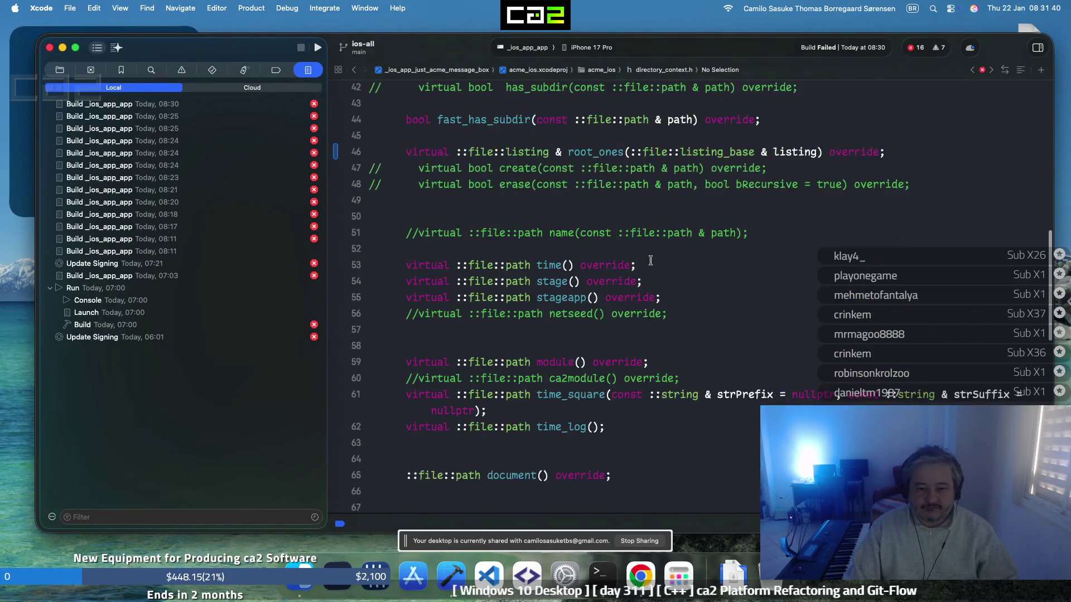
scroll(656, 258, "down", 8)
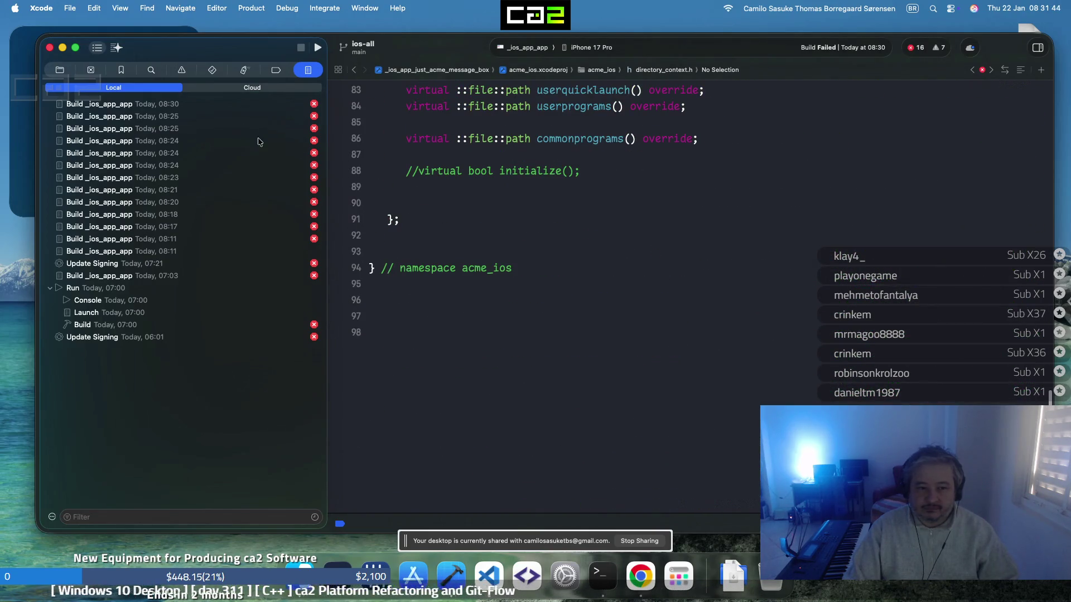
left_click(285, 106)
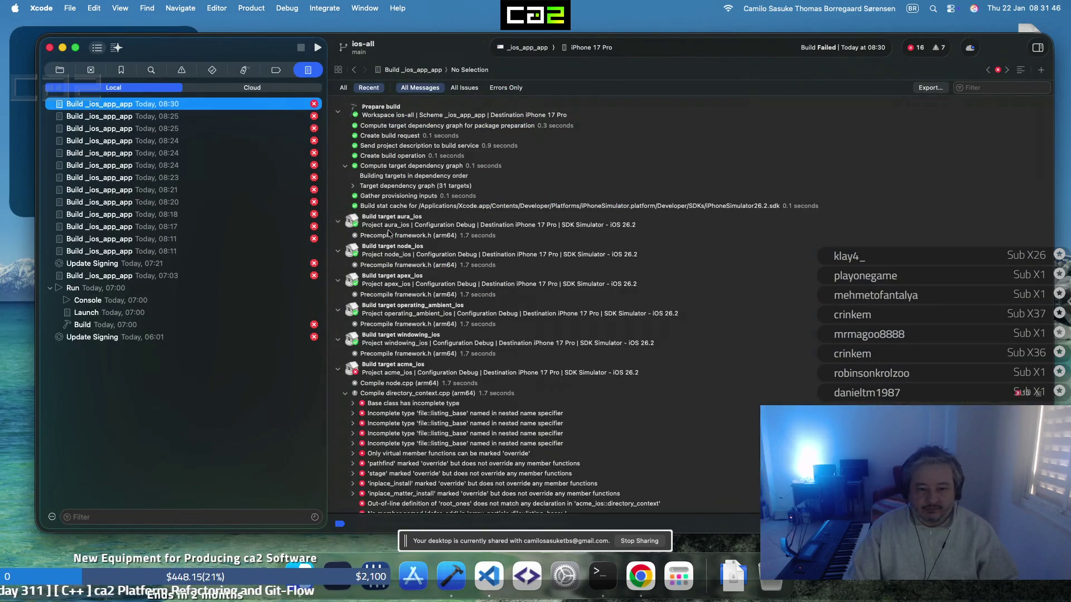
scroll(348, 371, "down", 3)
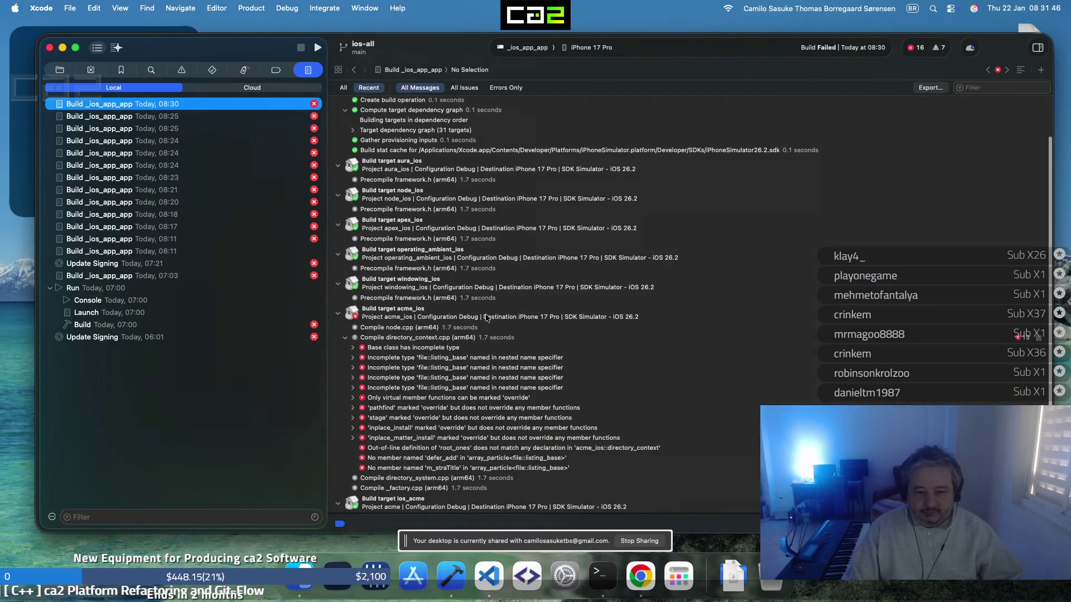
left_click(353, 368)
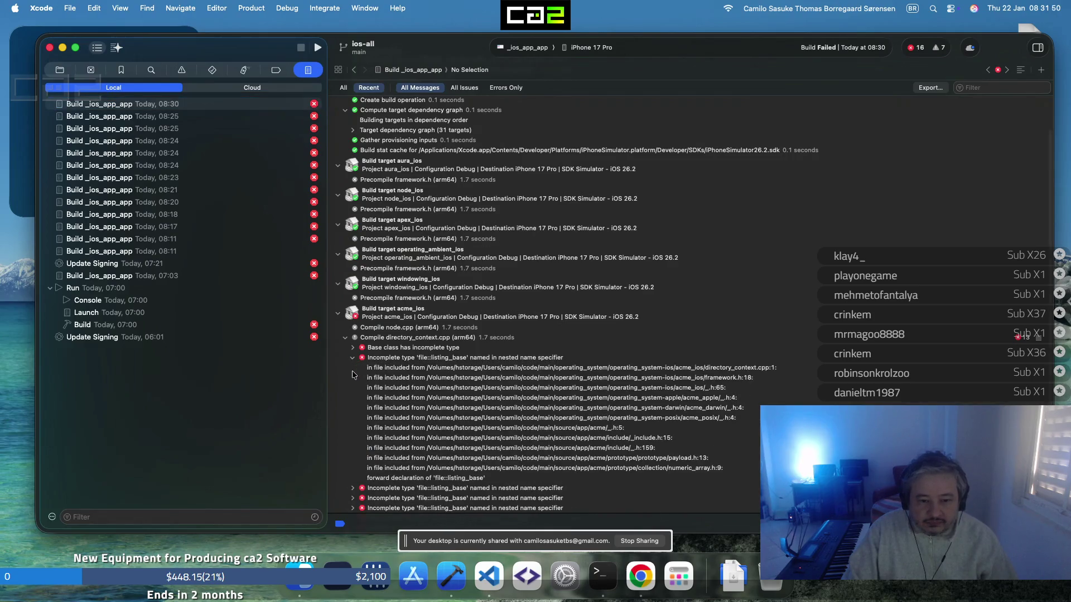
left_click(479, 359)
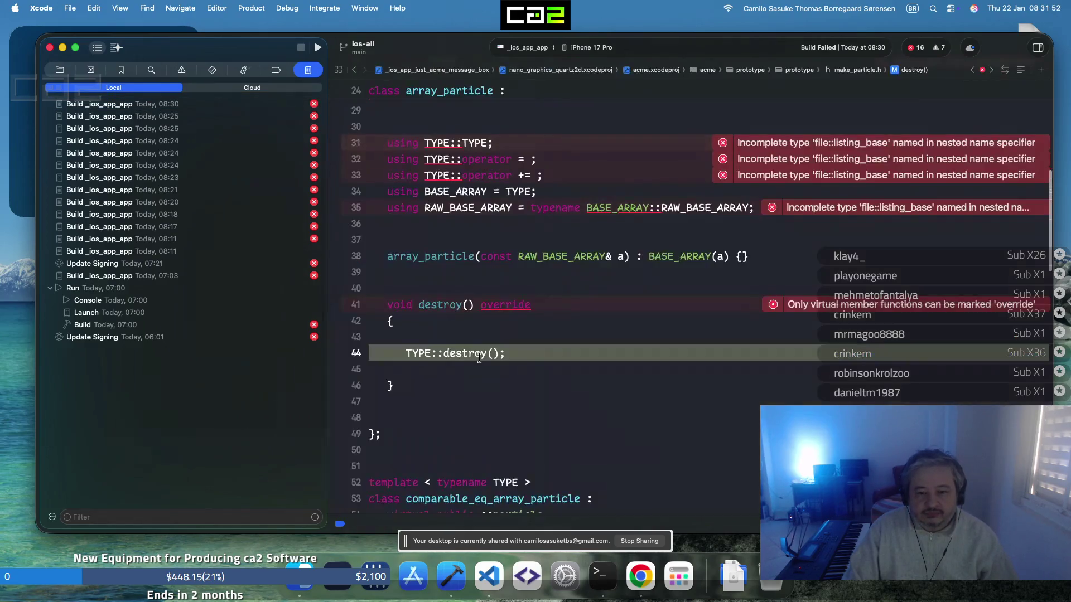
scroll(438, 294, "up", 3)
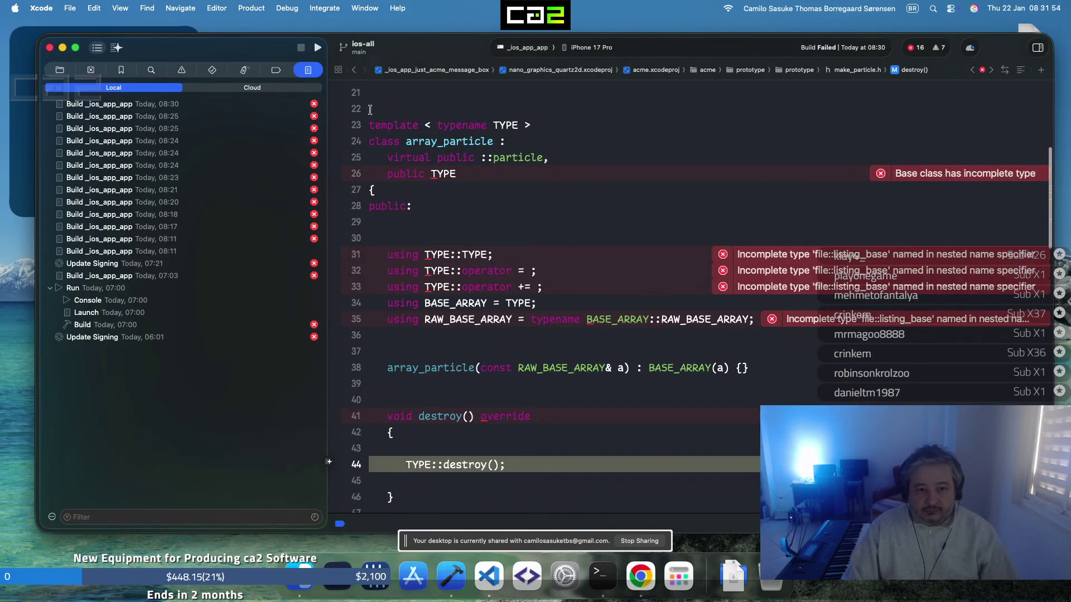
left_click(354, 73)
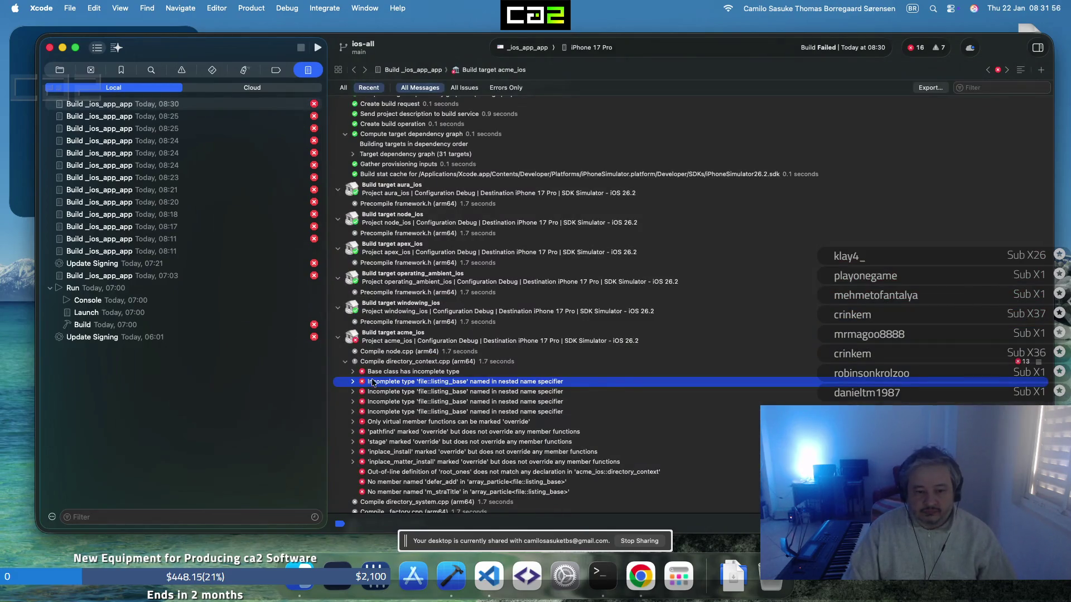
left_click(416, 361)
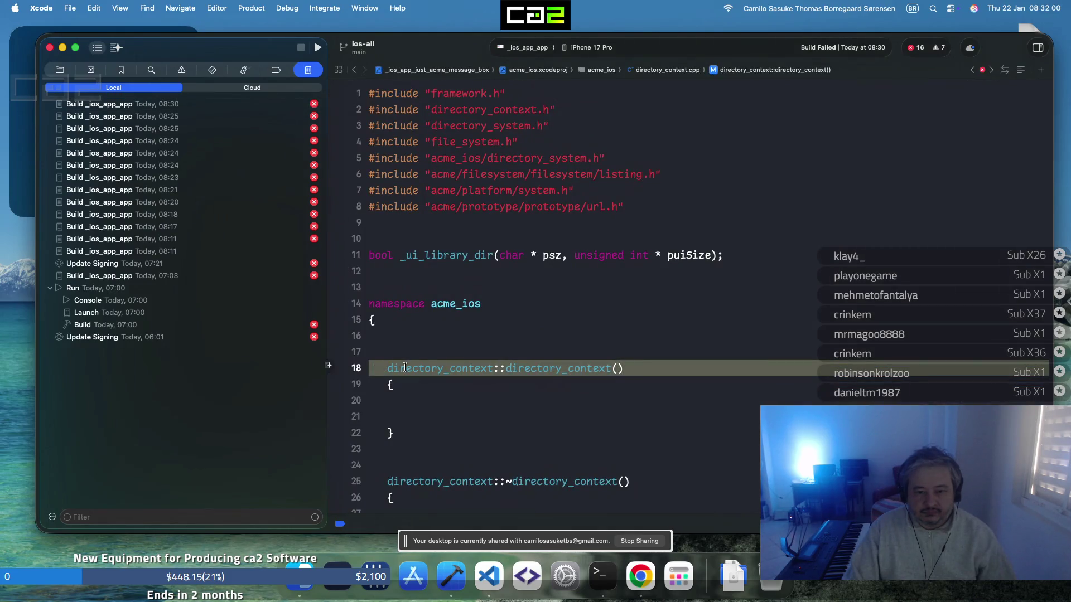
left_click(432, 356)
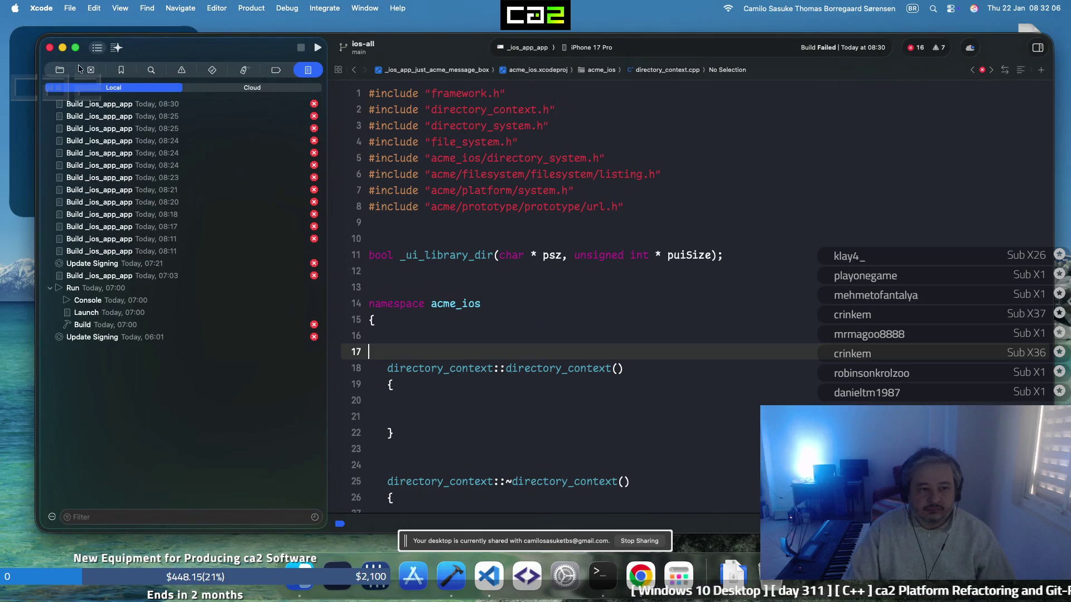
Quit Xcode and reopen the ios-all project from the welcome window
left_click(50, 49)
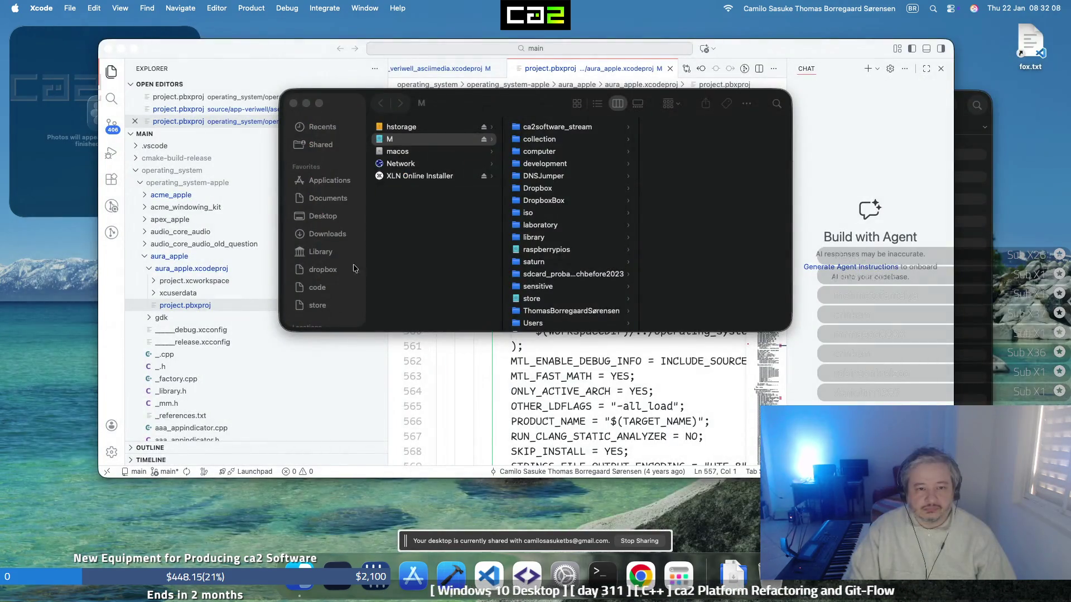
left_click(293, 104)
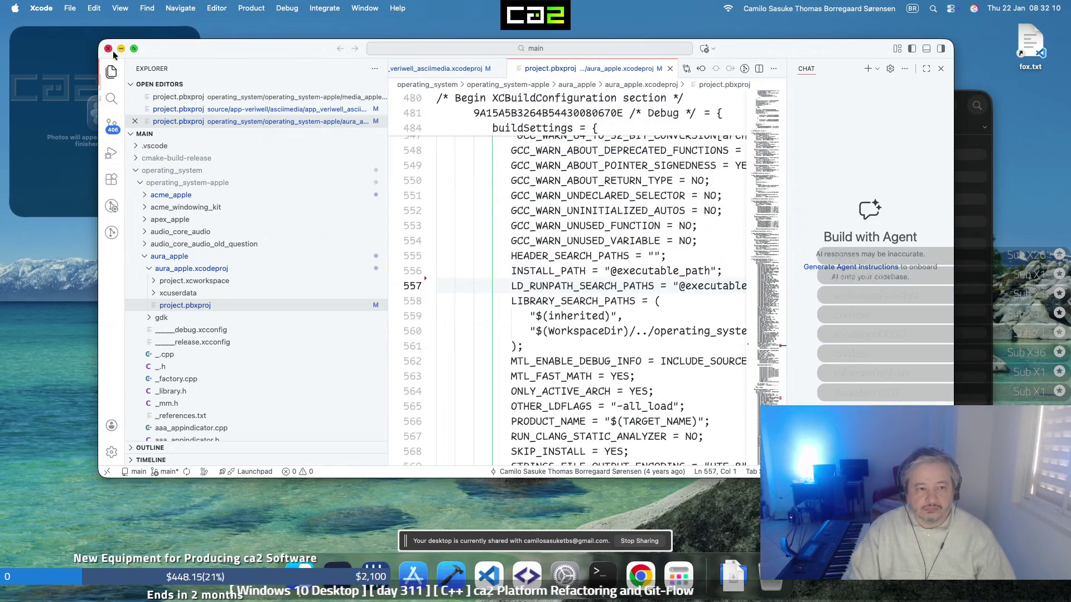
left_click(451, 576)
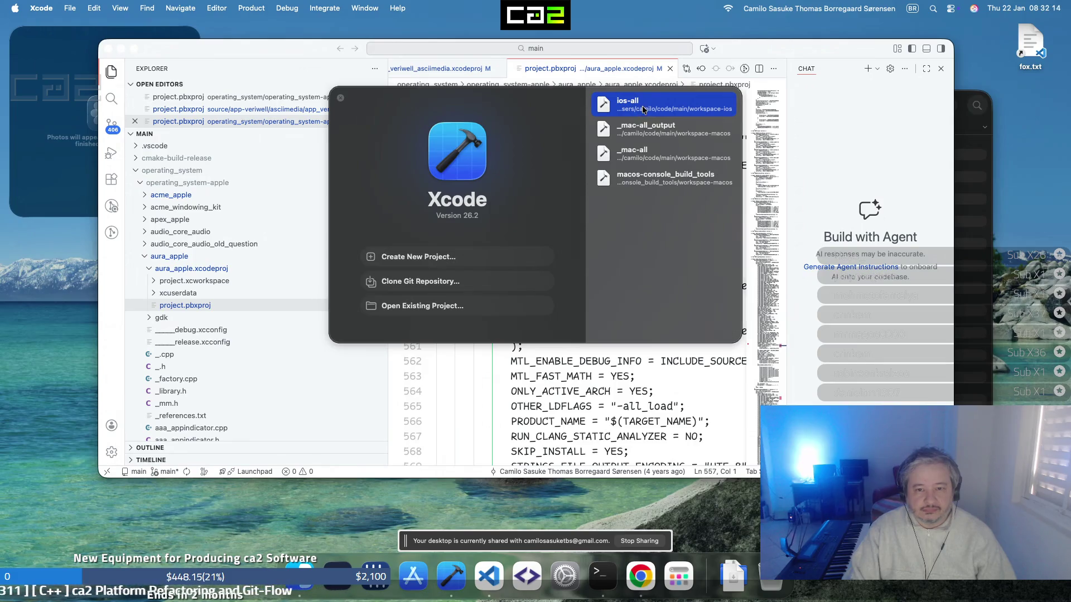
double_click(641, 106)
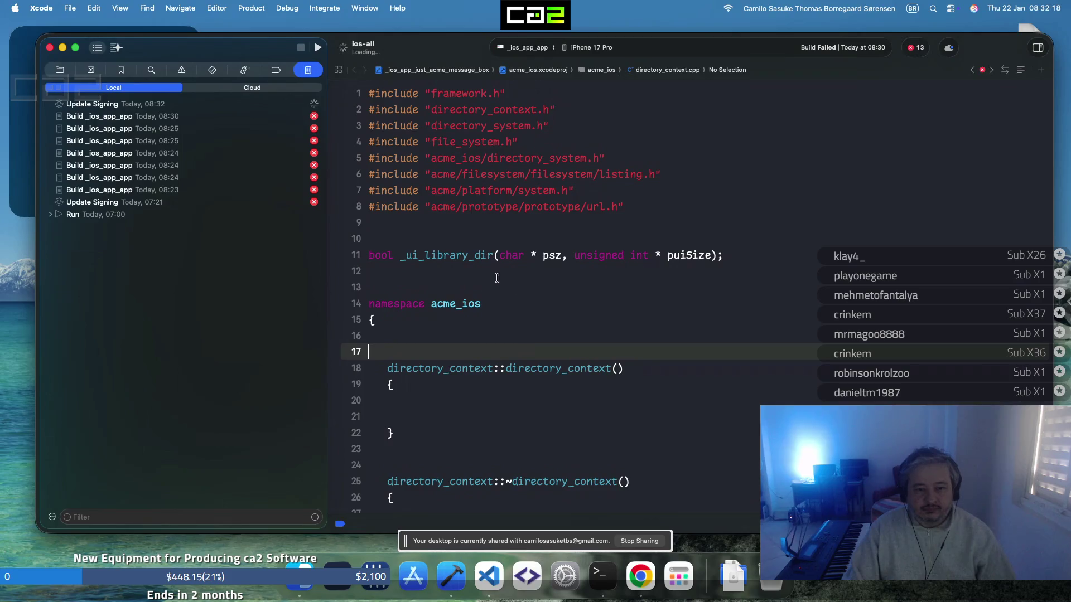
Rebuild the app and trace the base class error's include chain to time_square in directory_context.h
left_click(500, 205)
key("super+b")
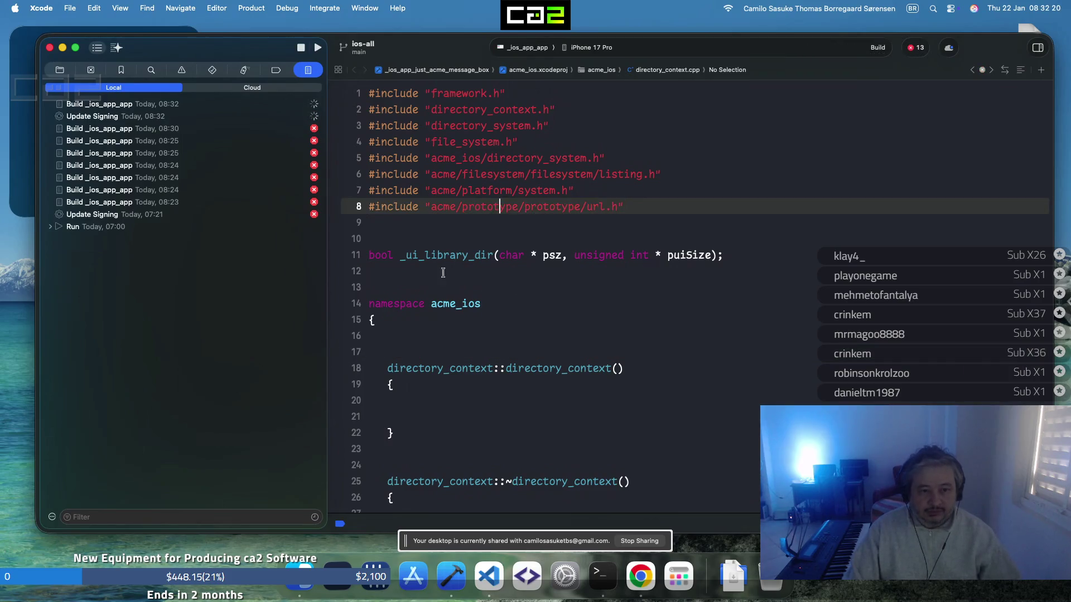
left_click(305, 108)
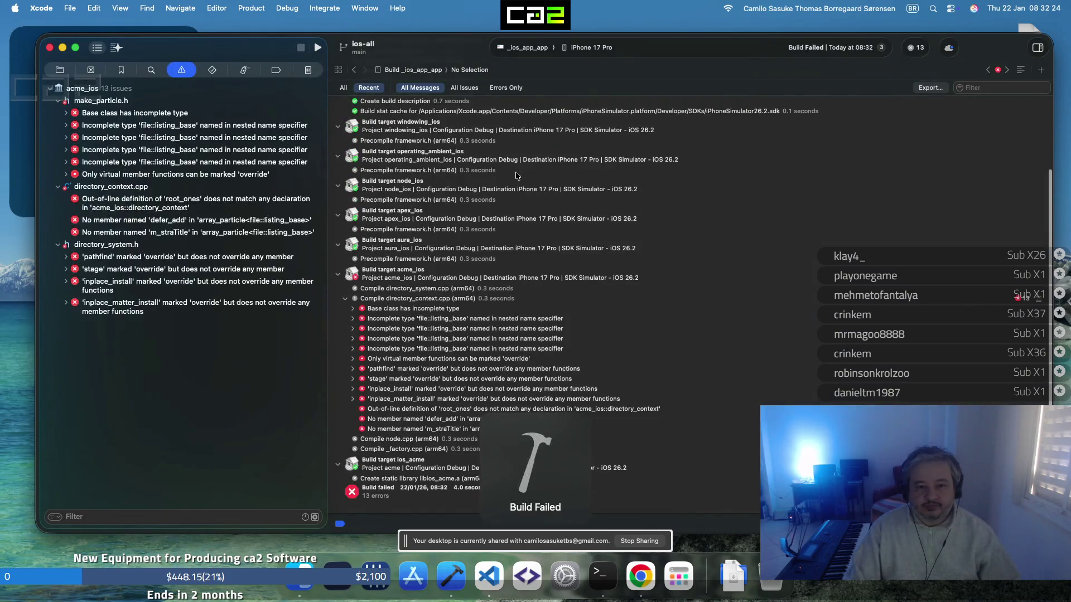
left_click(442, 308)
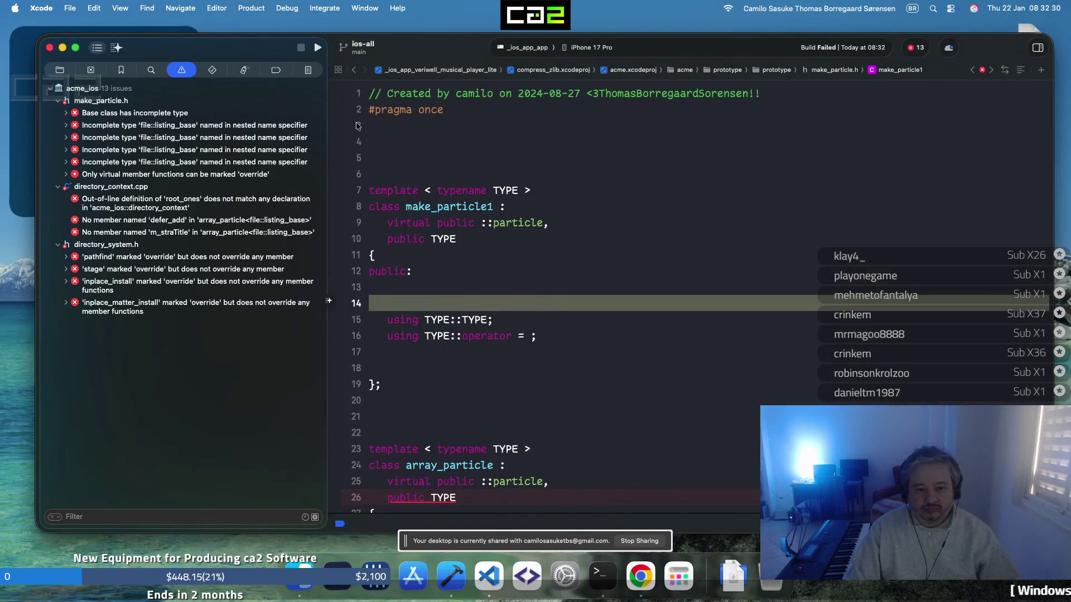
left_click(355, 71)
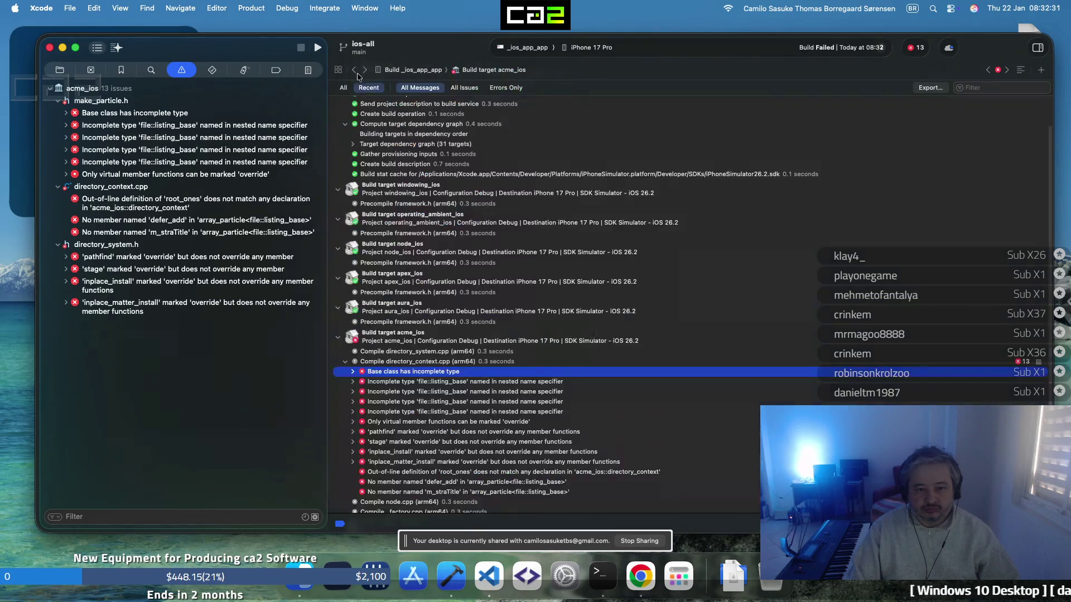
left_click(353, 372)
scroll(471, 400, "down", 4)
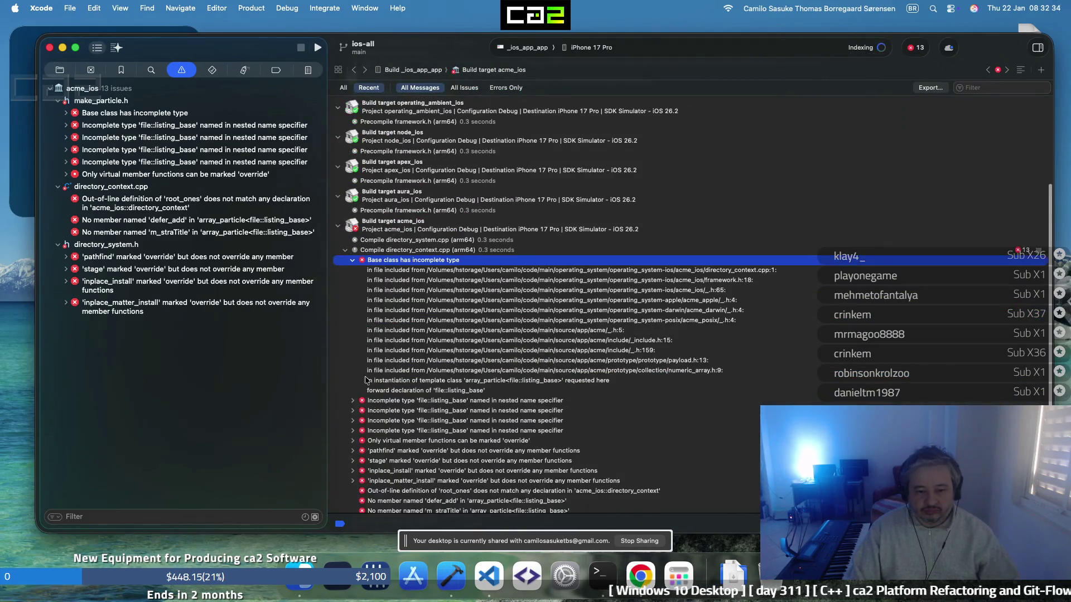
left_click(474, 390)
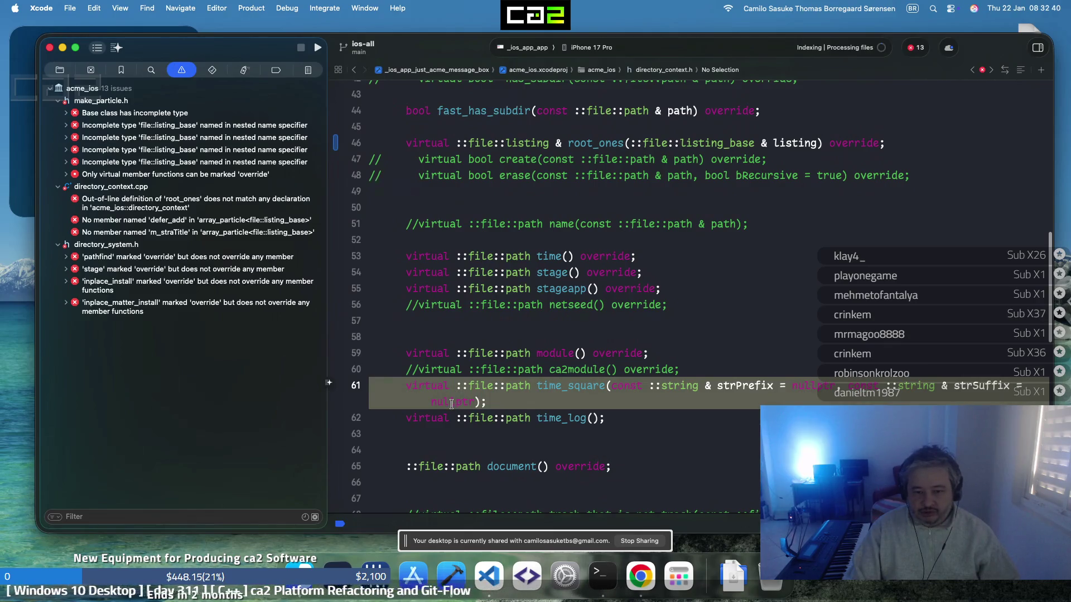
Begin changing time_square's strPrefix type by inserting 'scoped' before string
left_click(533, 338)
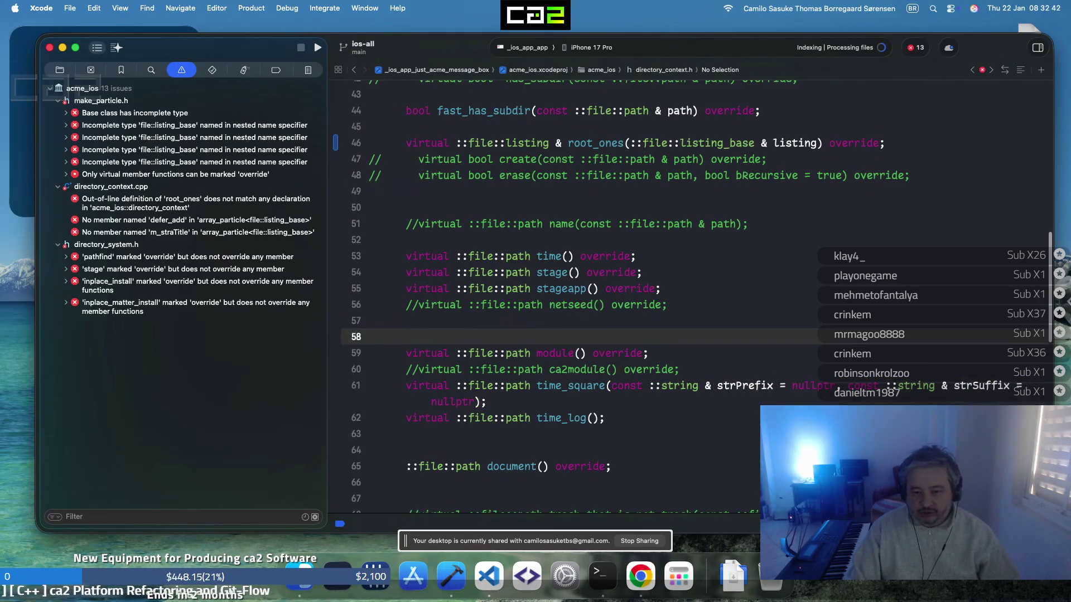
left_click(663, 386)
type("scoped")
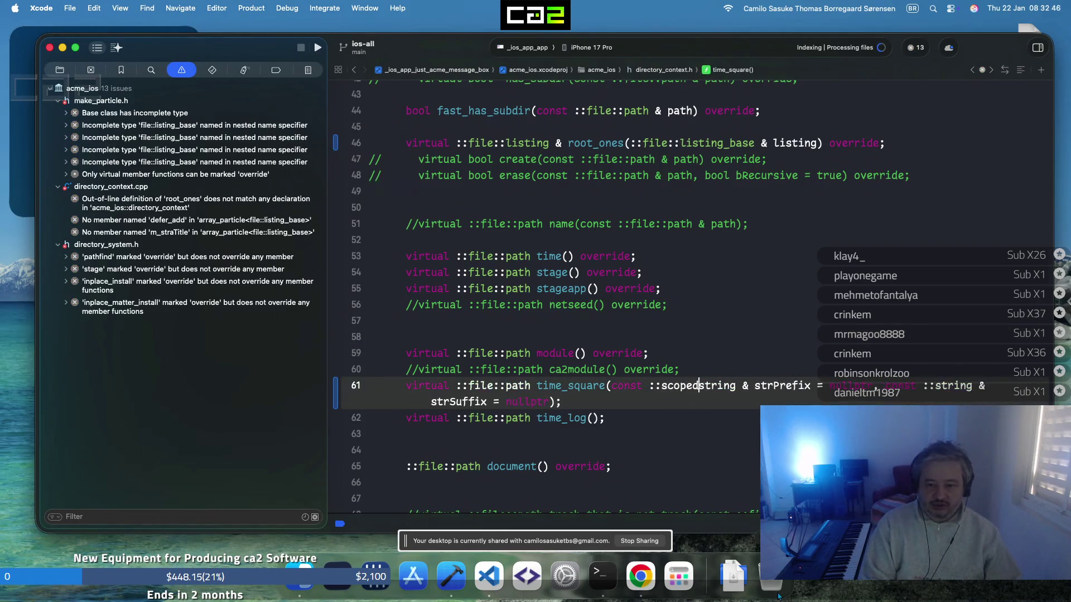